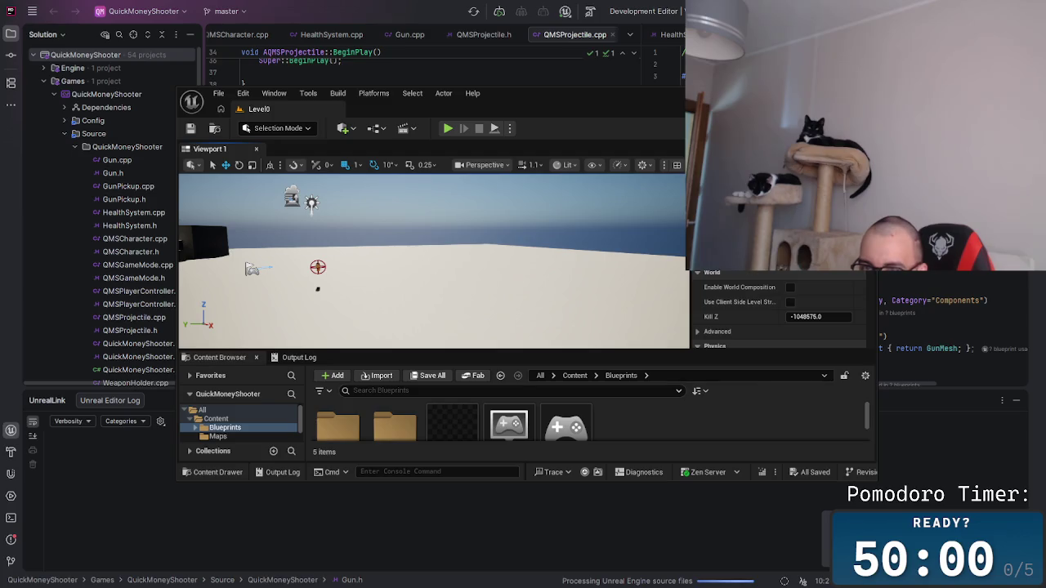
Close the Firefox profile-chooser and Streamlabs Alert Box windows from the task switcher.
key("alt+Tab")
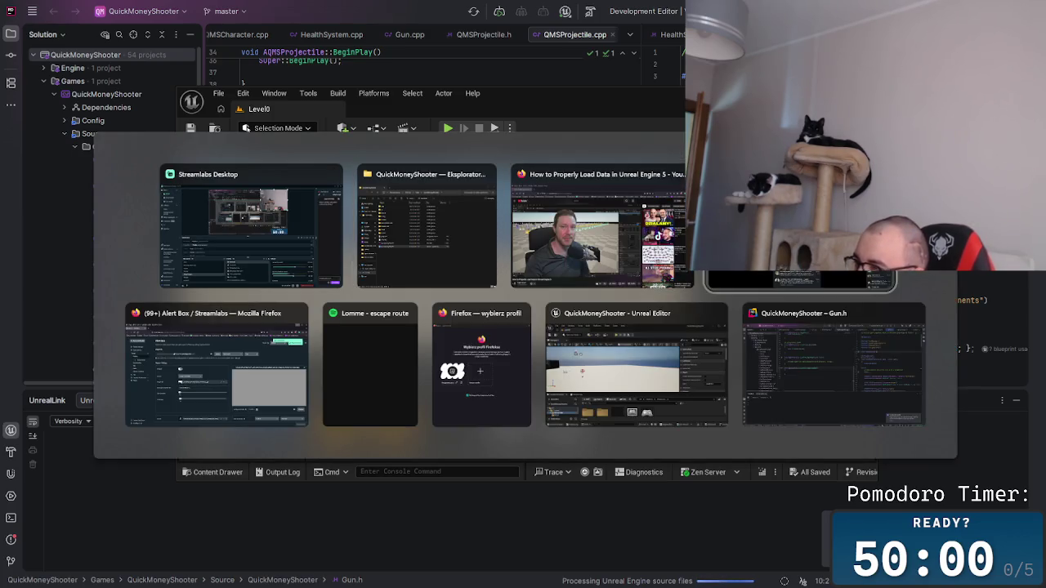
left_click(521, 314)
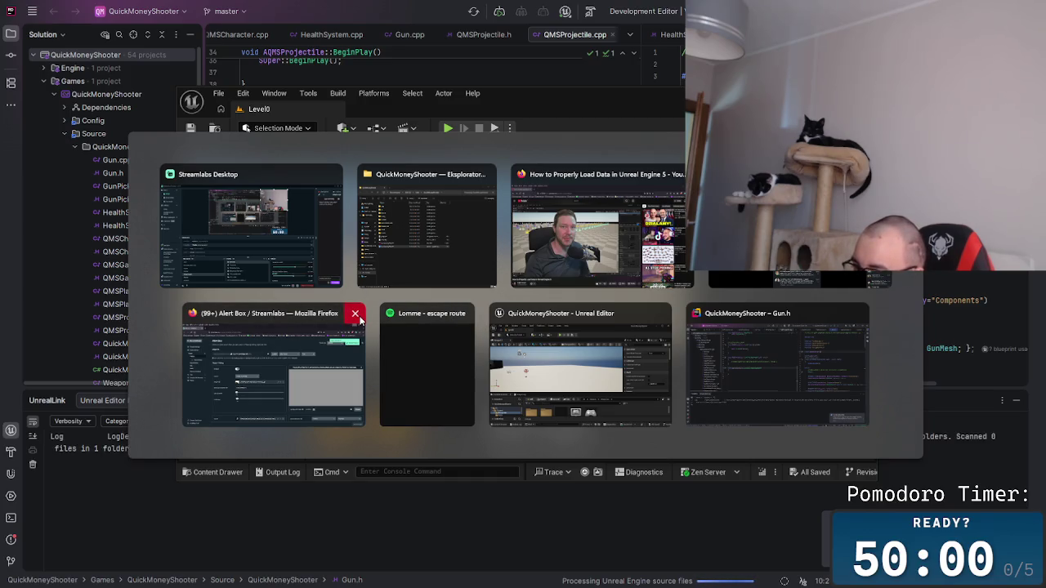
left_click(355, 315)
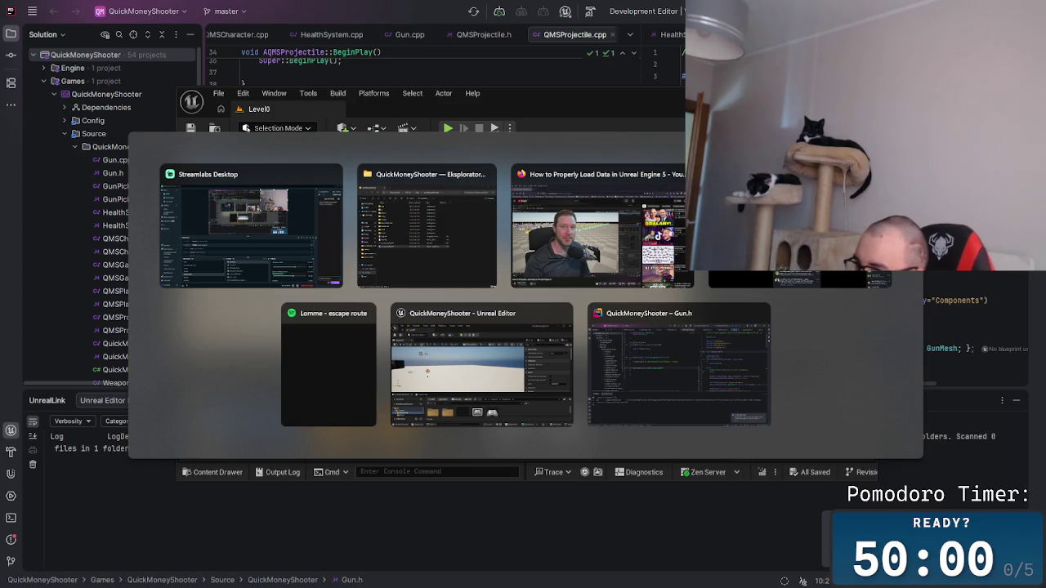
key("Escape")
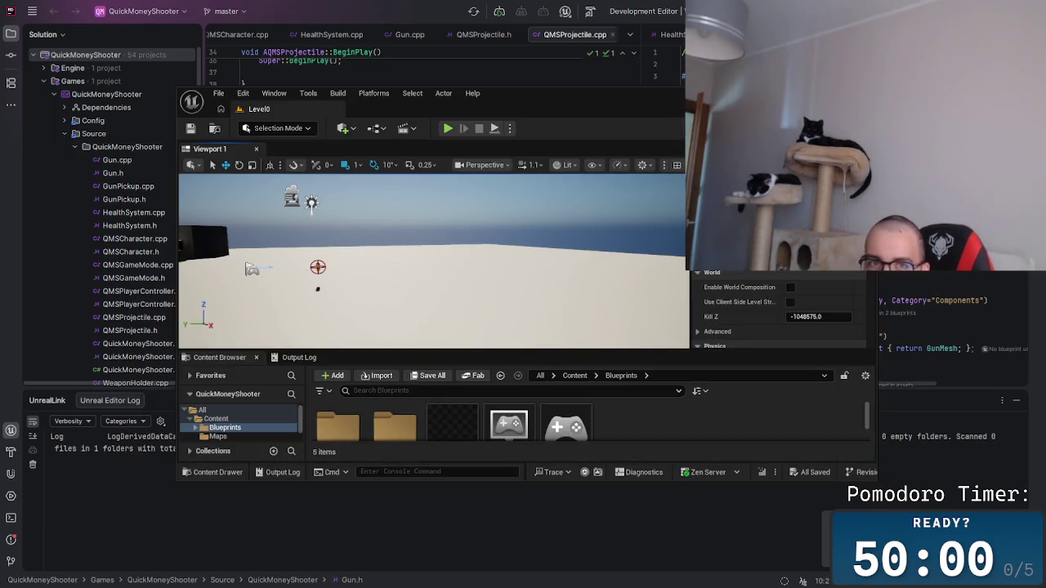
Cycle back to Unreal Editor and maximize its window.
key("alt+Tab")
key("Tab")
key("Tab")
key("Tab")
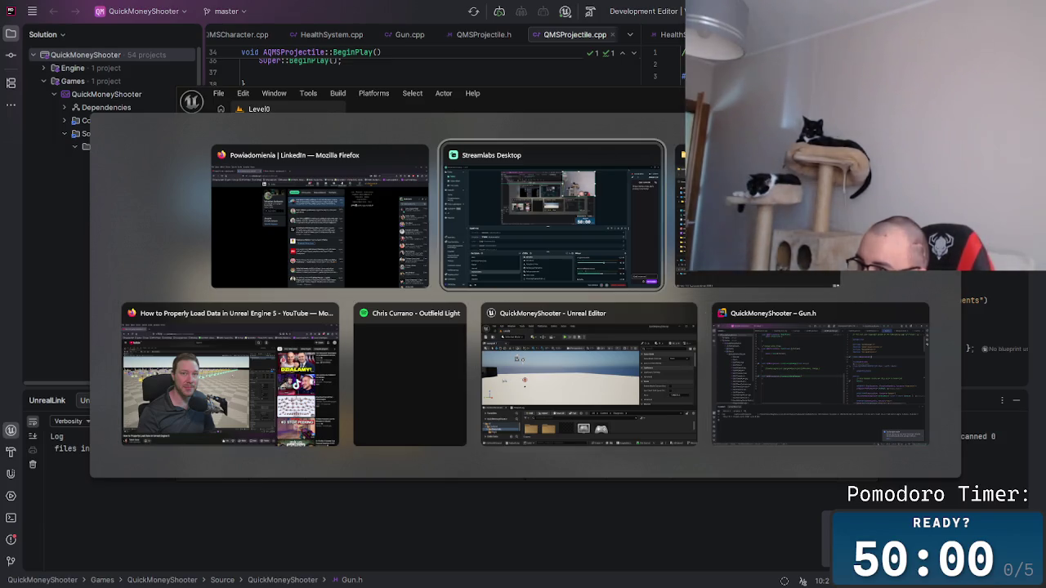
key("alt+Tab")
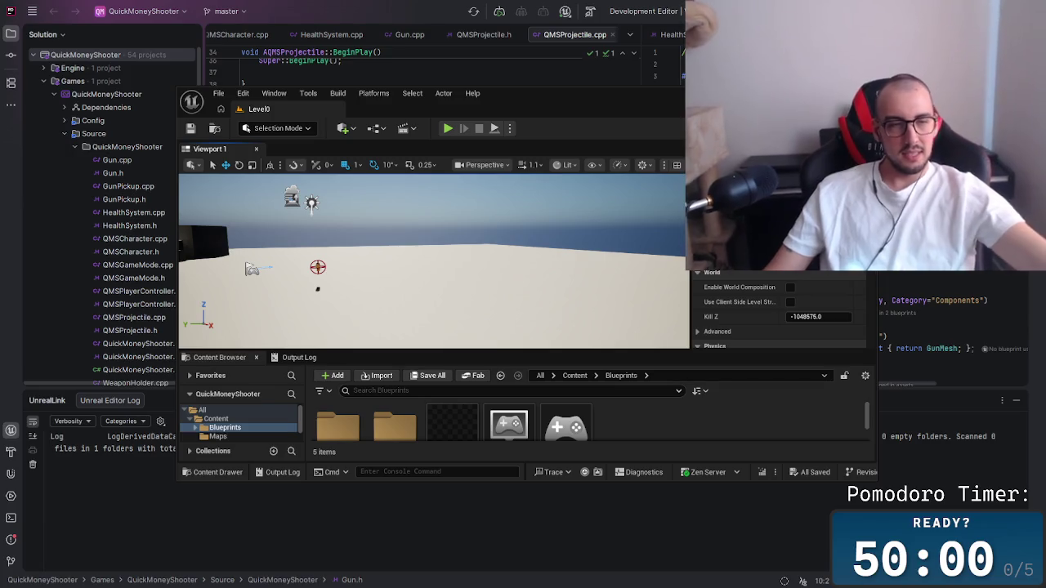
key("super+Up")
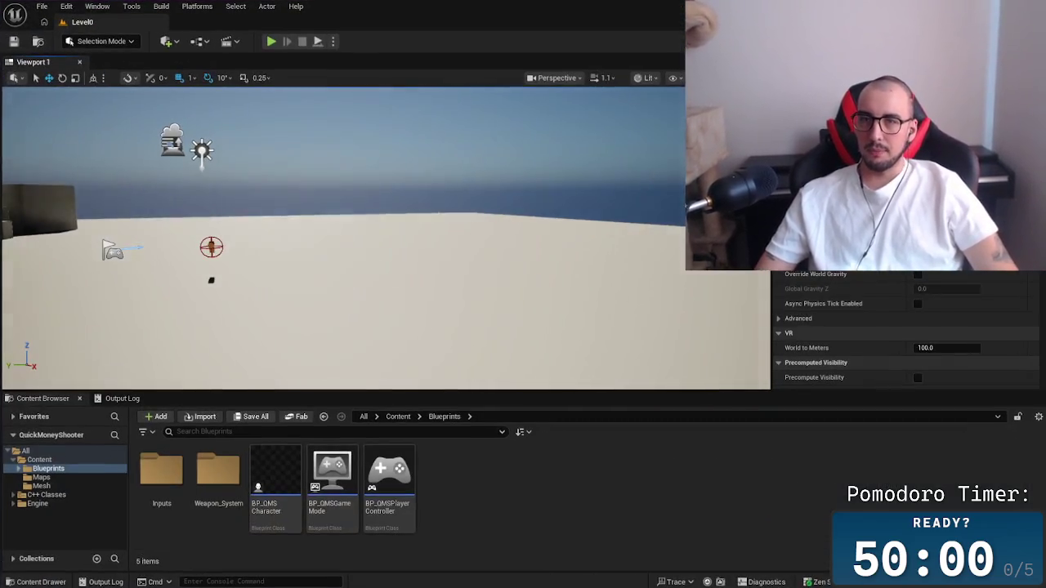
Turn the Level0 view toward the boxes, then cycle through the open windows.
left_click_drag(357, 285, 376, 282)
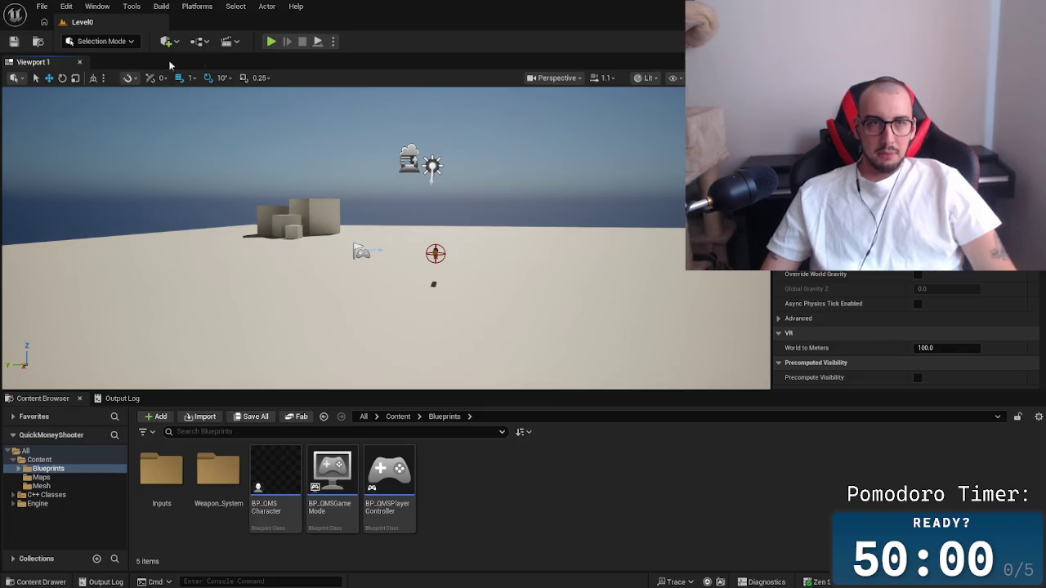
key("alt+Tab")
key("alt+Tab")
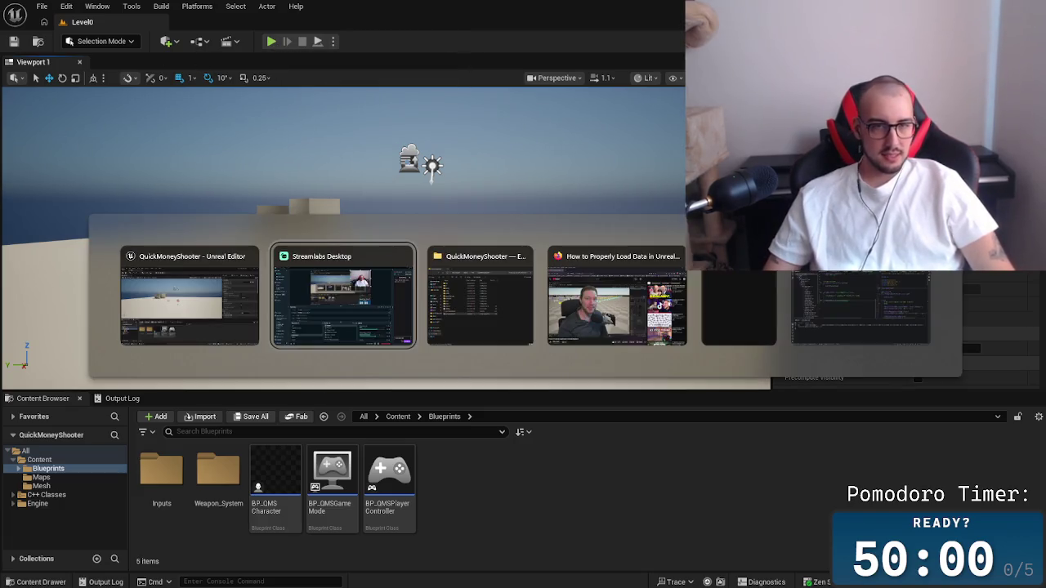
left_click(145, 290)
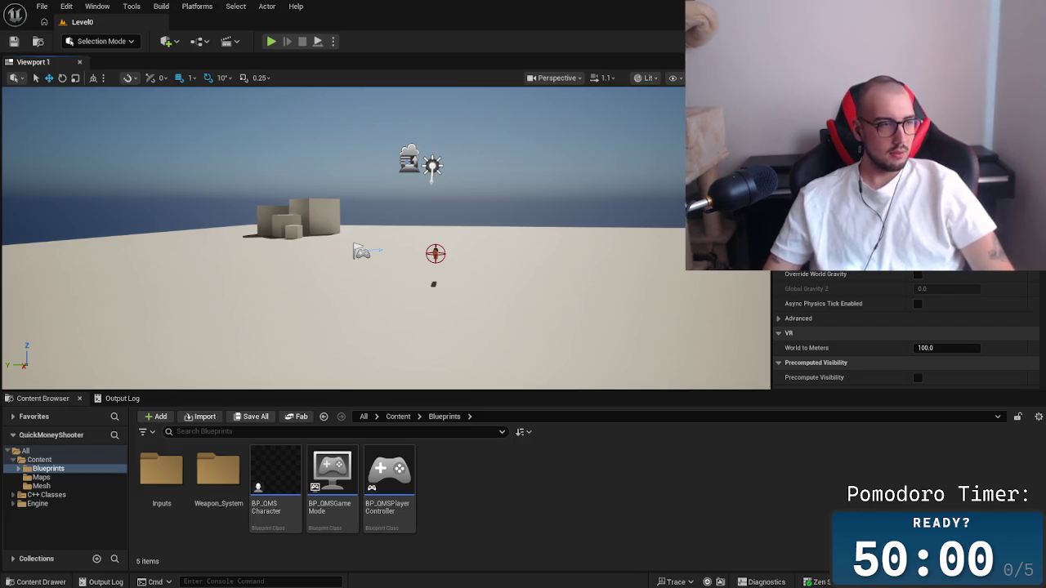
key("alt+Tab")
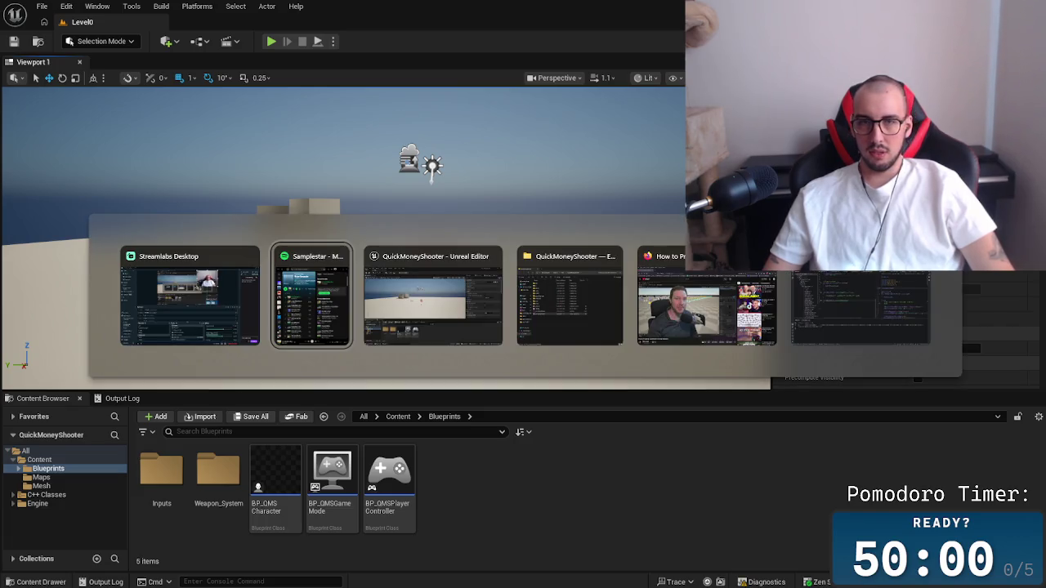
key("Tab")
key("Tab")
key("Tab")
key("Tab")
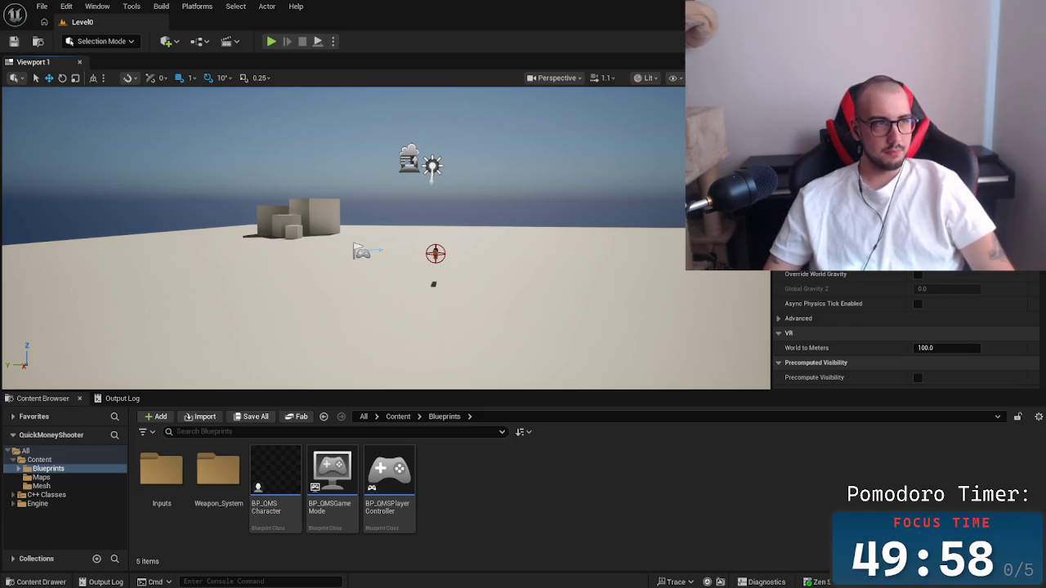
Play-test Level0, stop it with Esc, and toggle the Content Drawer with Ctrl+Space.
left_click(126, 231)
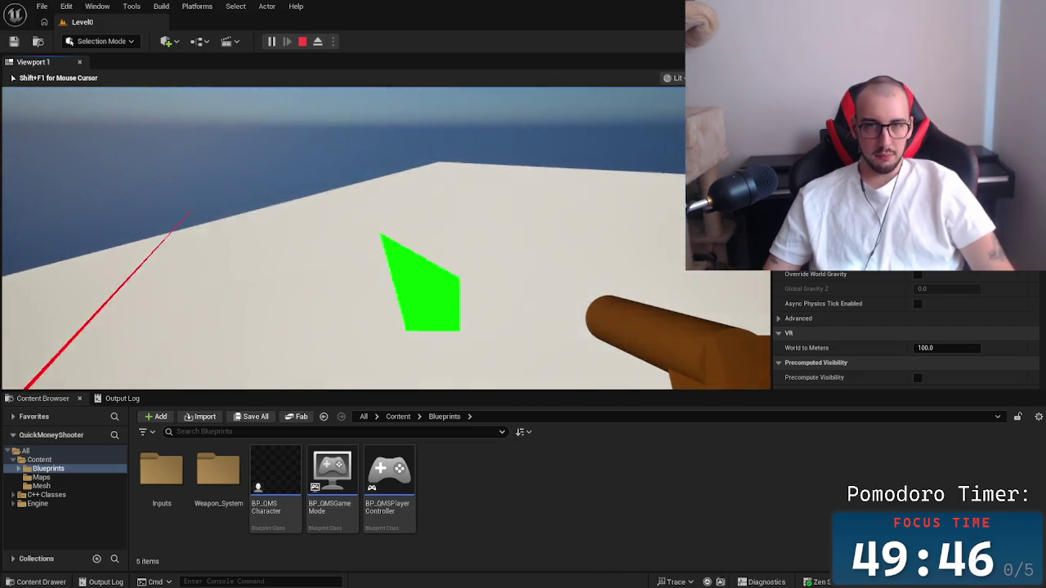
key("Escape")
key("ctrl+space")
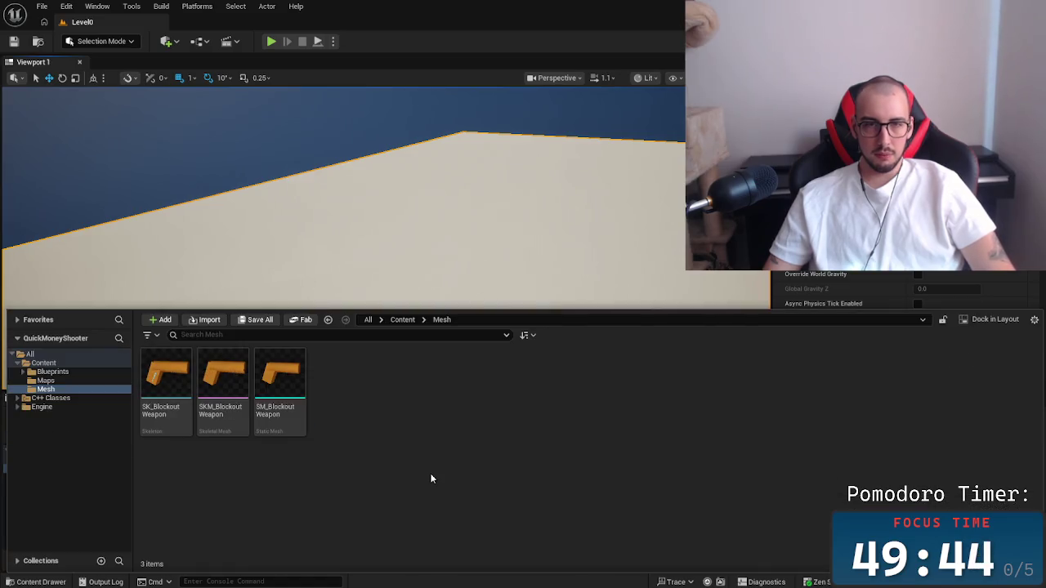
left_click_drag(474, 219, 481, 210)
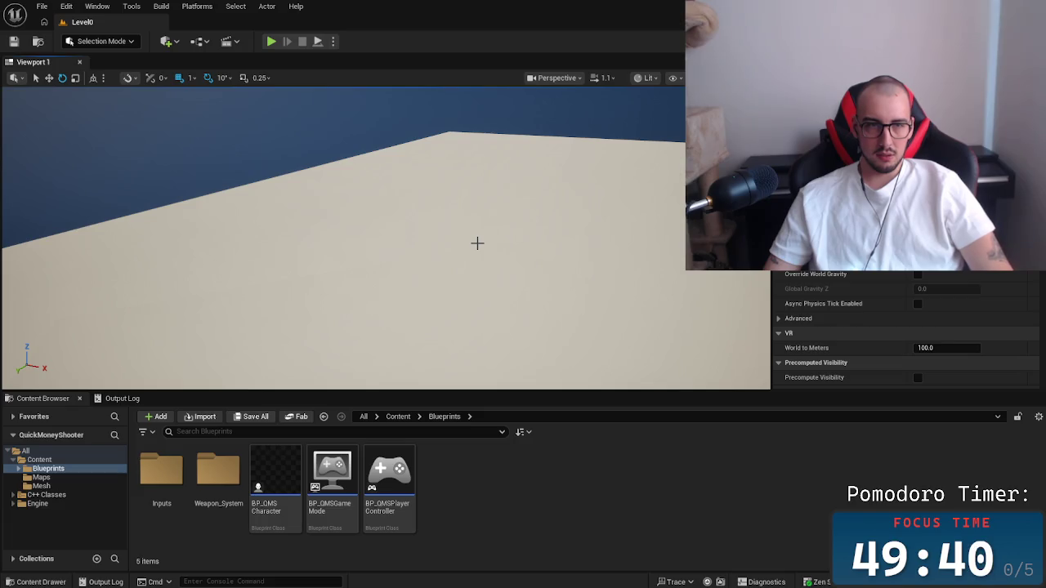
key("alt+Tab")
key("alt+Tab")
key("alt+Tab")
key("alt+Tab")
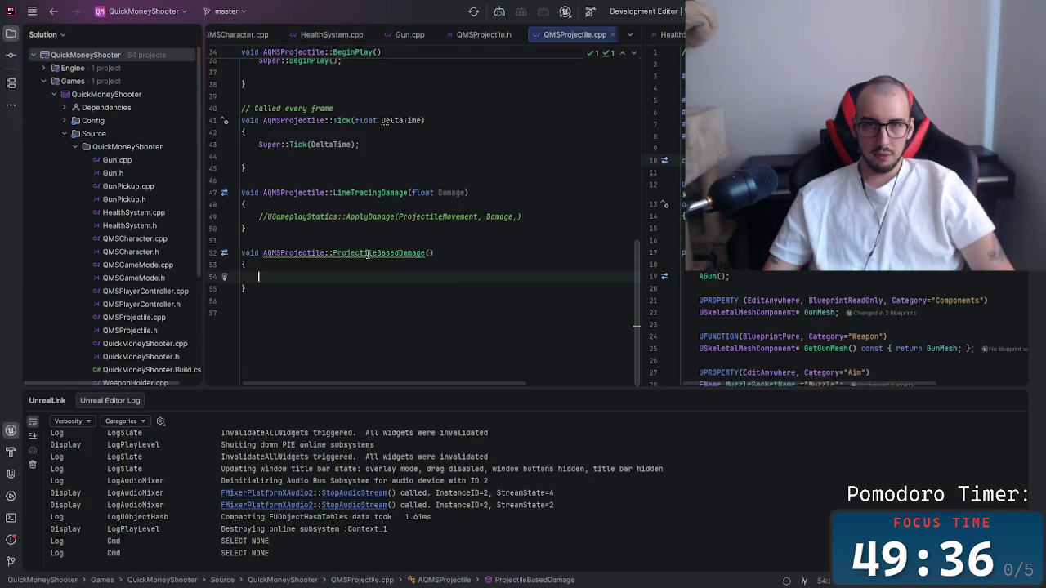
Review the LineTracingDamage and ProjectileBasedDamage code in QMSProjectile.cpp alongside Gun.h.
left_click_drag(369, 253, 477, 264)
left_click(478, 264)
left_click(417, 217)
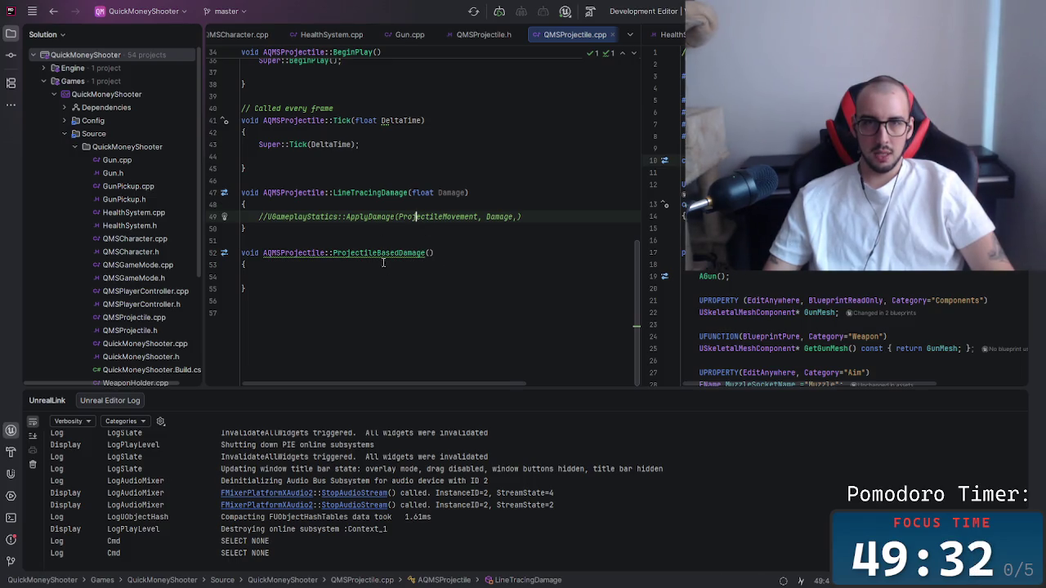
left_click(371, 179)
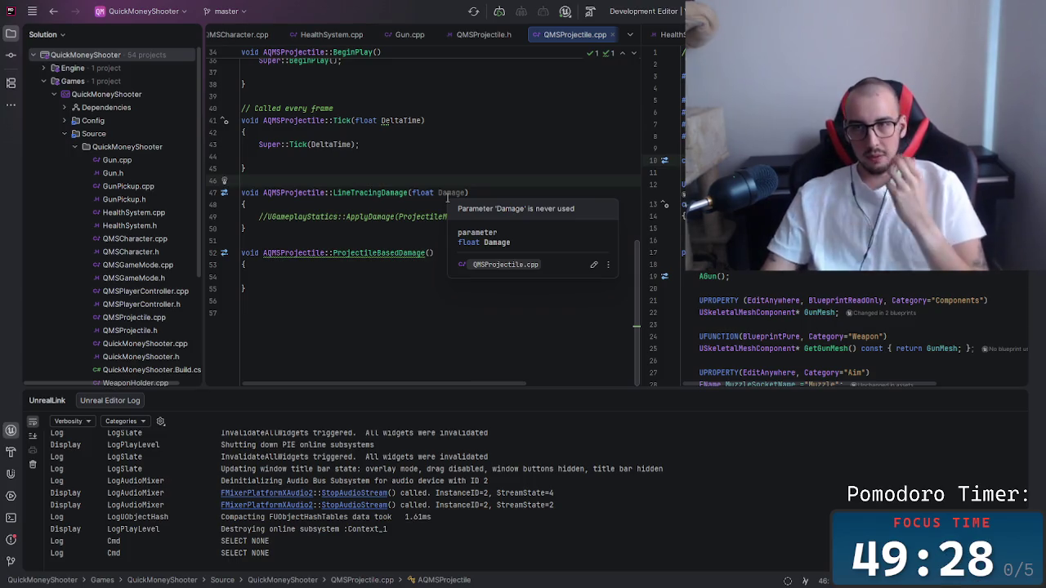
scroll(469, 174, "up", 6)
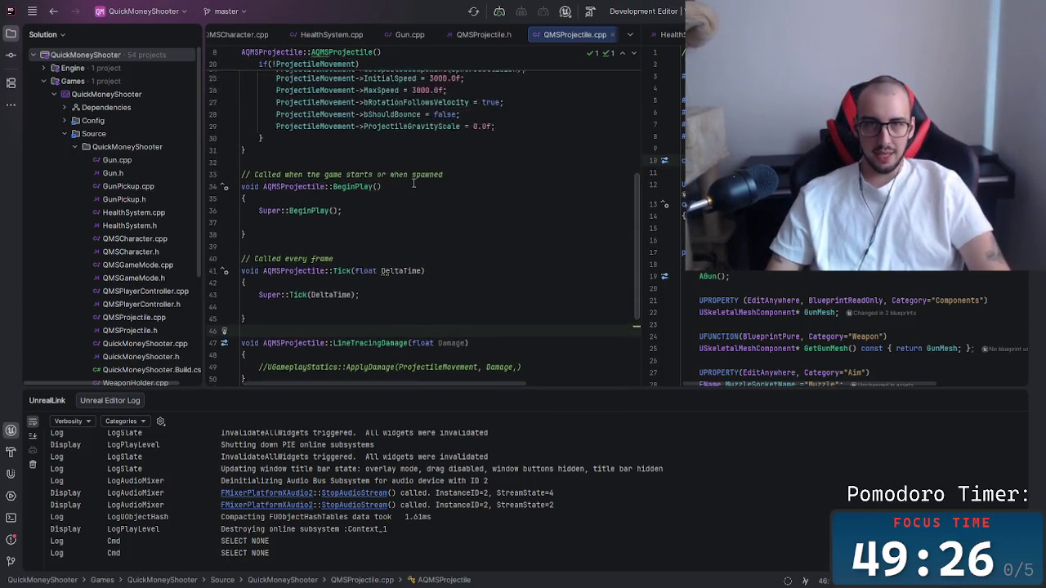
scroll(437, 275, "up", 5)
scroll(479, 303, "down", 9)
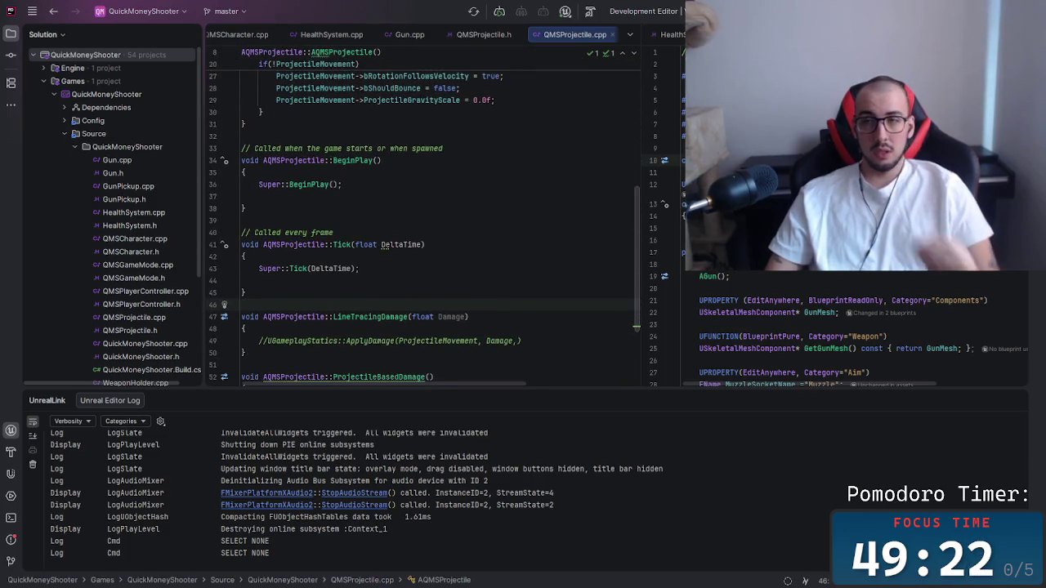
left_click(845, 278)
scroll(845, 277, "down", 12)
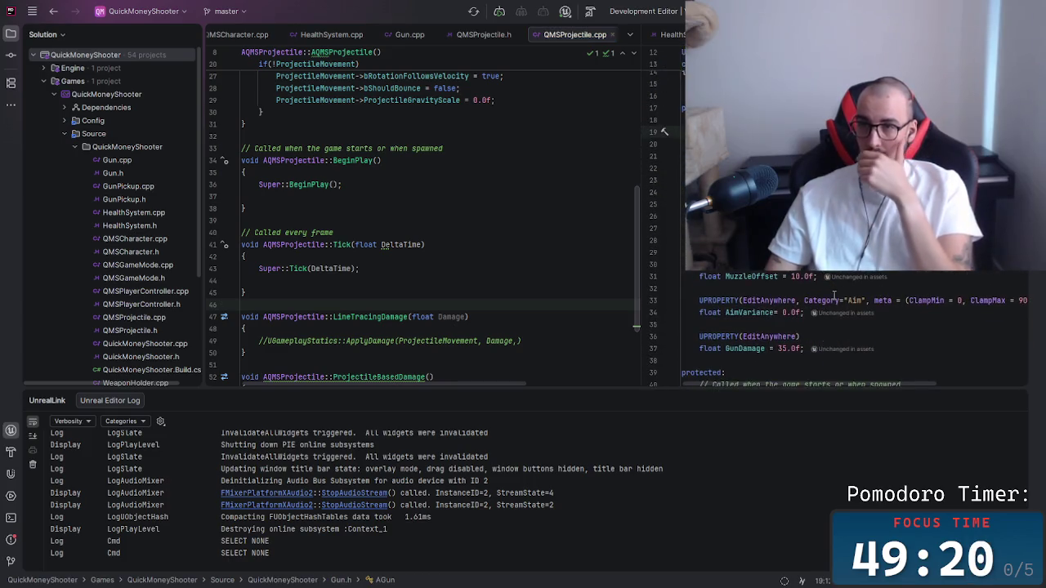
scroll(805, 307, "down", 1)
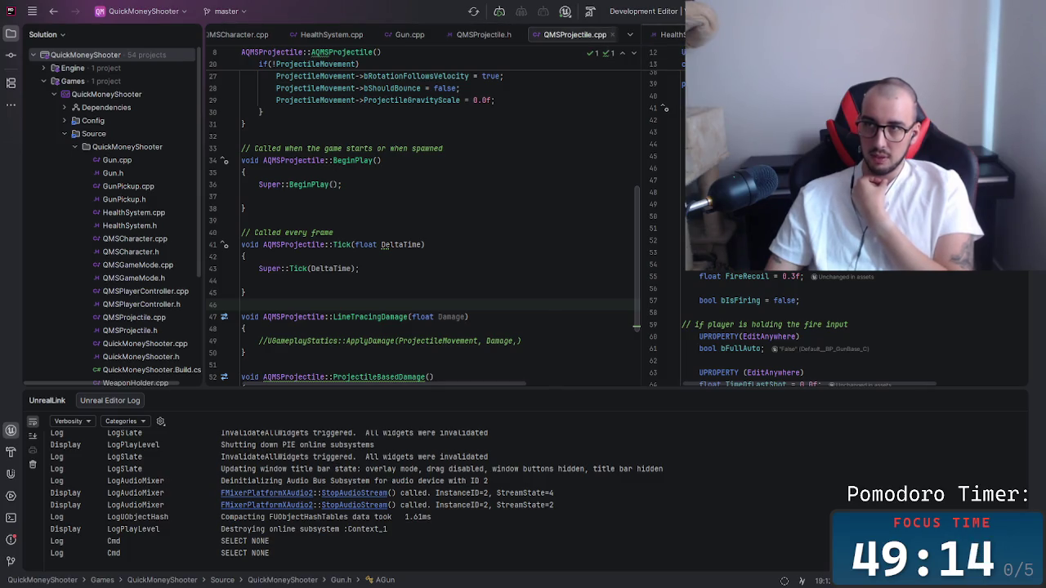
Open QMSProjectile.h in the right-hand split and place the caret on line 24.
mouse_move(447, 33)
left_mouse_down()
mouse_move(559, 46)
mouse_move(817, 164)
left_mouse_up()
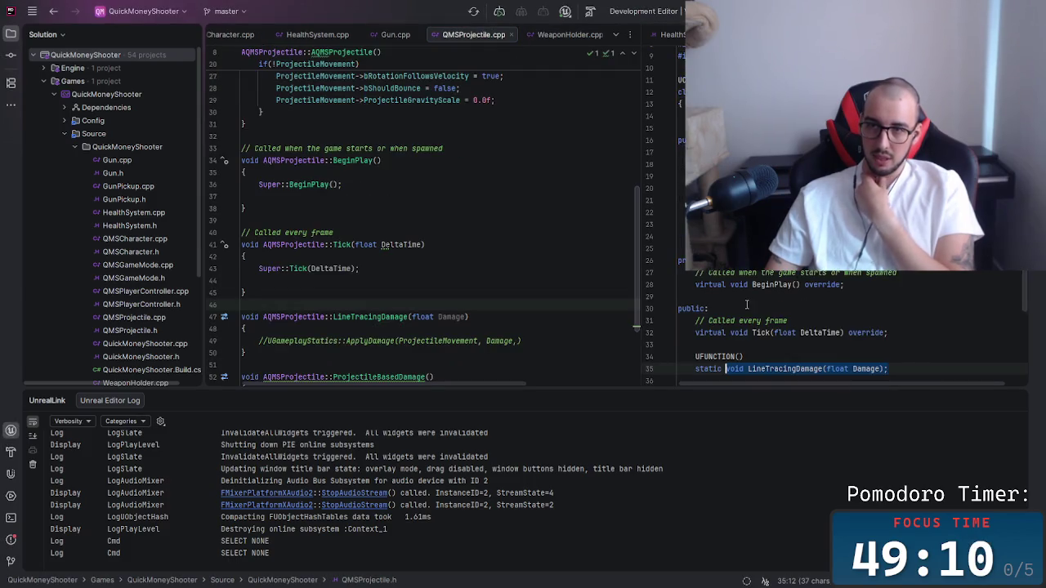
scroll(751, 295, "up", 2)
scroll(752, 295, "down", 5)
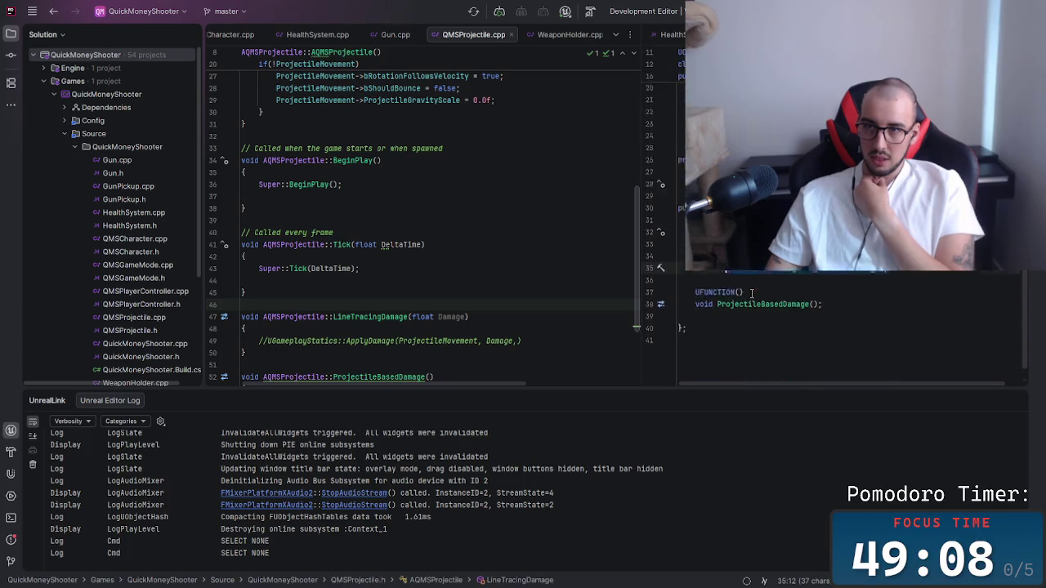
scroll(764, 287, "up", 3)
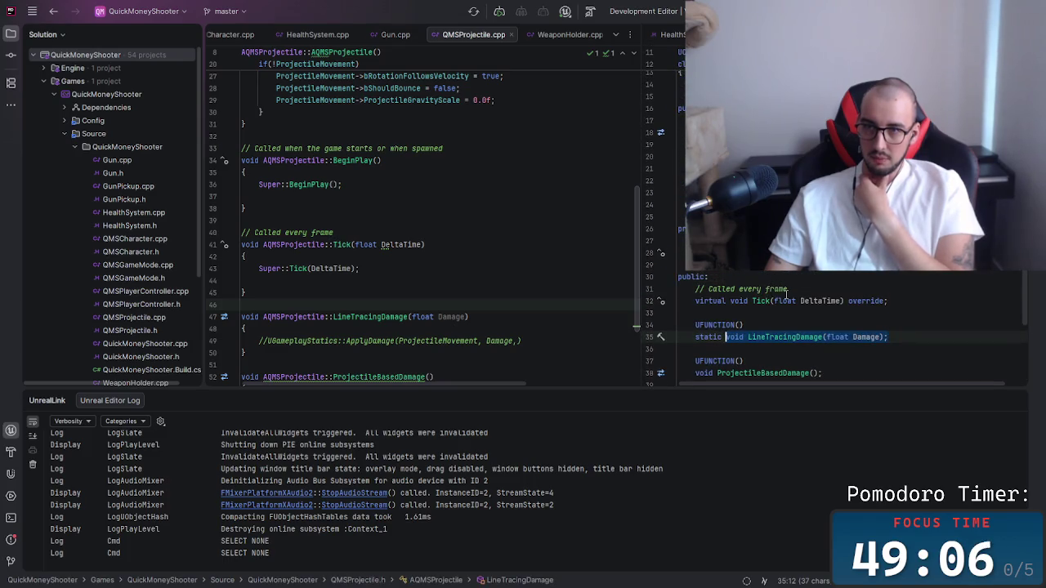
scroll(787, 292, "up", 2)
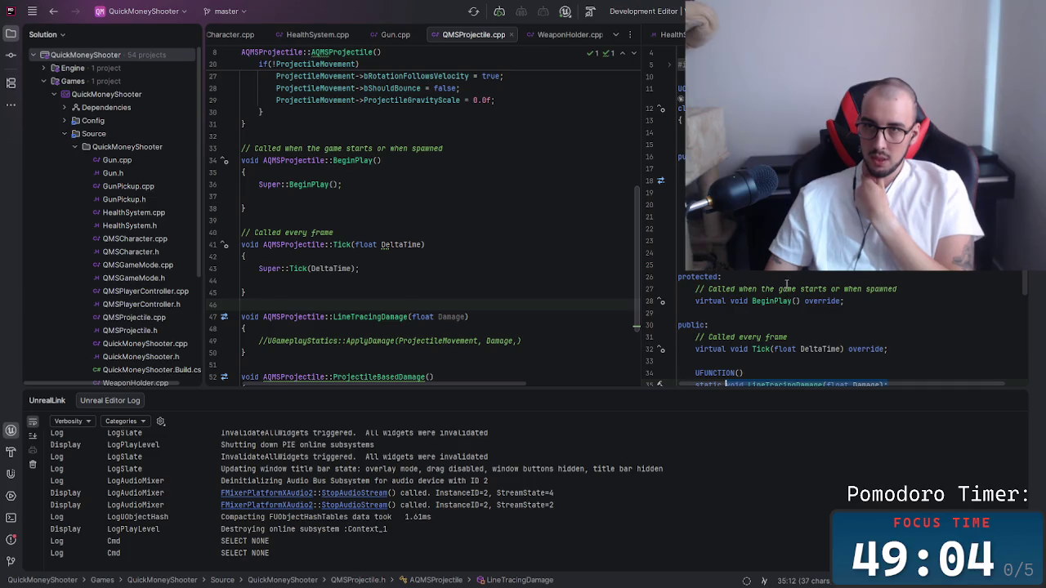
left_click(696, 252)
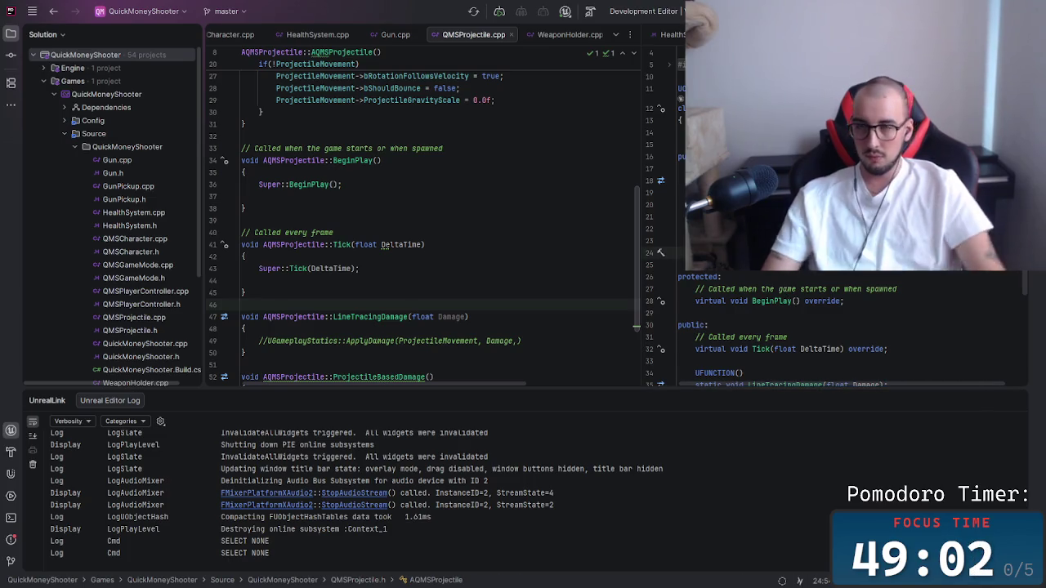
Add a UPROPERTY(EditAnywhere) macro above the protected section of QMSProjectile.h.
key("Return")
key("Return")
key("Return")
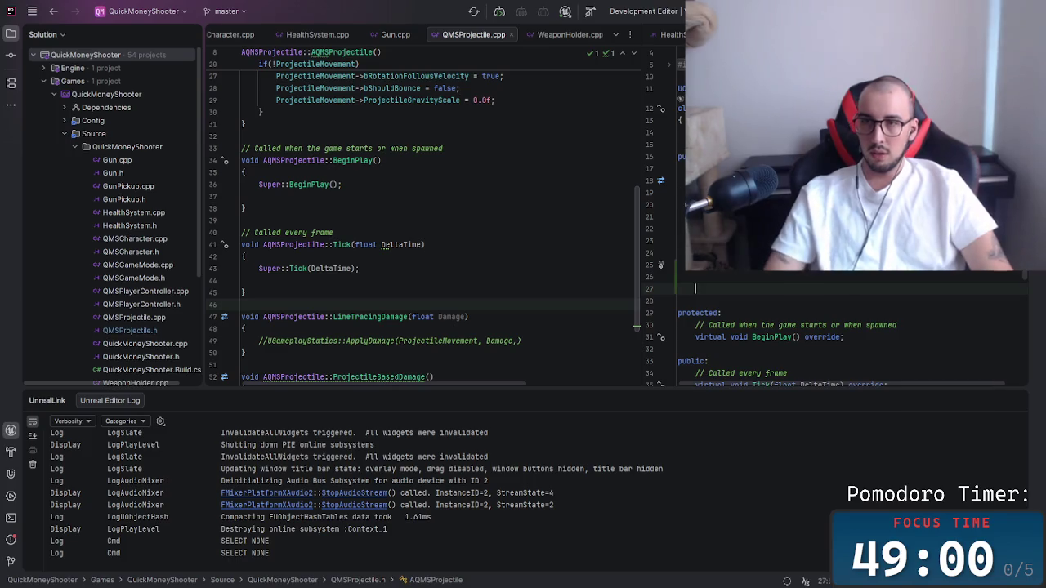
key("BackSpace")
key("BackSpace")
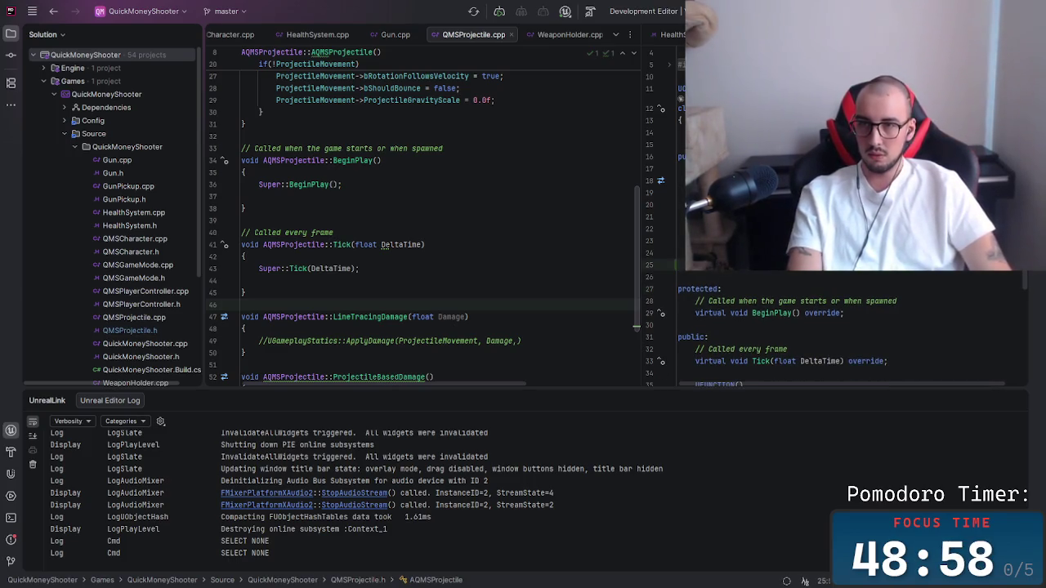
key("Return")
type("Vo")
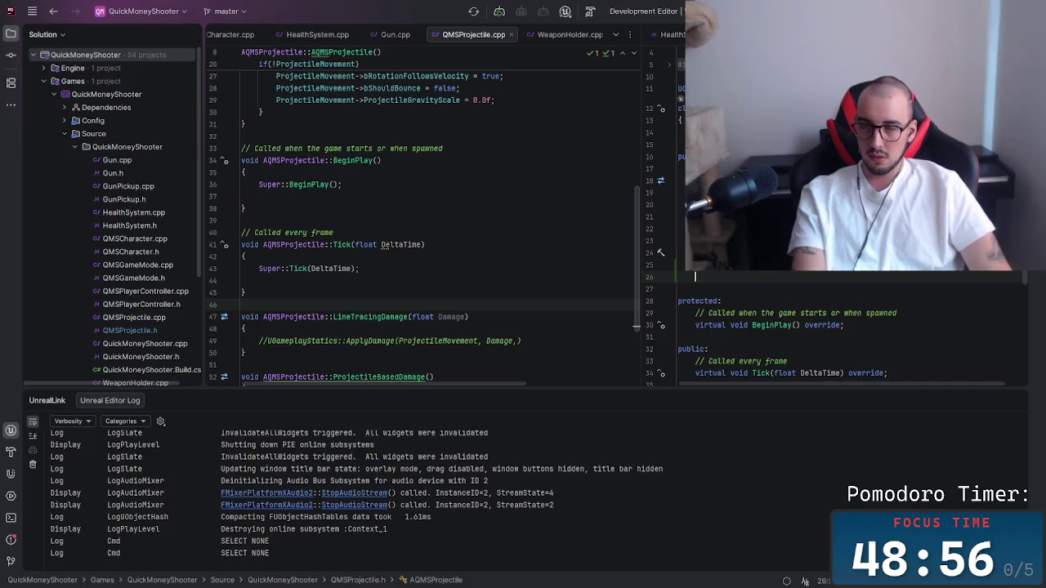
key("BackSpace")
key("BackSpace")
type("bool b")
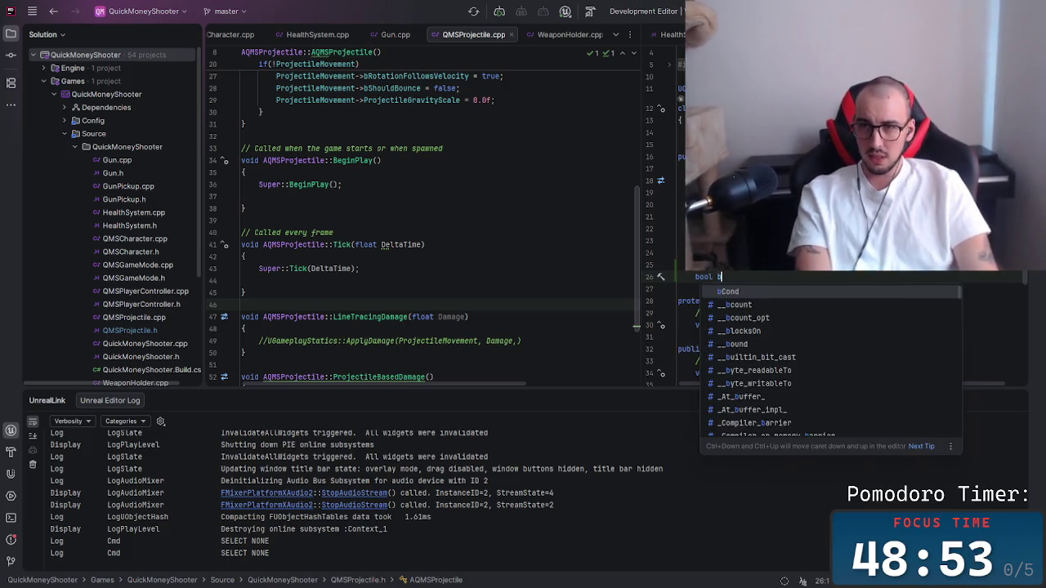
key("Escape")
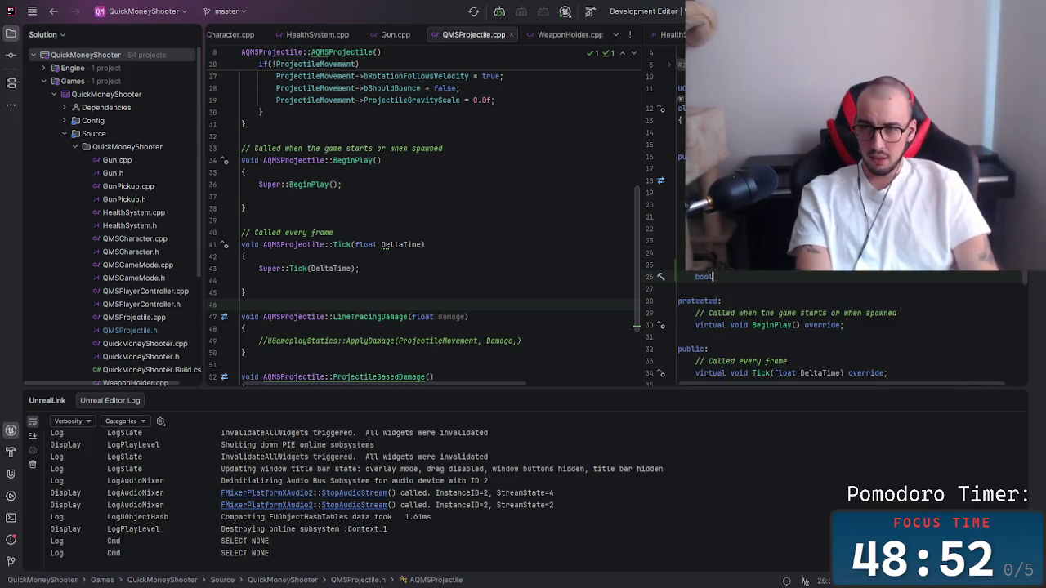
type("UPROPER")
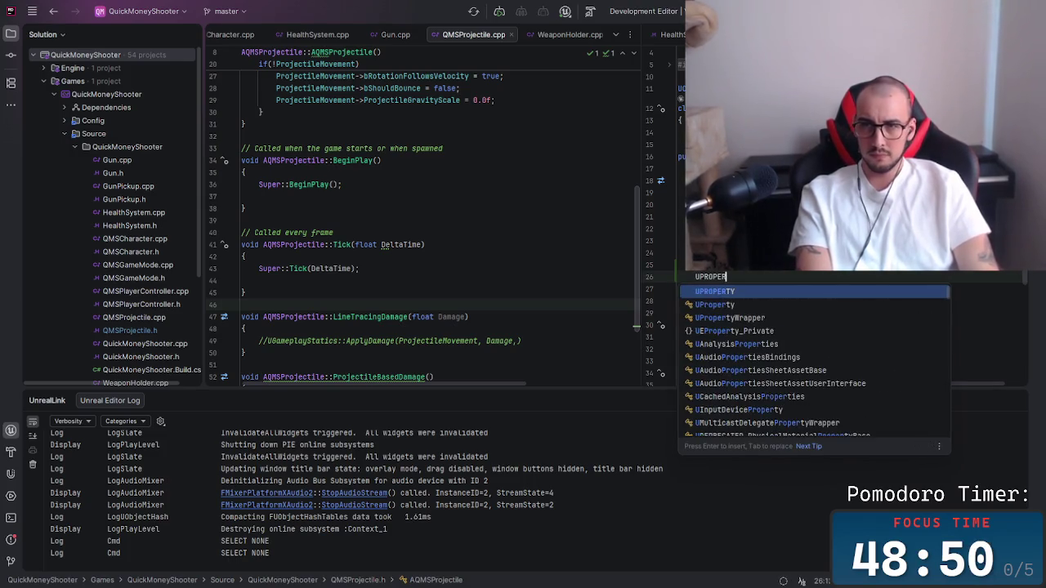
key("Tab")
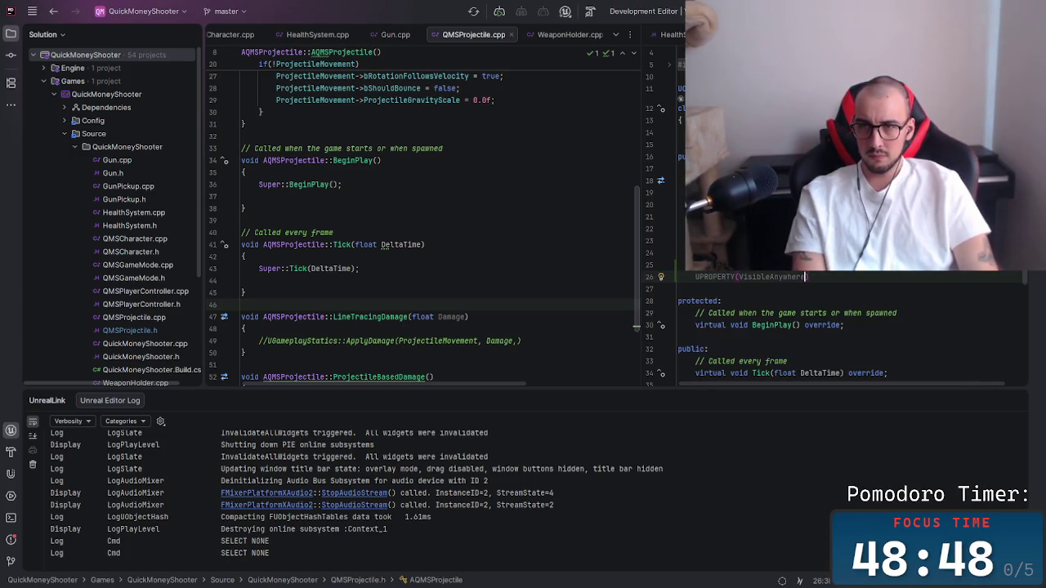
key("BackSpace")
key("BackSpace")
key("BackSpace")
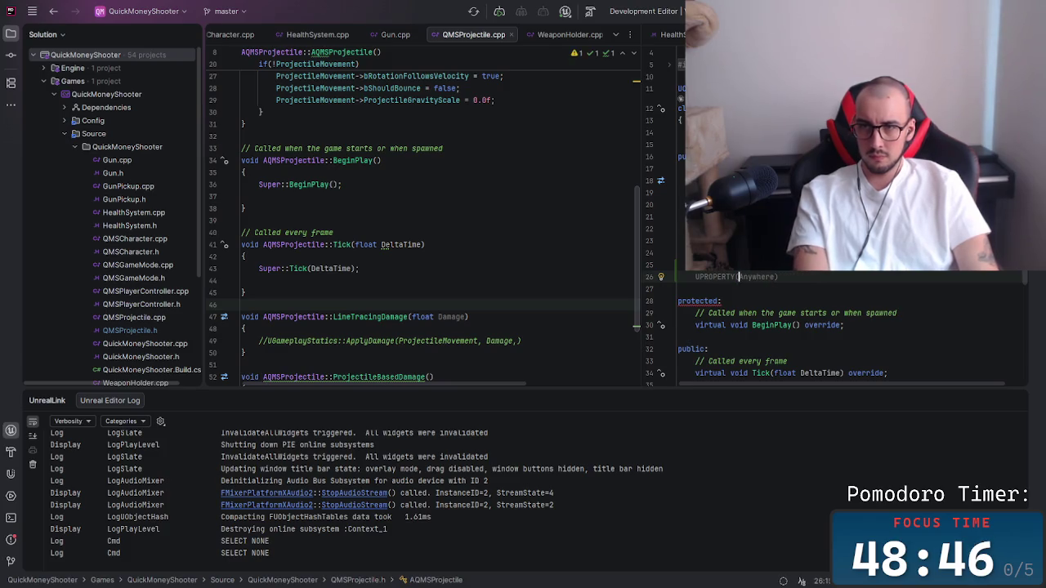
type("Ed")
key("BackSpace")
type("ble")
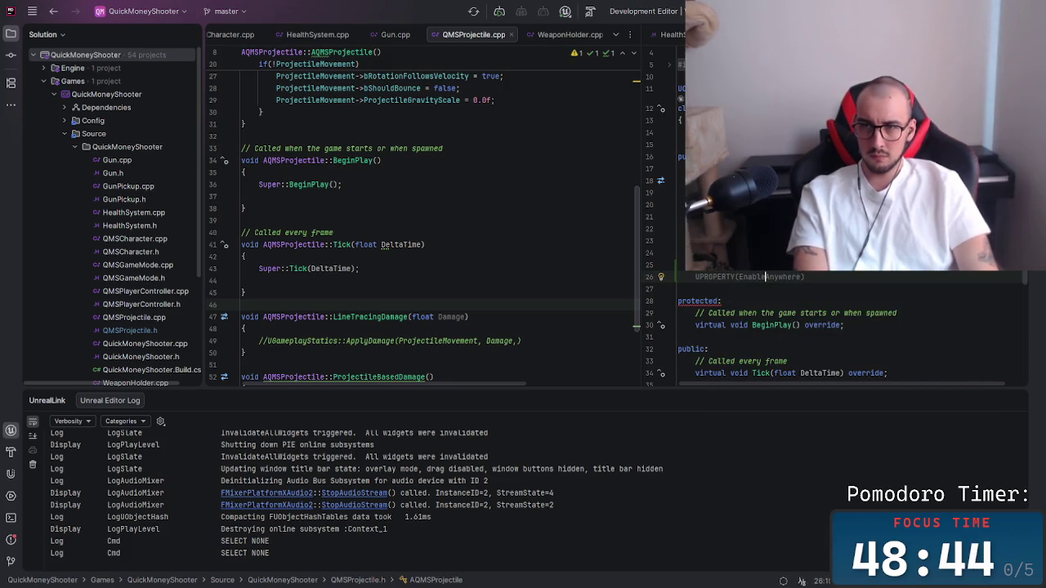
key("BackSpace")
key("BackSpace")
type("dit")
key("Escape")
Beneath the macro, declare bool bIsLineTracingBased = true;.
left_click(792, 277)
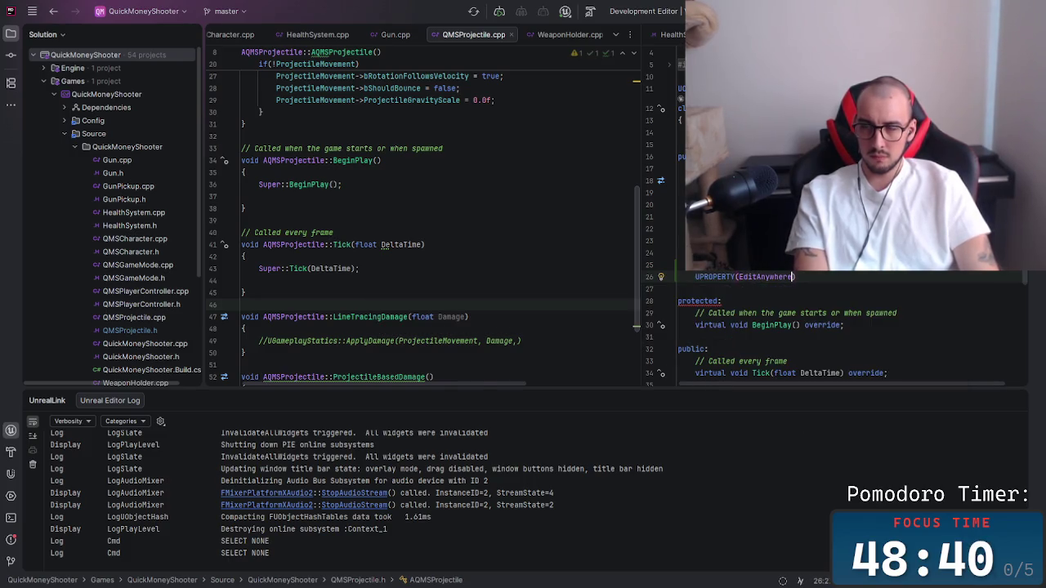
key("Return")
type("boo")
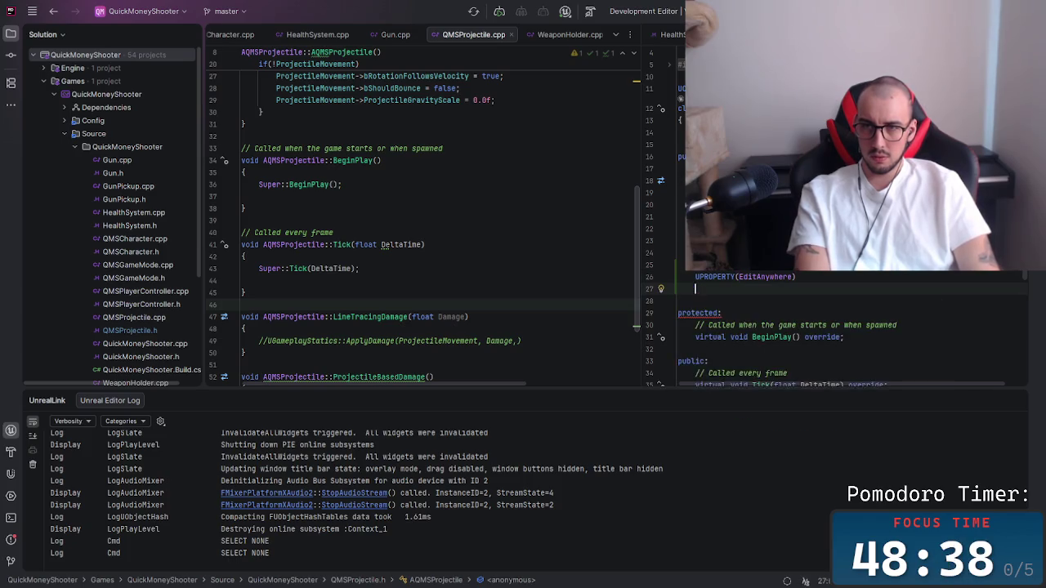
type("l ")
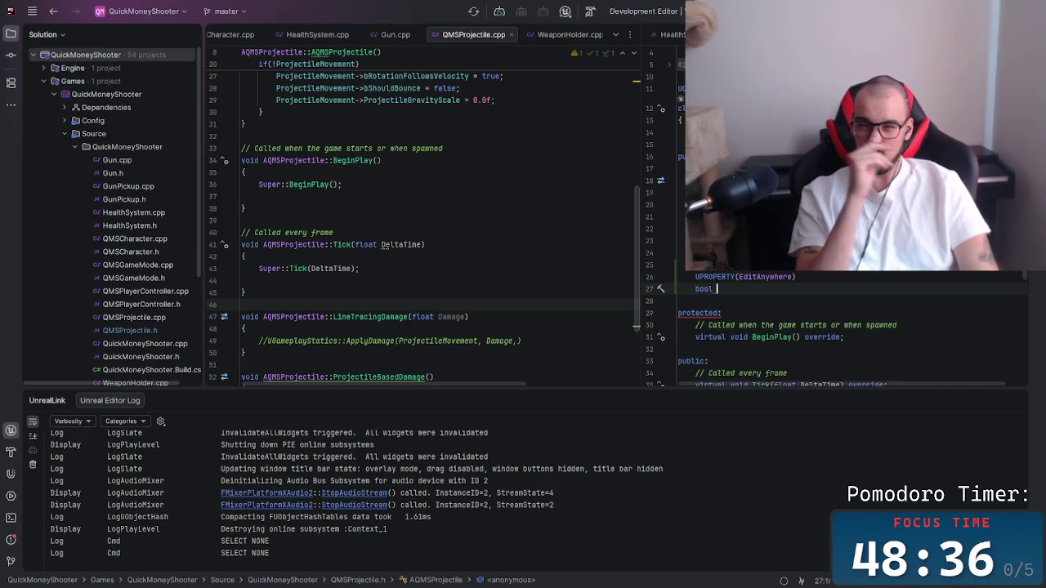
type("b")
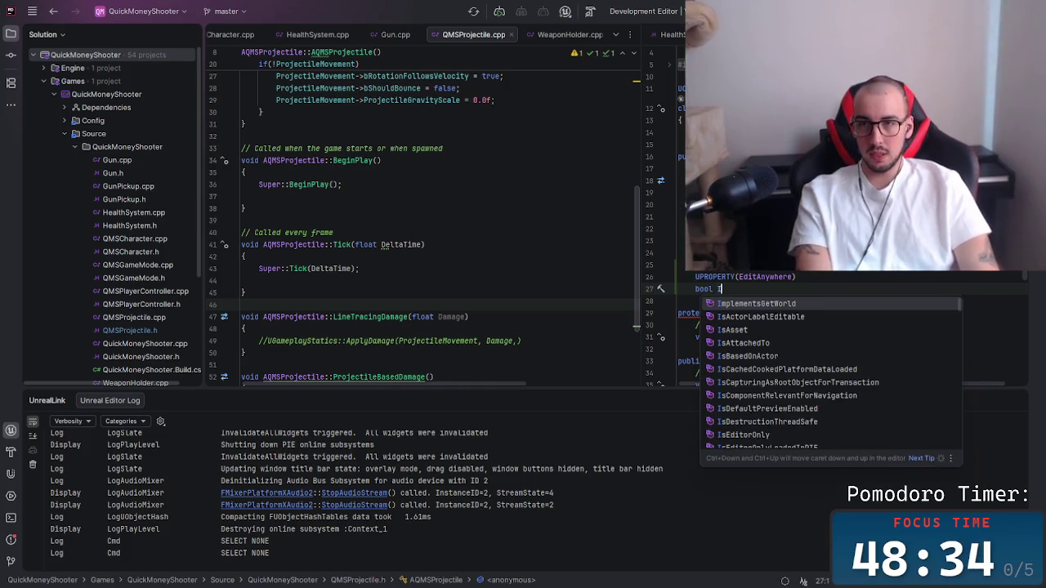
key("Escape")
type("Is")
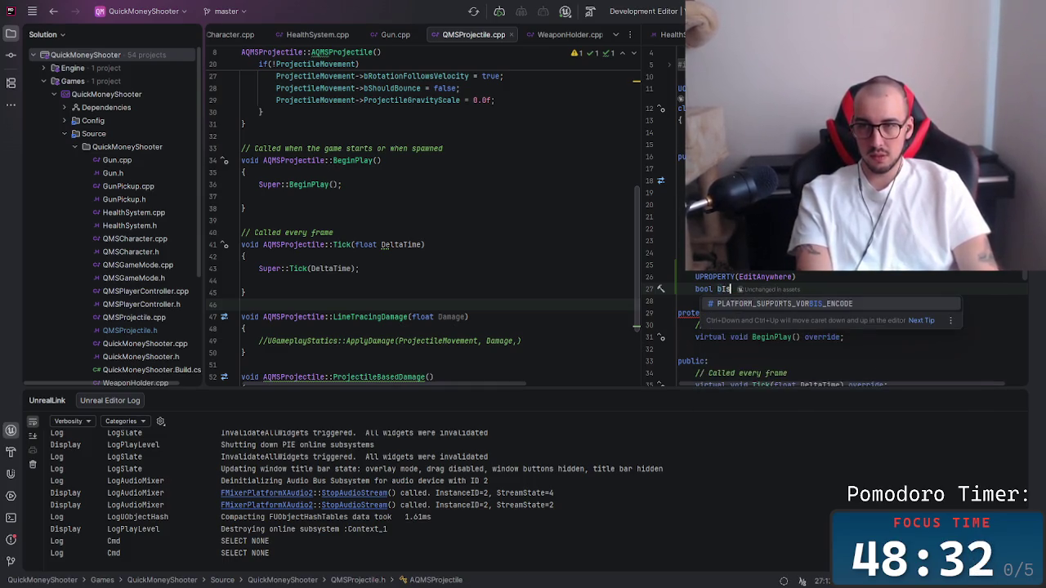
type("LineTr")
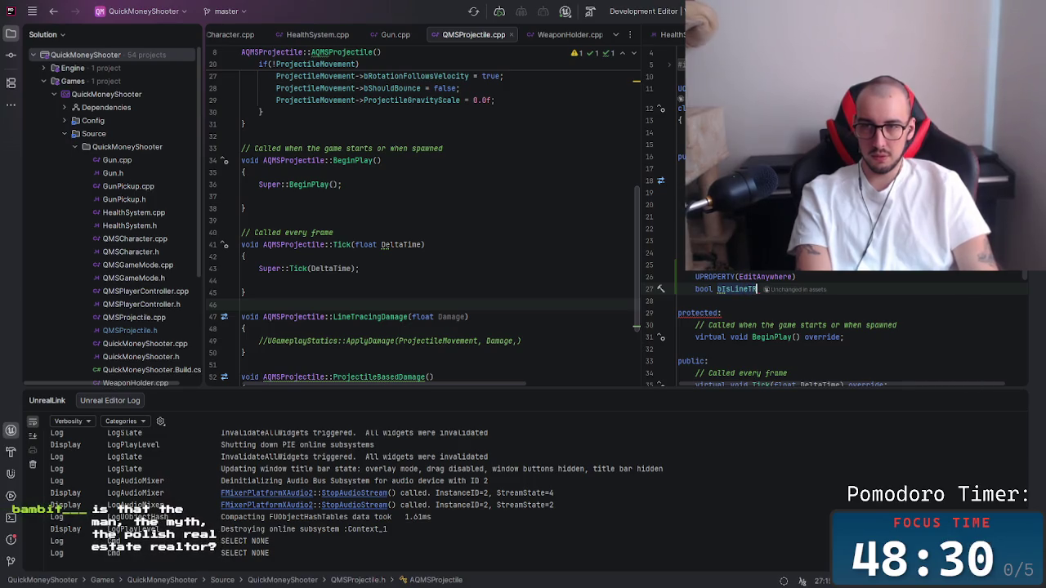
type("acingD")
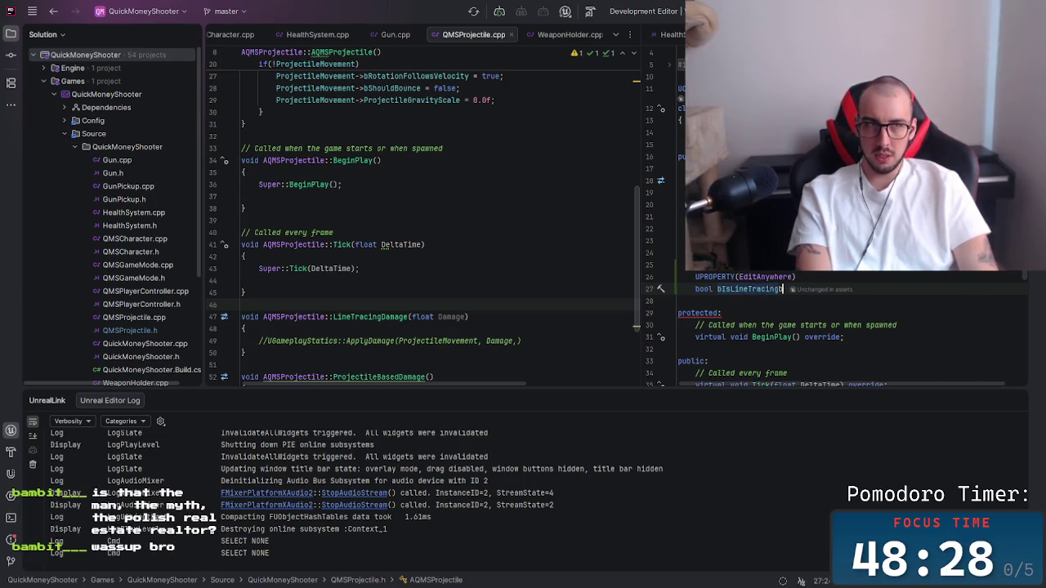
key("BackSpace")
key("BackSpace")
key("BackSpace")
type("B")
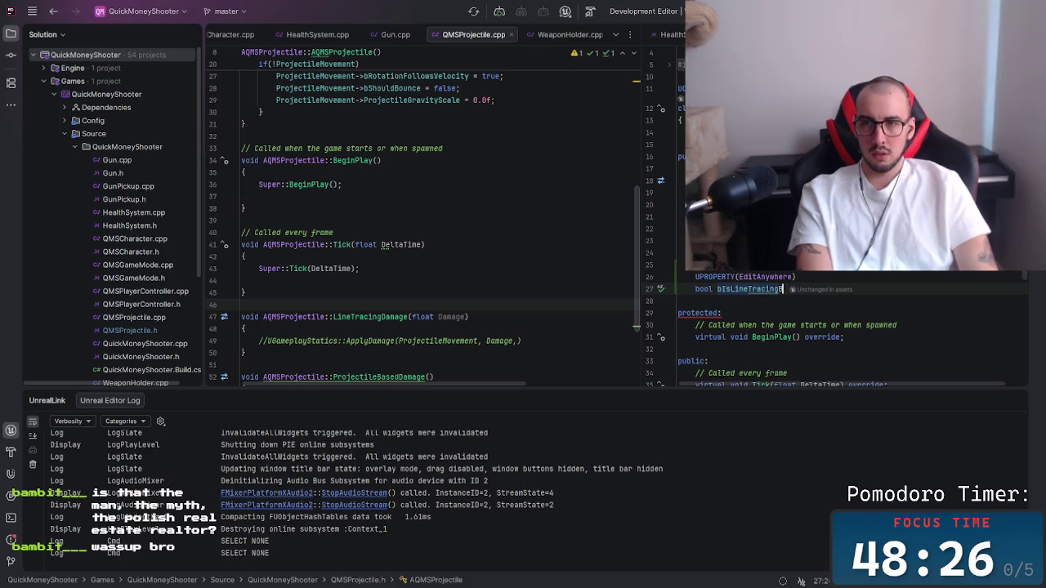
type("ased = g")
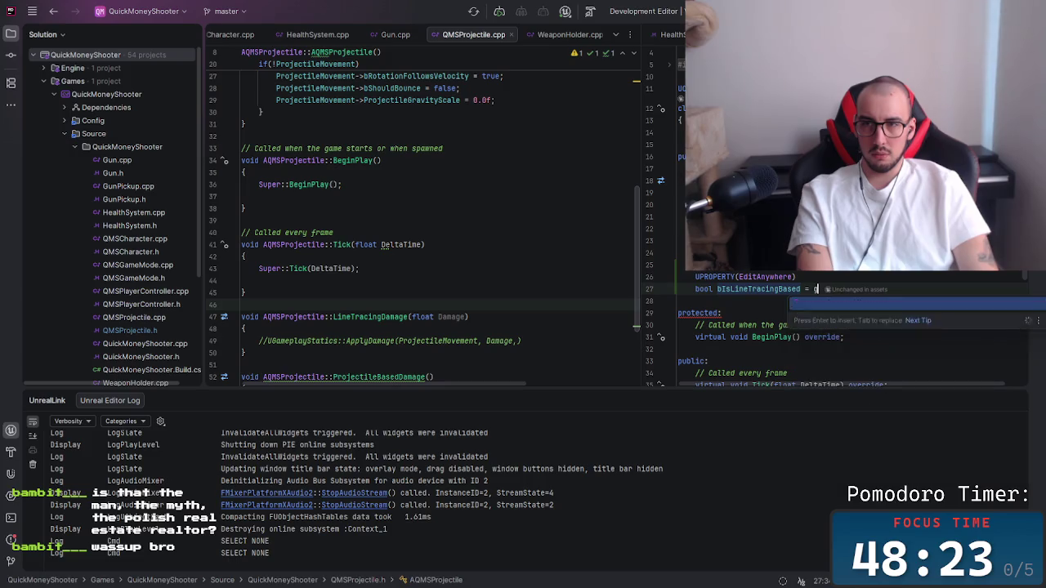
key("Escape")
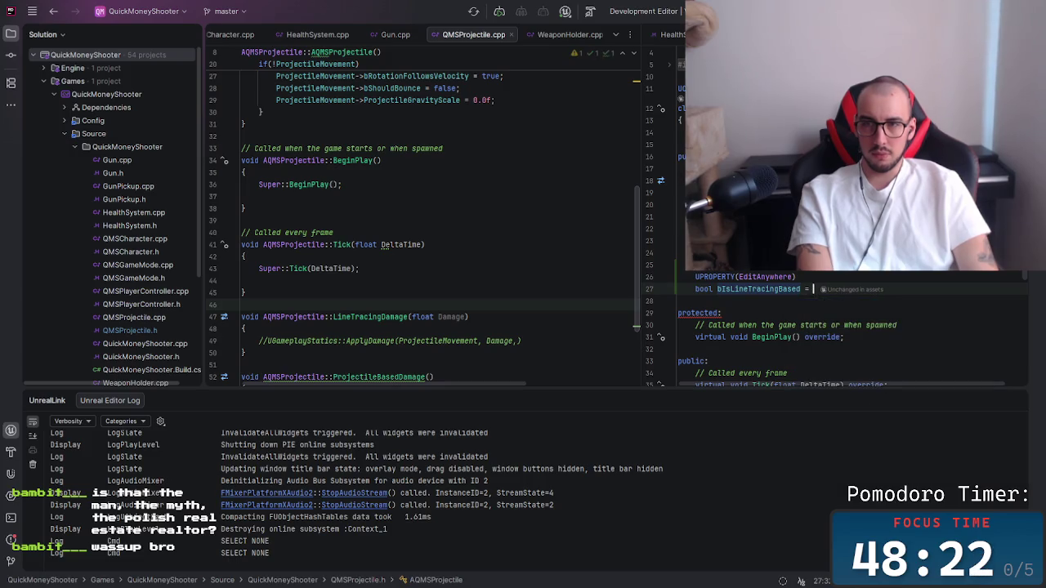
type("true;")
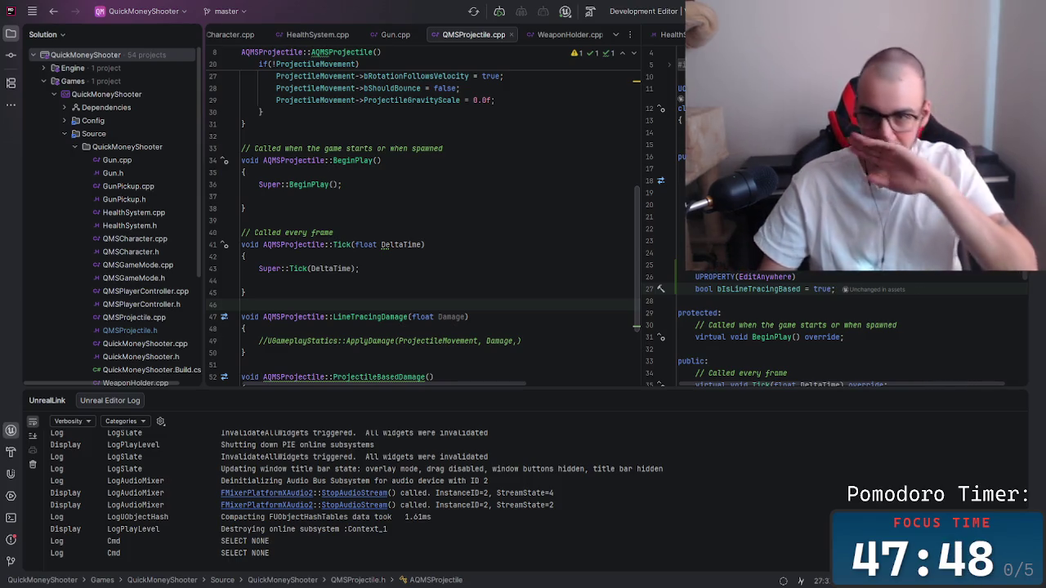
left_click(476, 268)
Review BeginPlay, Tick and the bIsLineTracingBased declaration across QMSProjectile.cpp and its header.
scroll(466, 282, "down", 3)
left_click(537, 243)
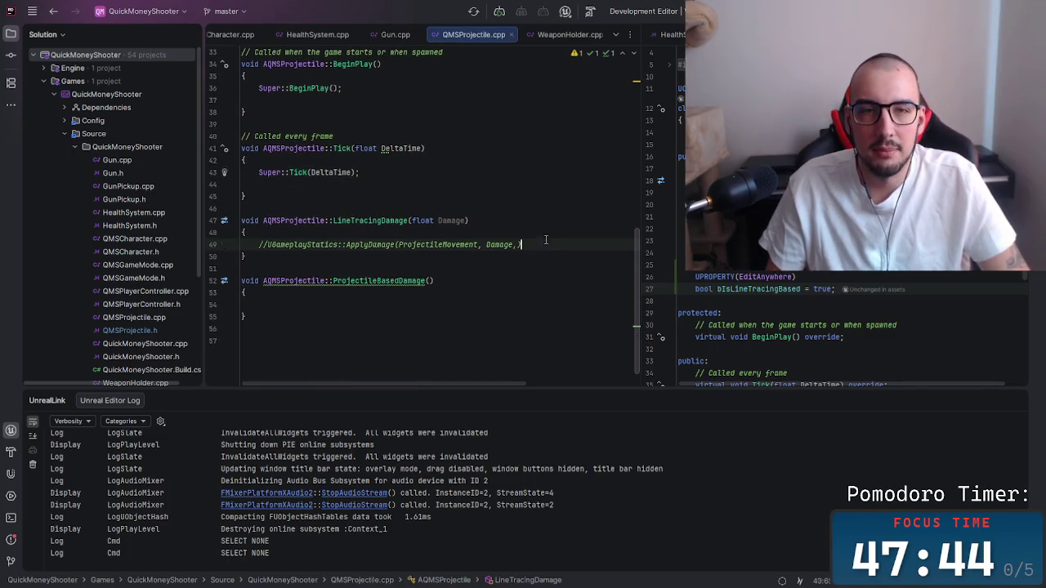
scroll(479, 221, "up", 1)
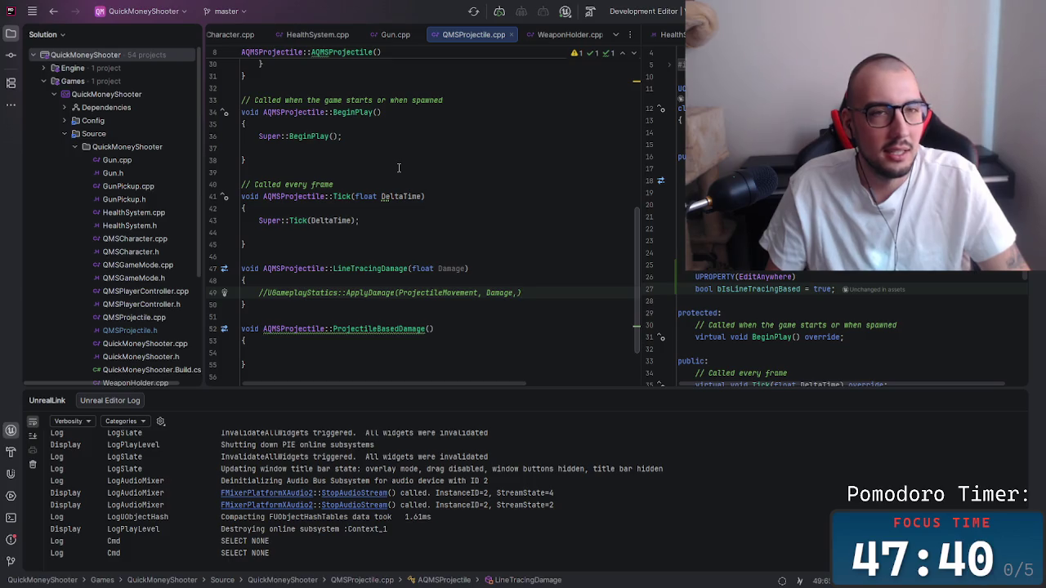
left_click(426, 138)
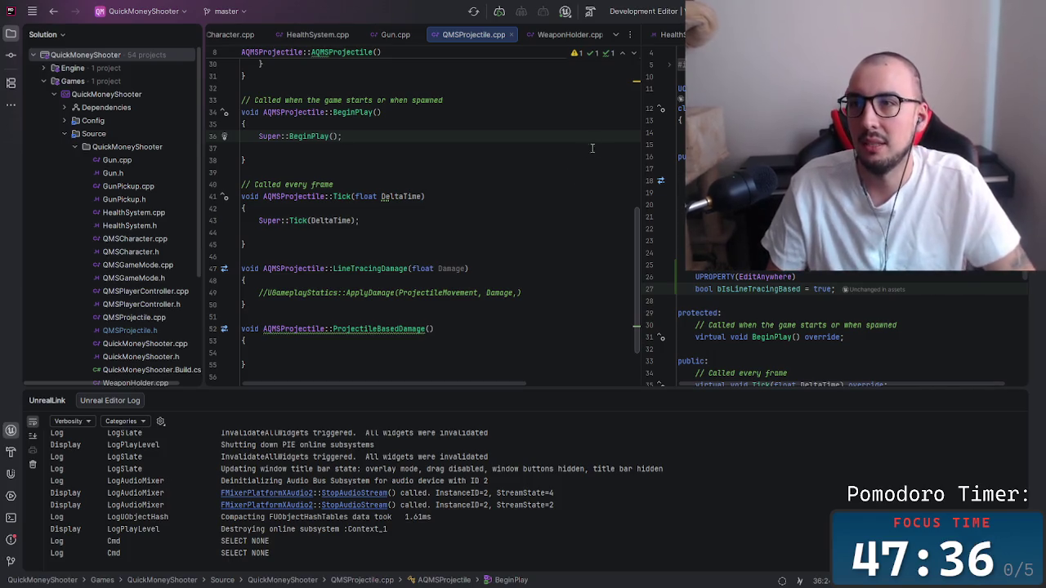
left_click(678, 193)
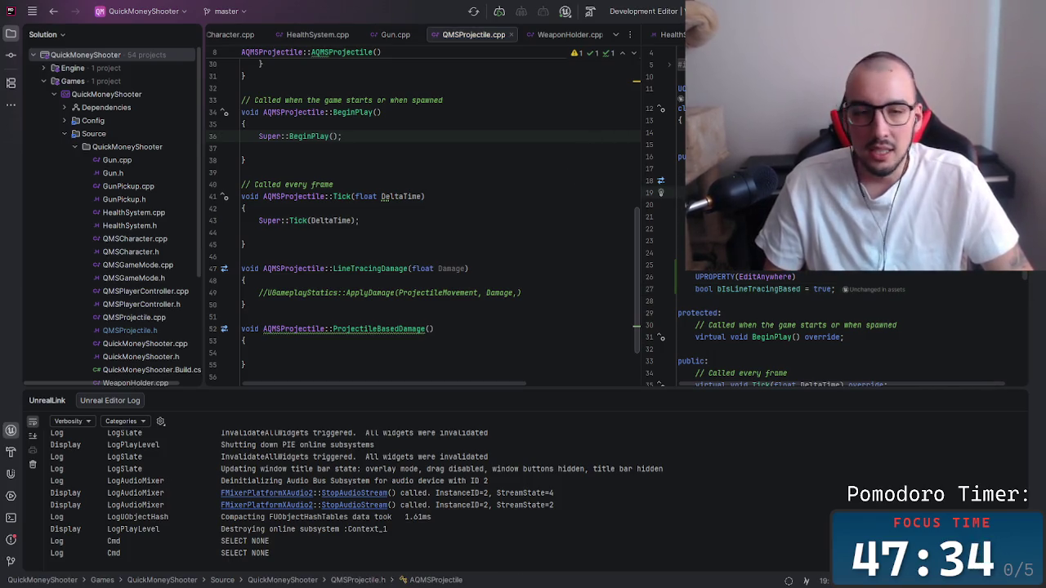
left_click(486, 234)
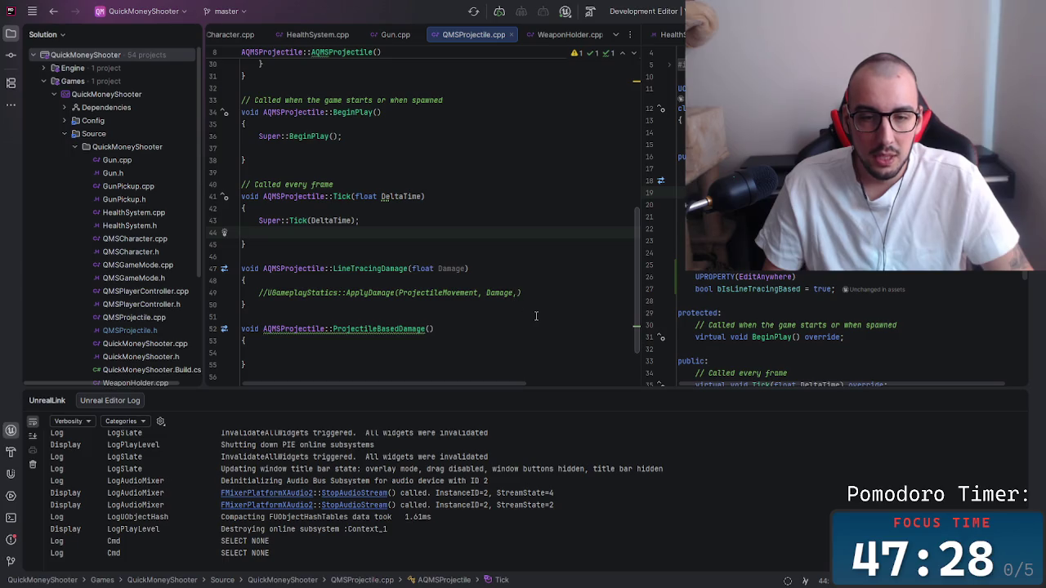
left_click(761, 289)
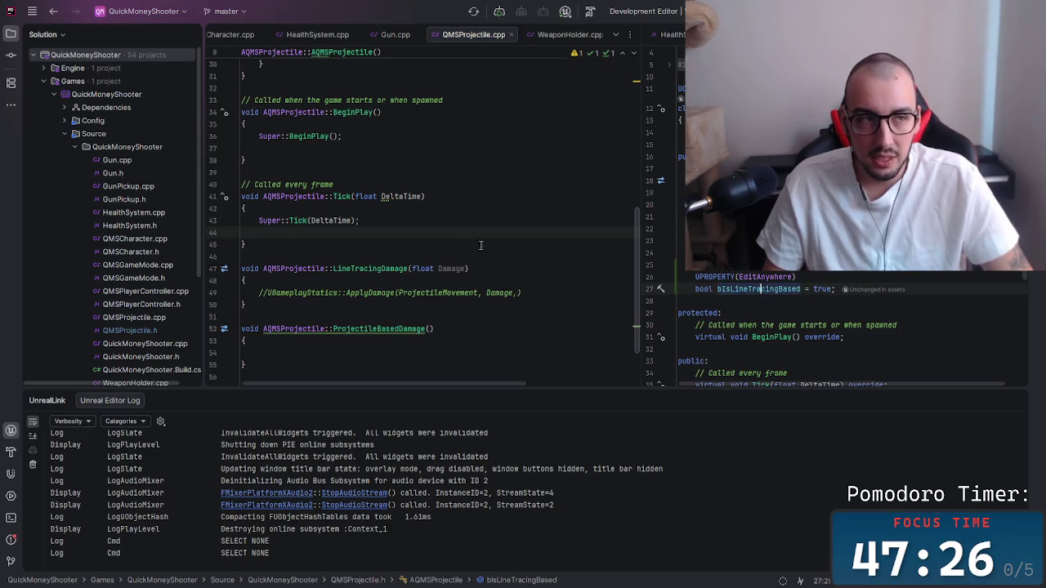
left_click(434, 293)
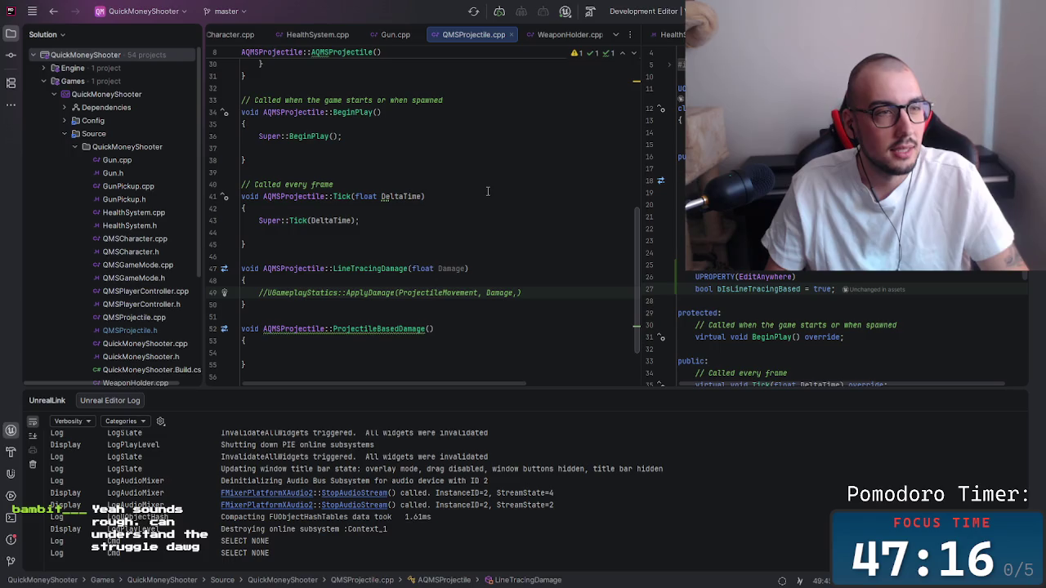
Go to the commented ApplyDamage line in LineTracingDamage, then bring up the window switcher.
left_click(532, 244)
left_click(583, 280)
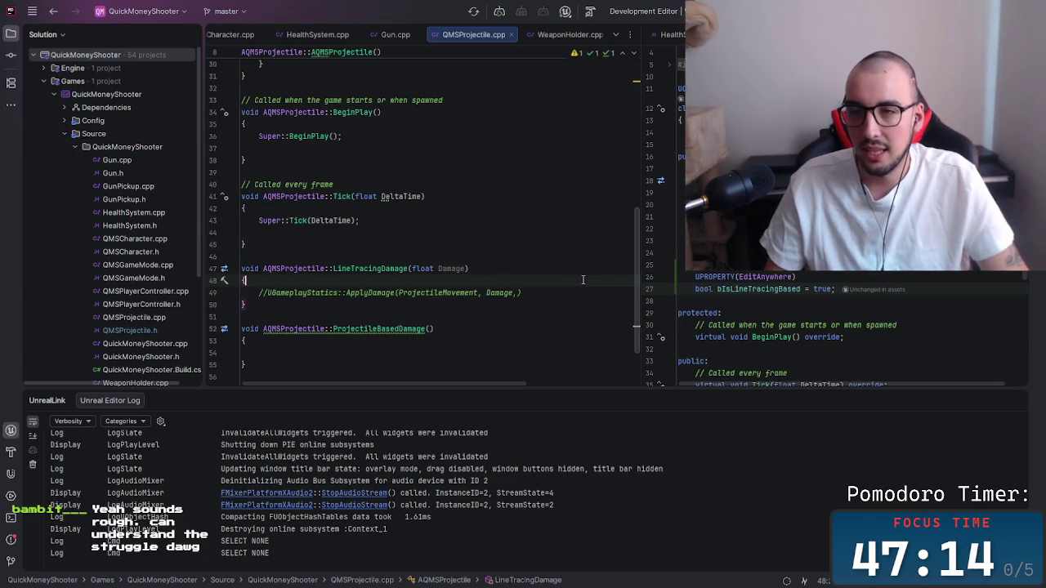
key("Down")
key("End")
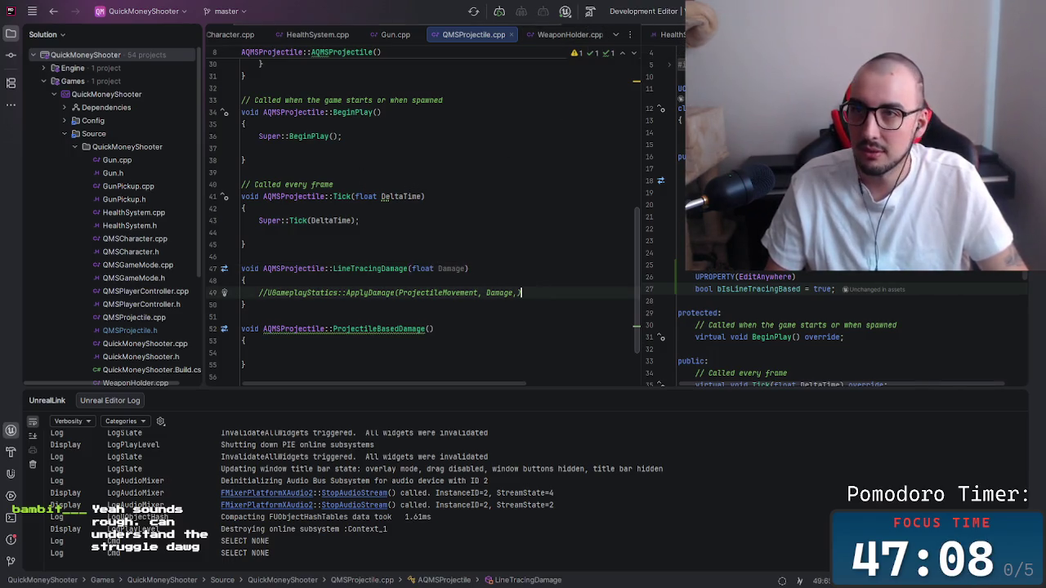
left_click(736, 180)
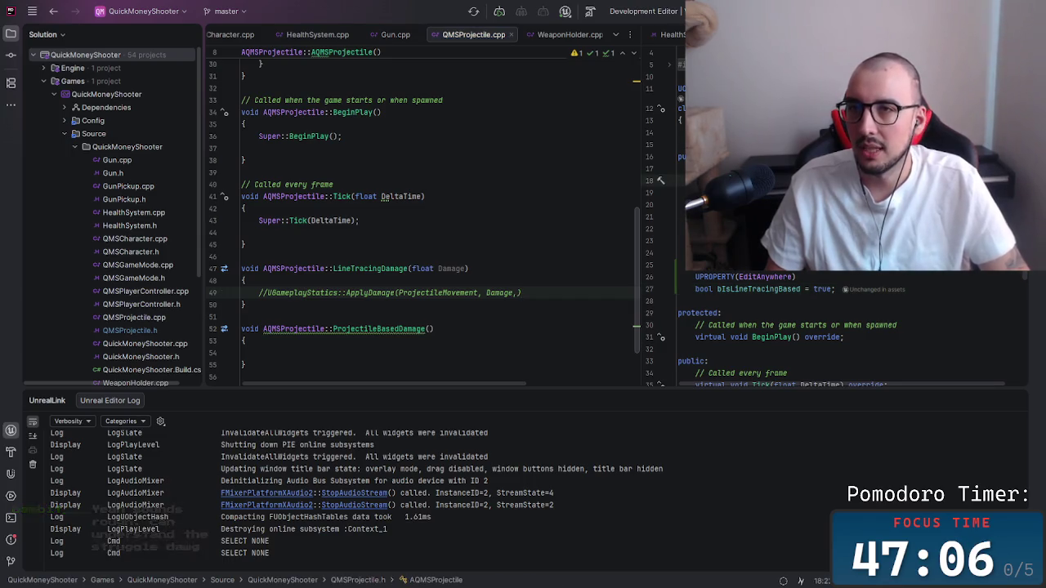
key("alt+Tab")
key("alt+Tab")
key("alt+Tab")
key("alt+Tab")
key("alt+Tab")
key("alt+Tab")
key("alt+Tab")
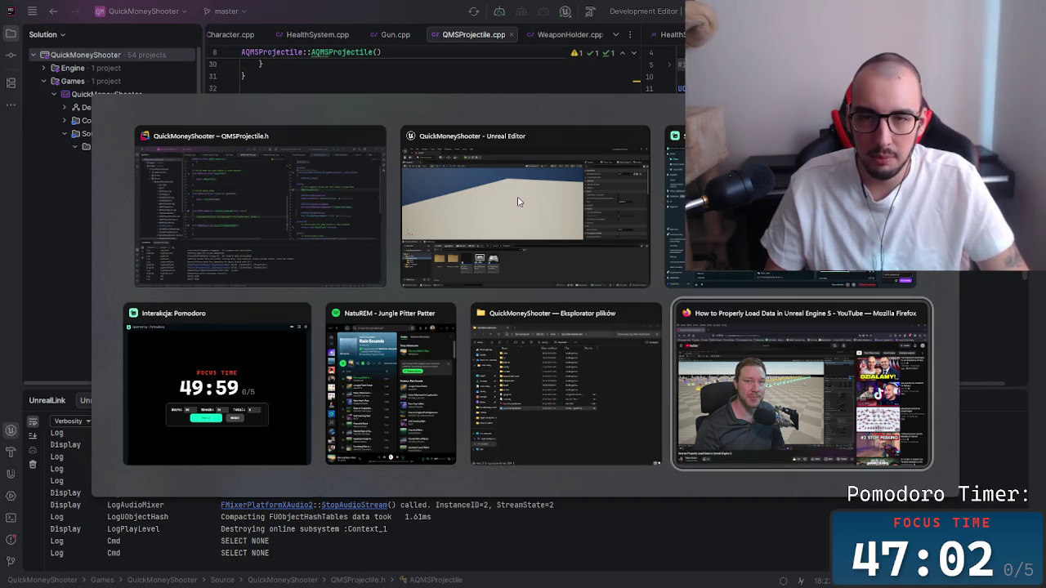
Switch to Unreal Editor and start a Play-in-Editor session of Level0.
key("alt+Tab")
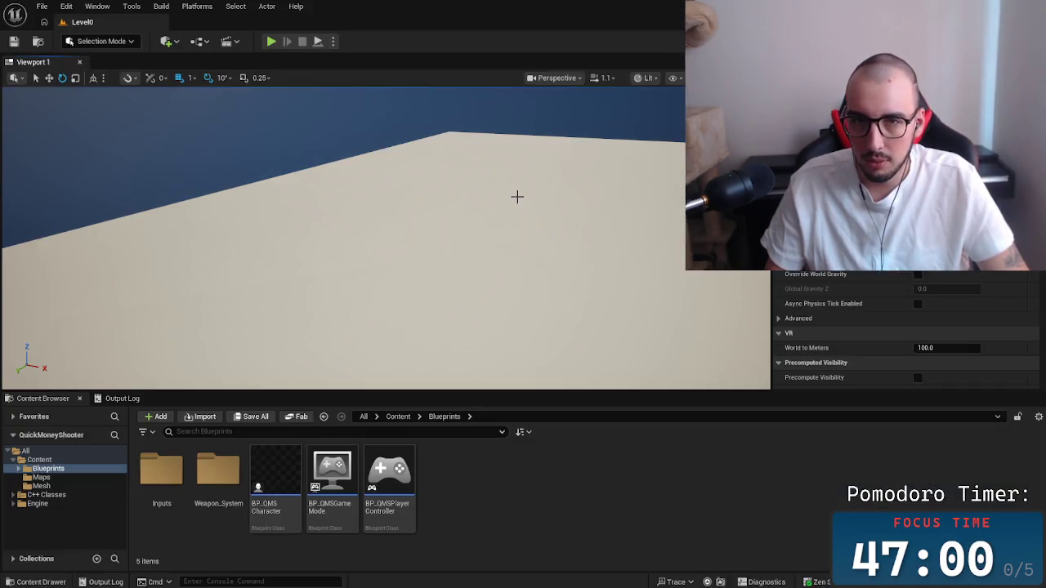
key("alt+Tab")
left_click(539, 191)
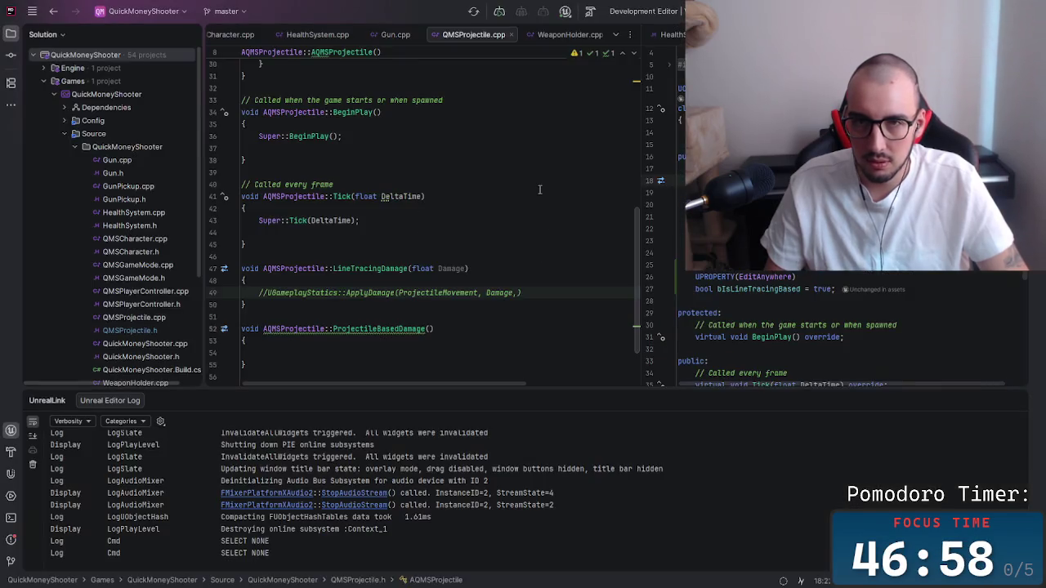
key("alt+Tab")
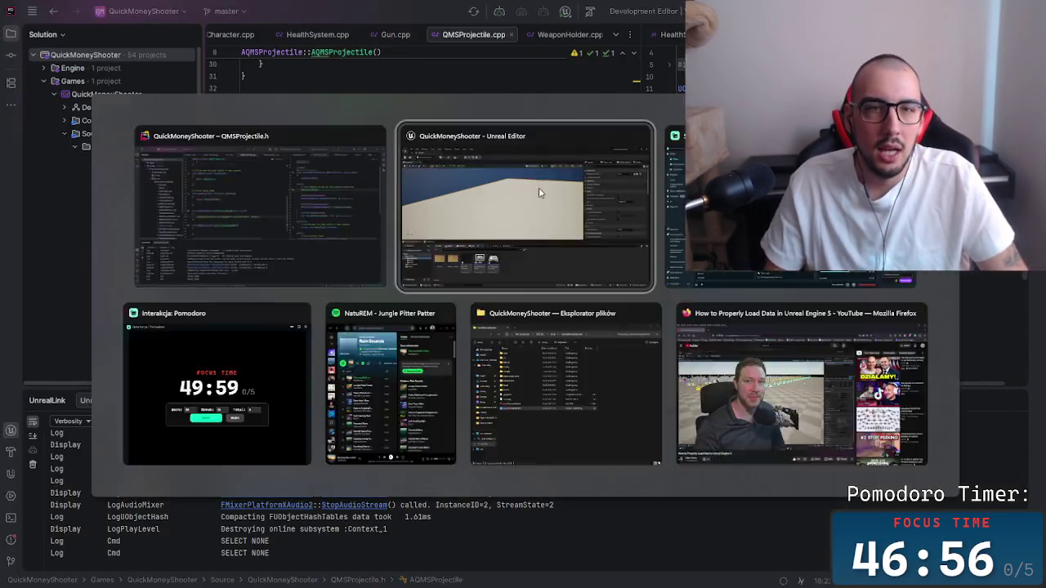
left_click(271, 42)
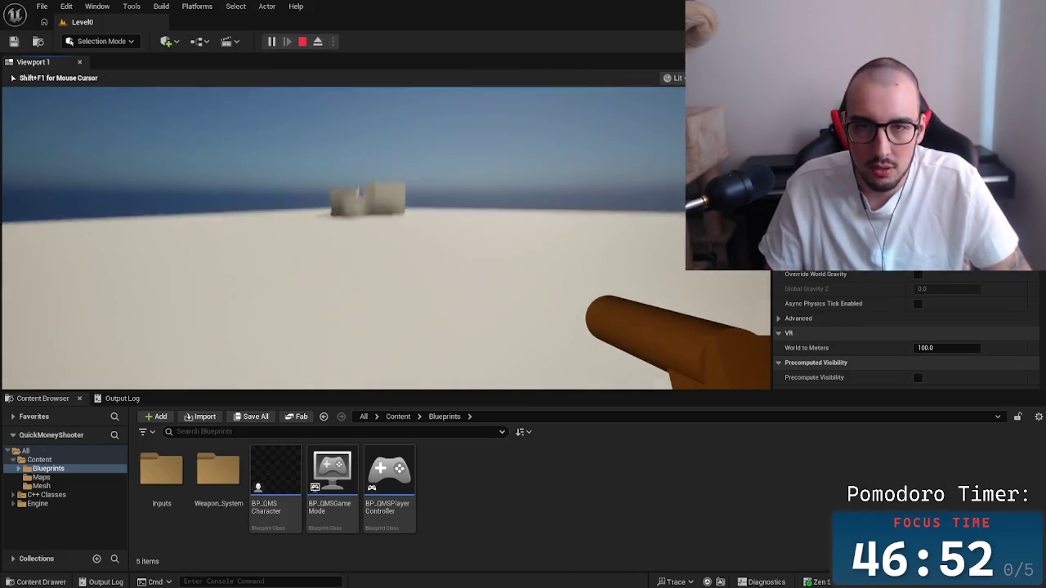
Fire repeated line-trace shots at the cubes while walking toward them.
left_click(385, 237)
left_click(343, 237)
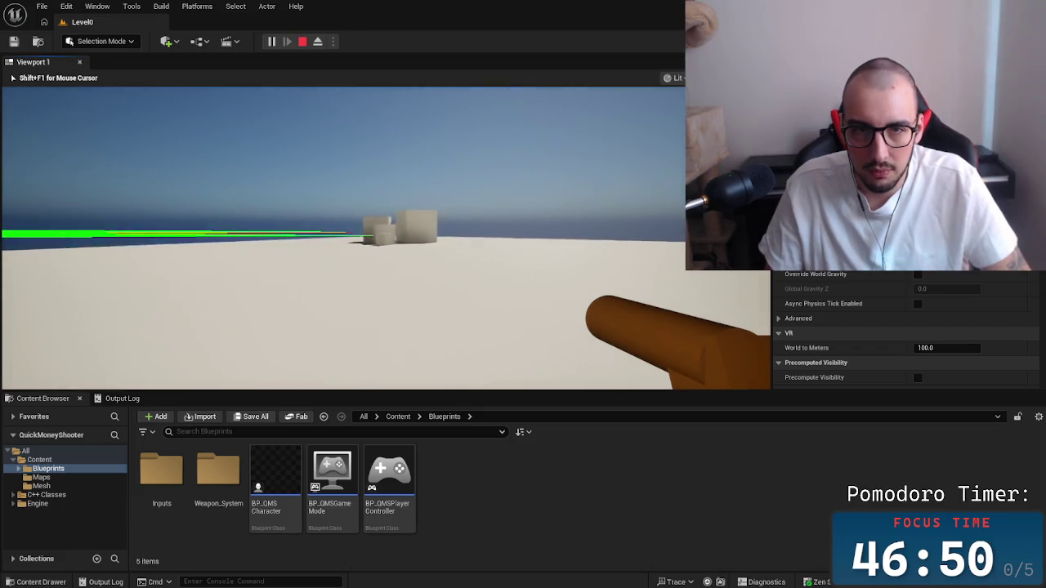
left_click(343, 237)
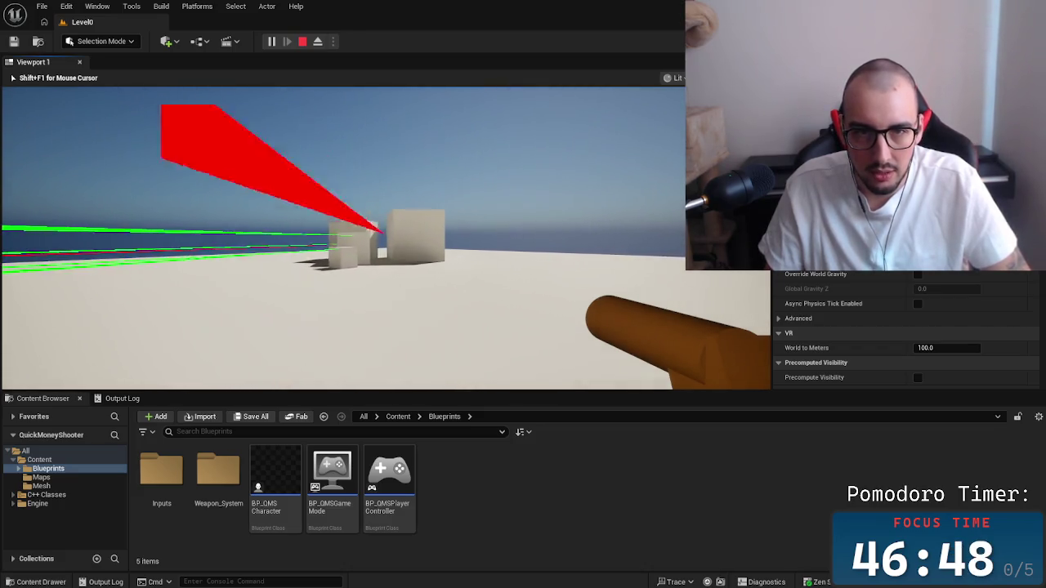
key("w")
left_click(343, 237)
key("w")
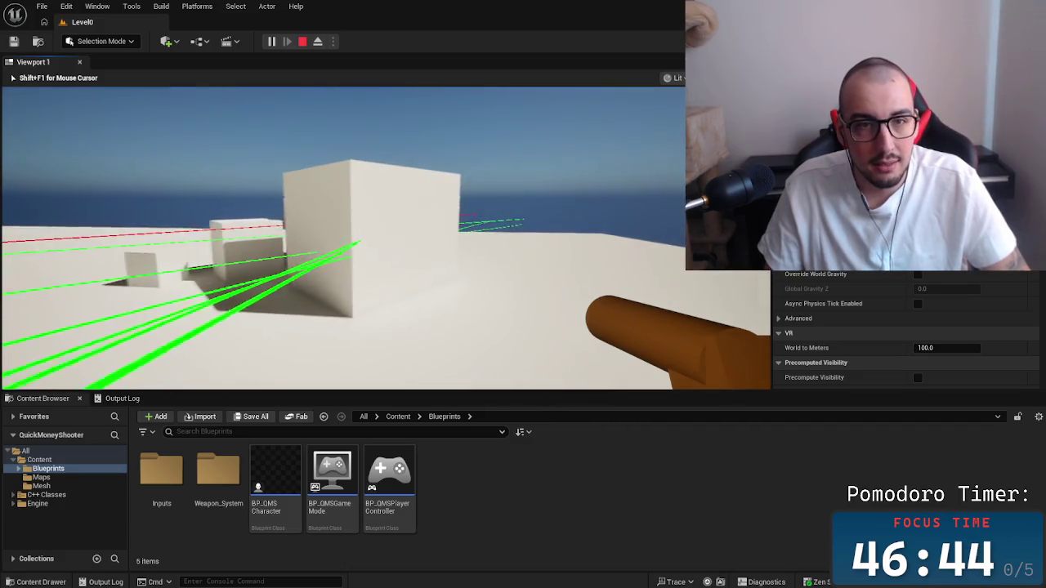
key("w")
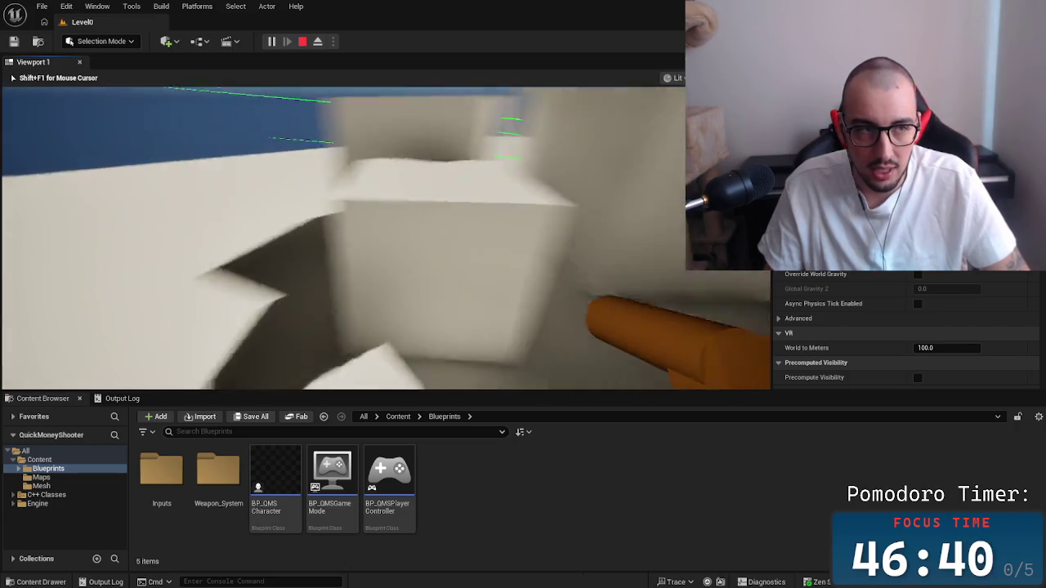
left_click(344, 237)
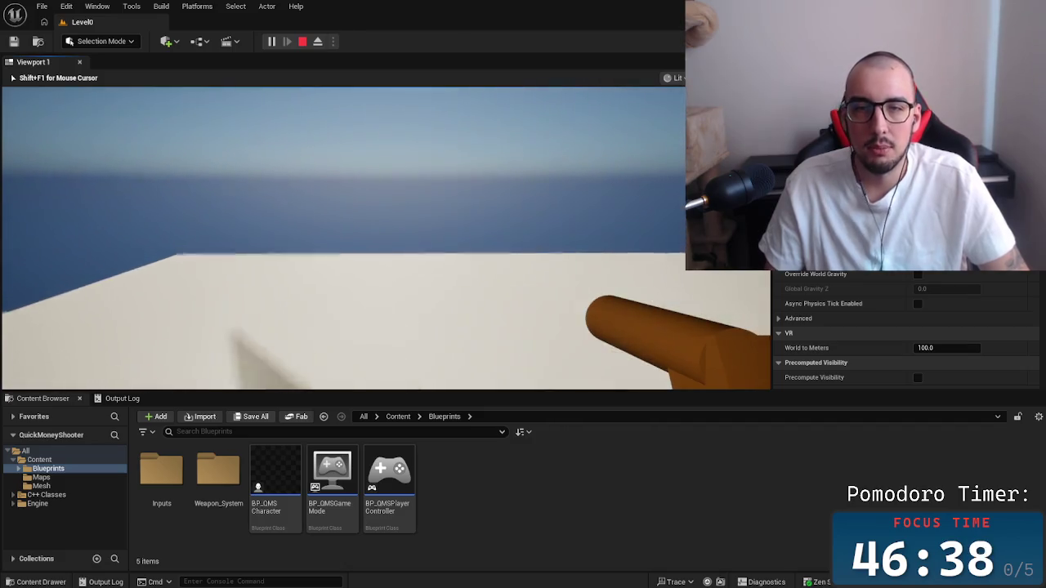
left_click(343, 237)
left_click(343, 237)
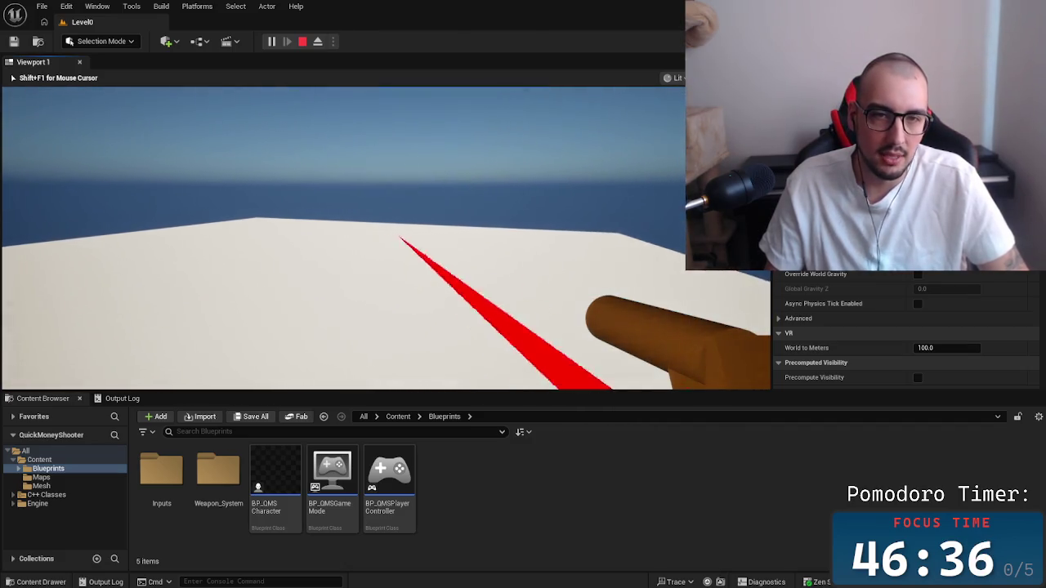
left_click(344, 237)
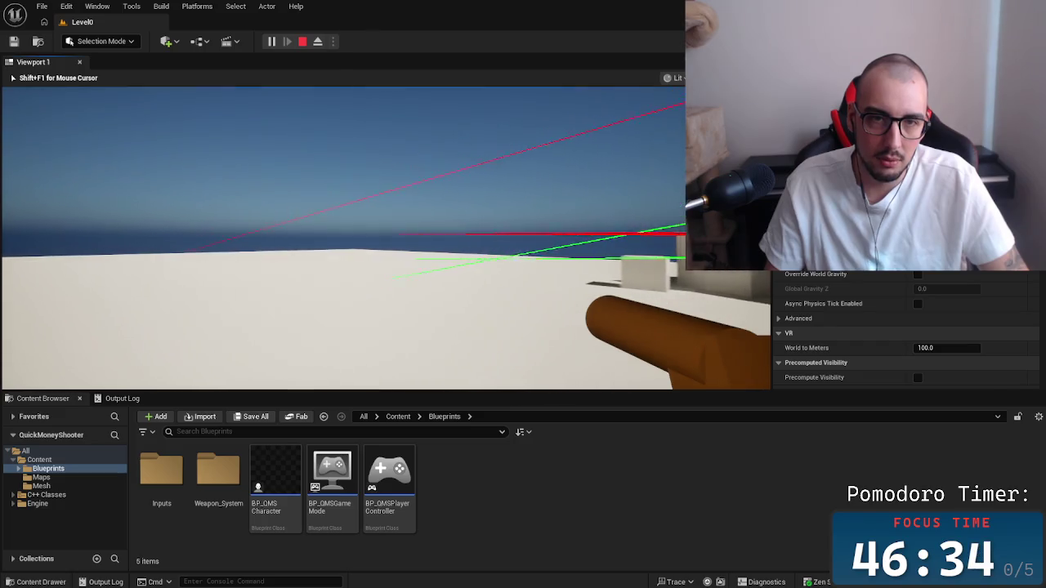
left_click(343, 237)
left_click(344, 238)
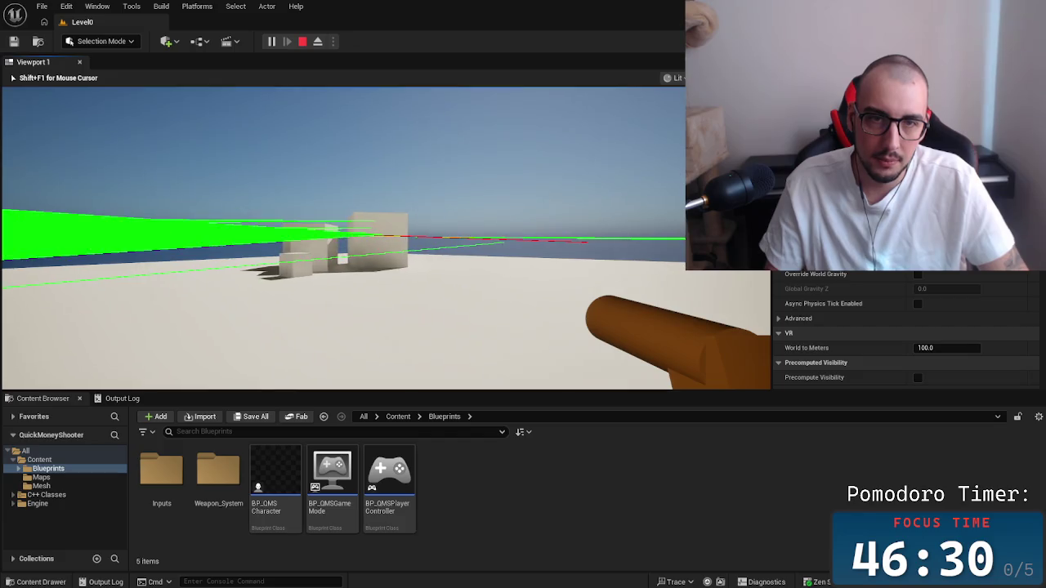
left_click(344, 237)
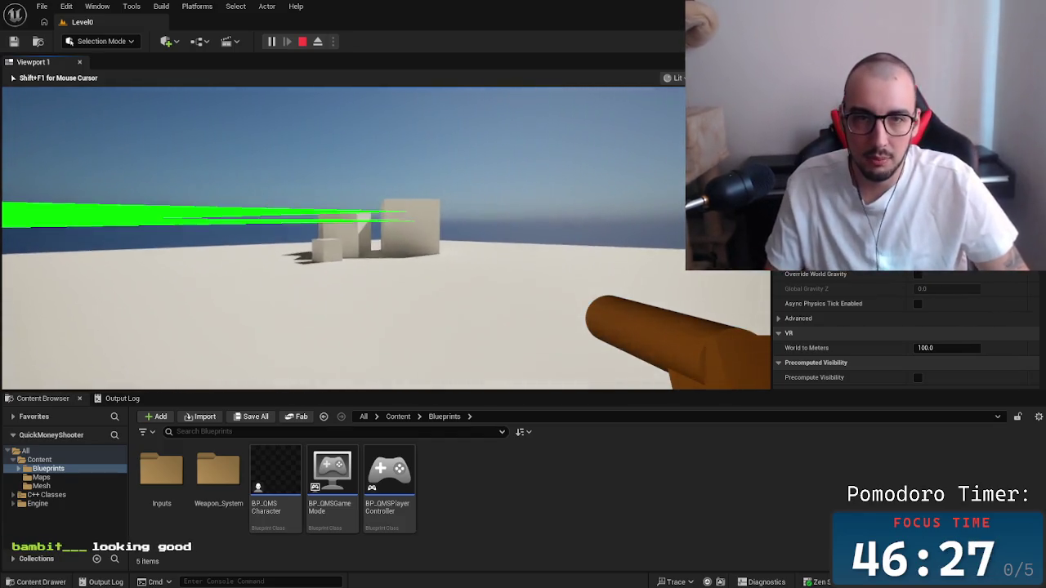
left_click(344, 237)
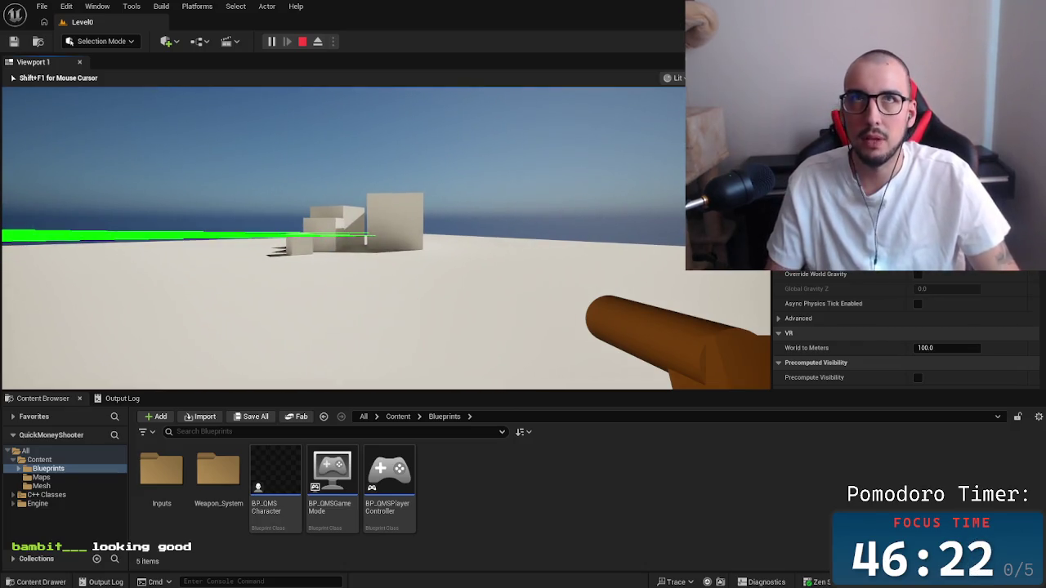
Walk up and jump onto the white cube firing more shots, then stop play and return to Rider.
key("w")
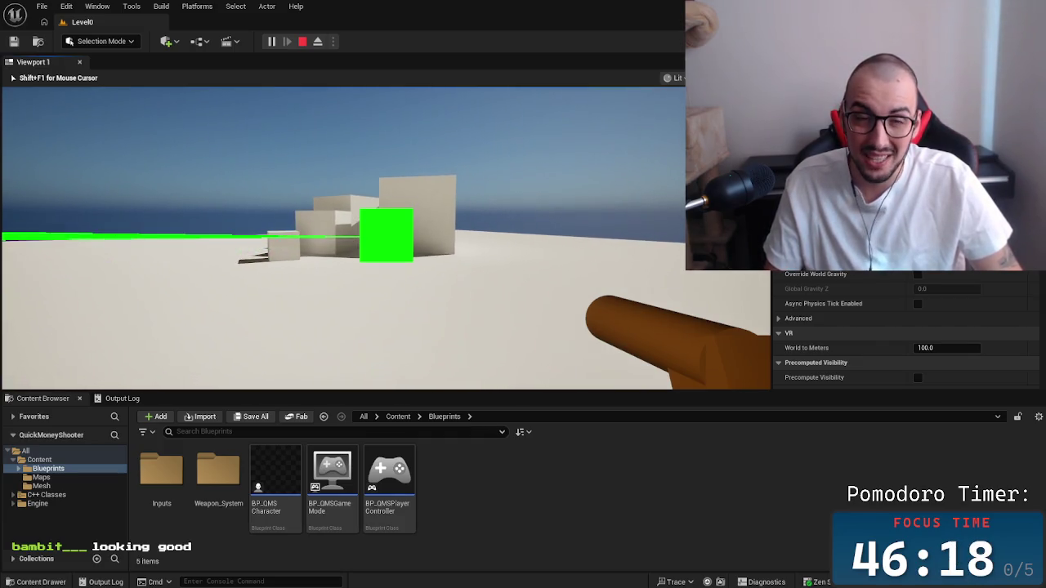
left_click(385, 238)
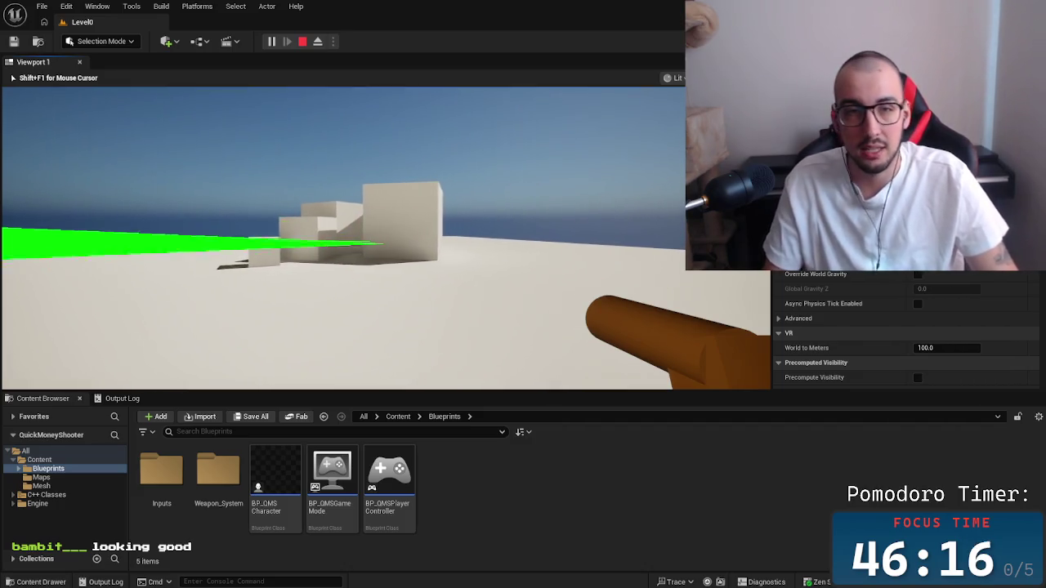
key("w")
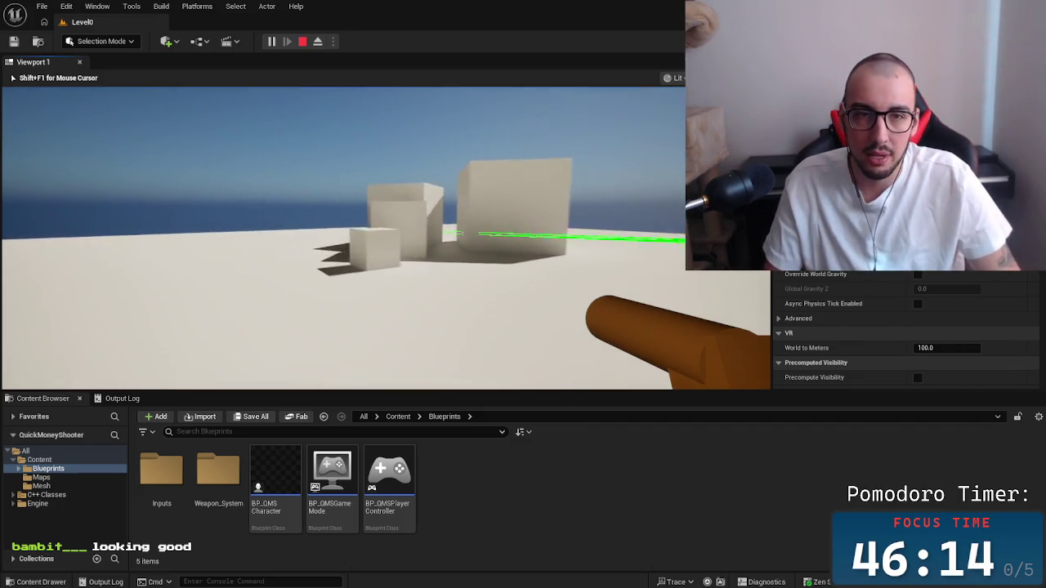
key("space")
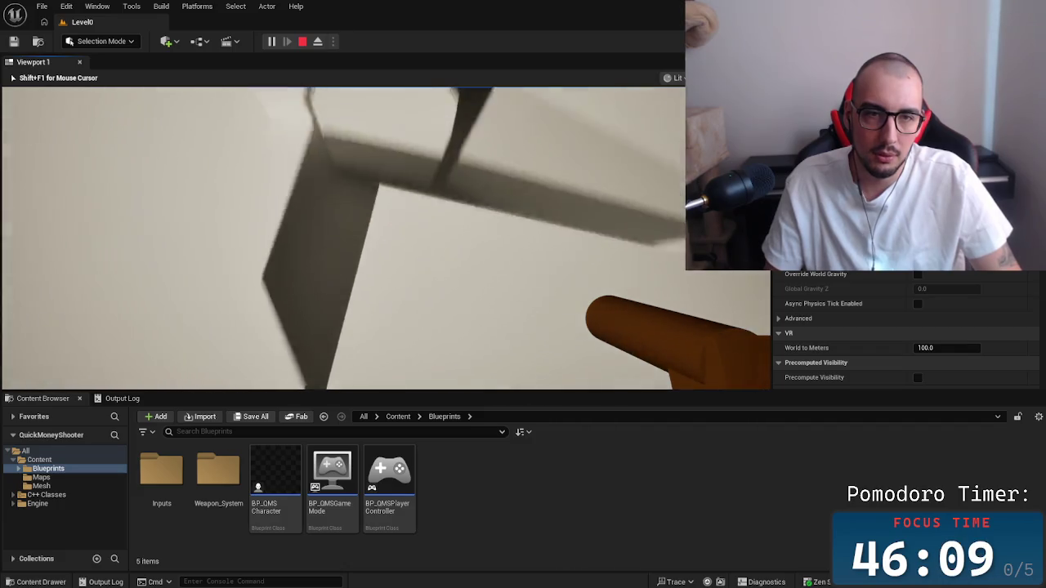
left_click(385, 237)
key("w")
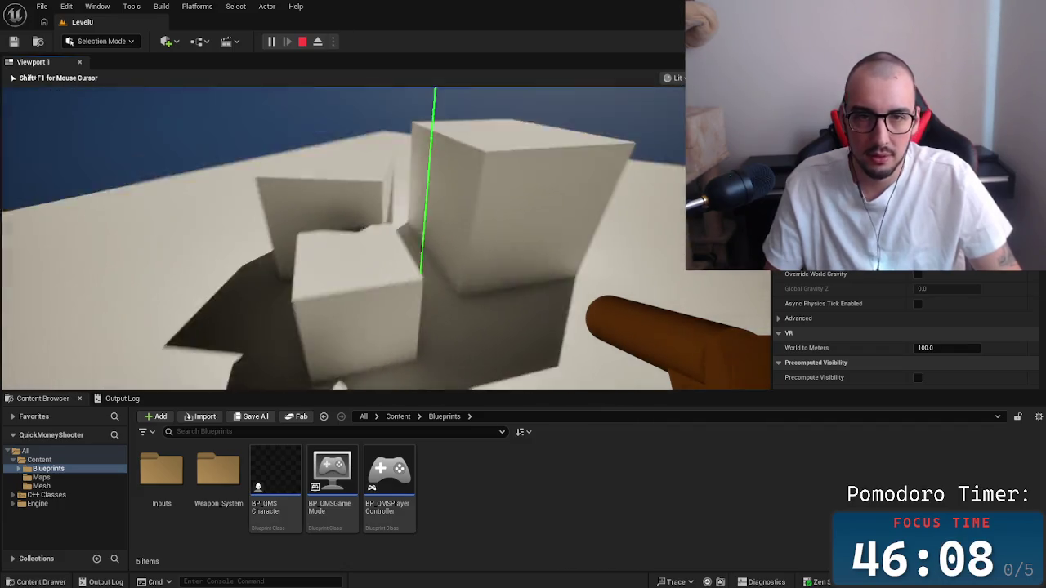
key("s")
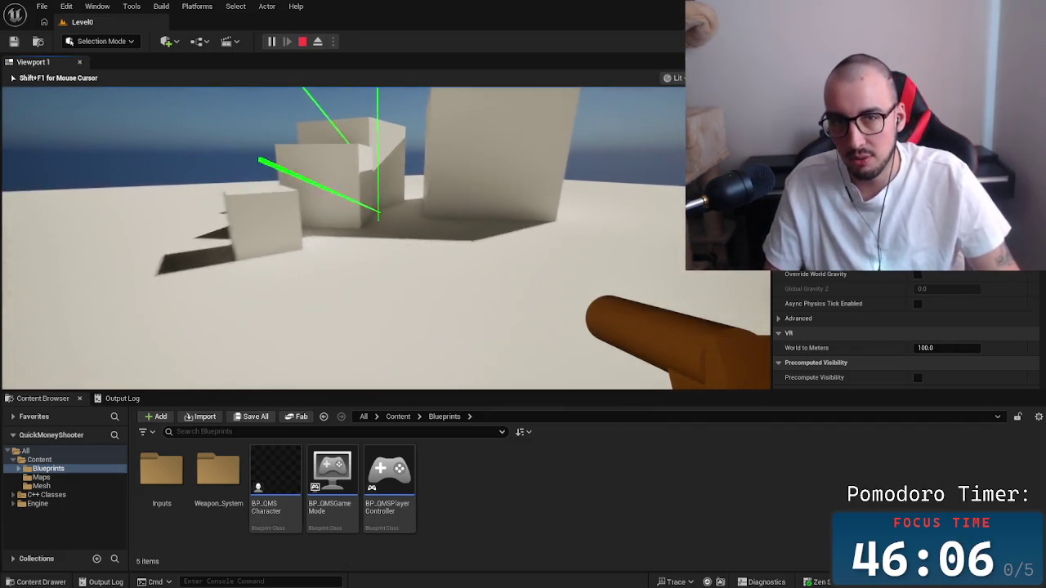
left_click(344, 238)
key("w")
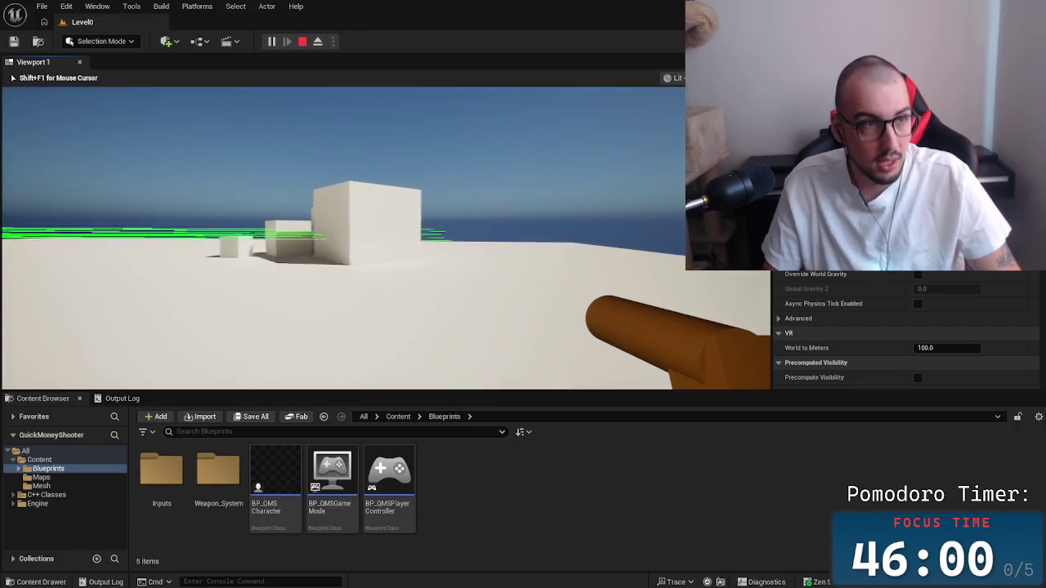
key("Escape")
key("alt+Tab")
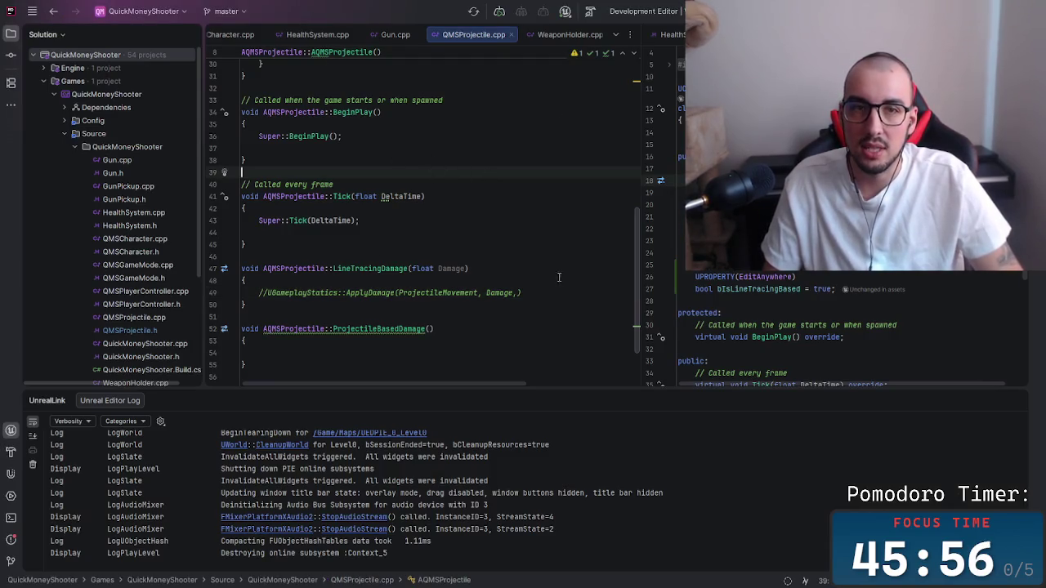
Open Gun.cpp and go to the bIsGunProjectileBased check in FireProjectile.
mouse_move(525, 280)
left_mouse_down()
mouse_move(523, 294)
mouse_move(502, 268)
left_mouse_up()
left_click(498, 362)
key("Up")
key("Up")
key("Up")
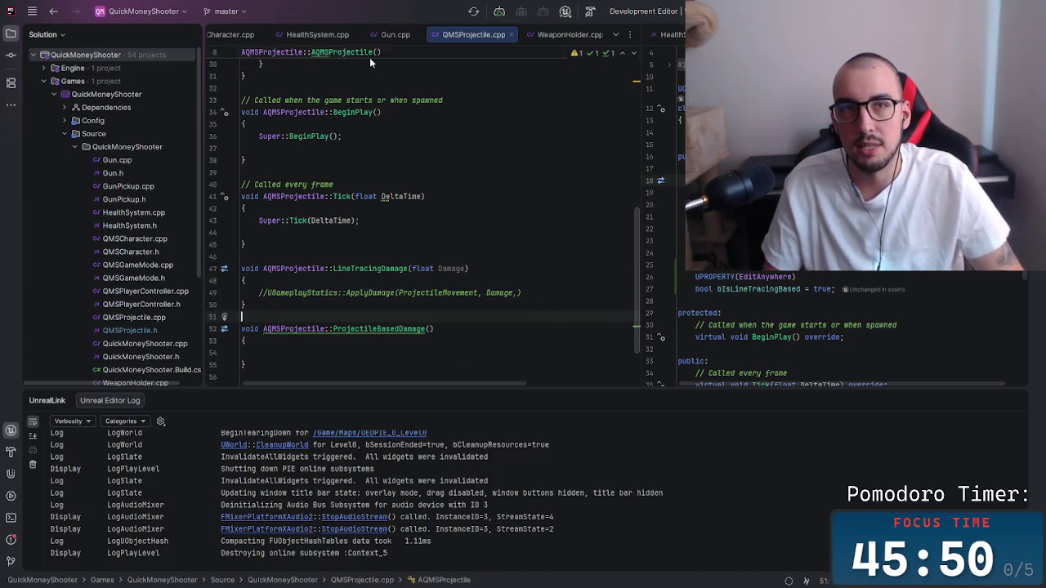
left_click(394, 35)
scroll(456, 229, "down", 1)
scroll(457, 229, "down", 2)
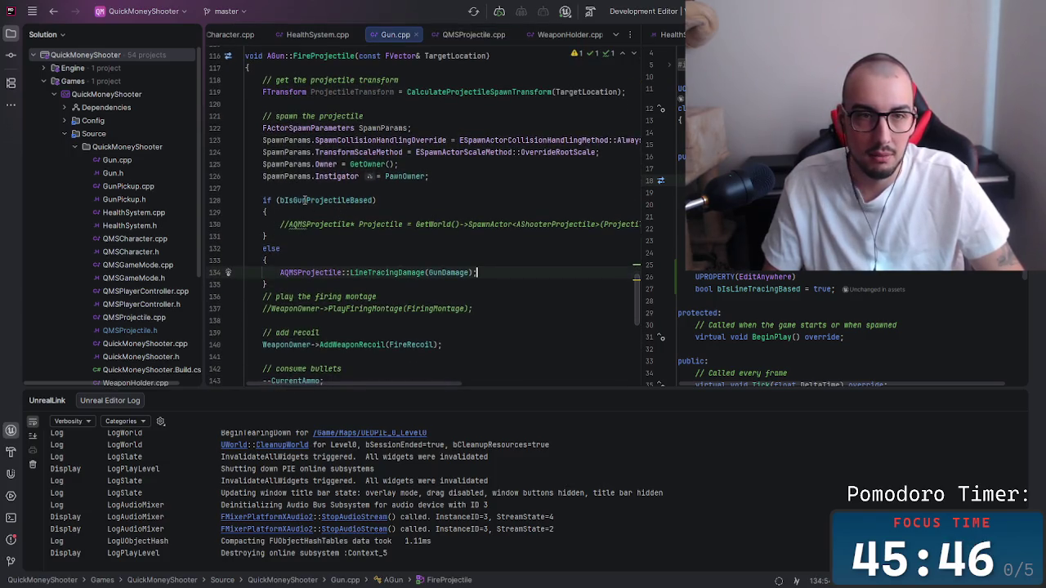
mouse_move(305, 200)
left_click(344, 200)
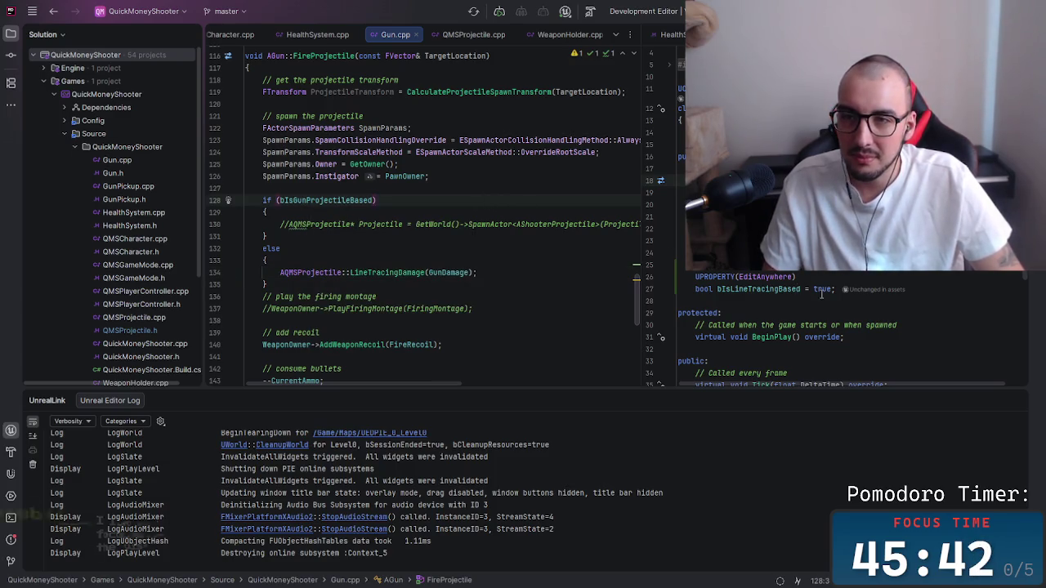
Delete the bIsLineTracingBased property from QMSProjectile.h and return to FireProjectile's projectile branch.
left_click_drag(835, 289, 677, 279)
key("BackSpace")
key("BackSpace")
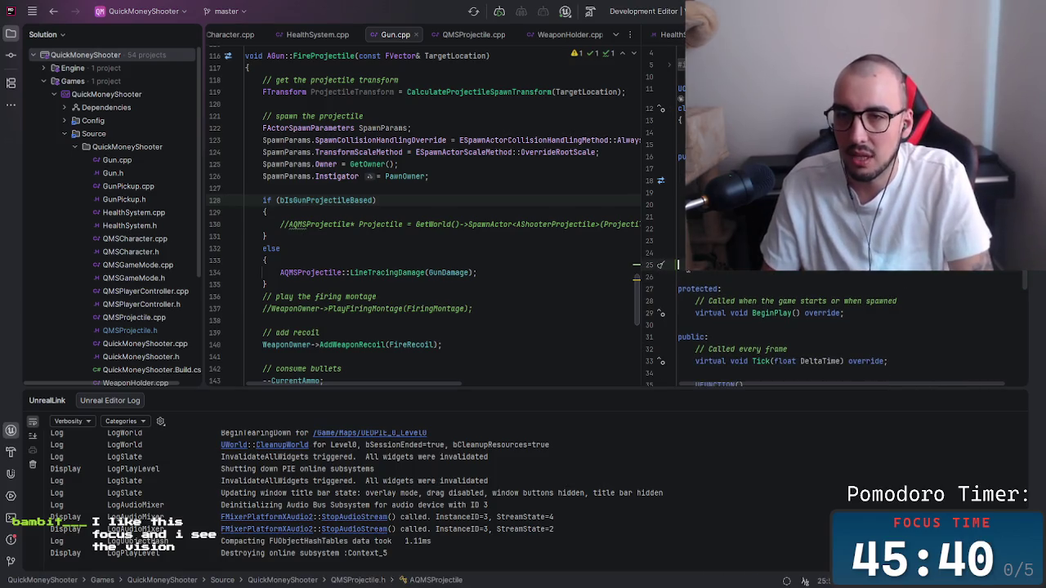
left_click(401, 194)
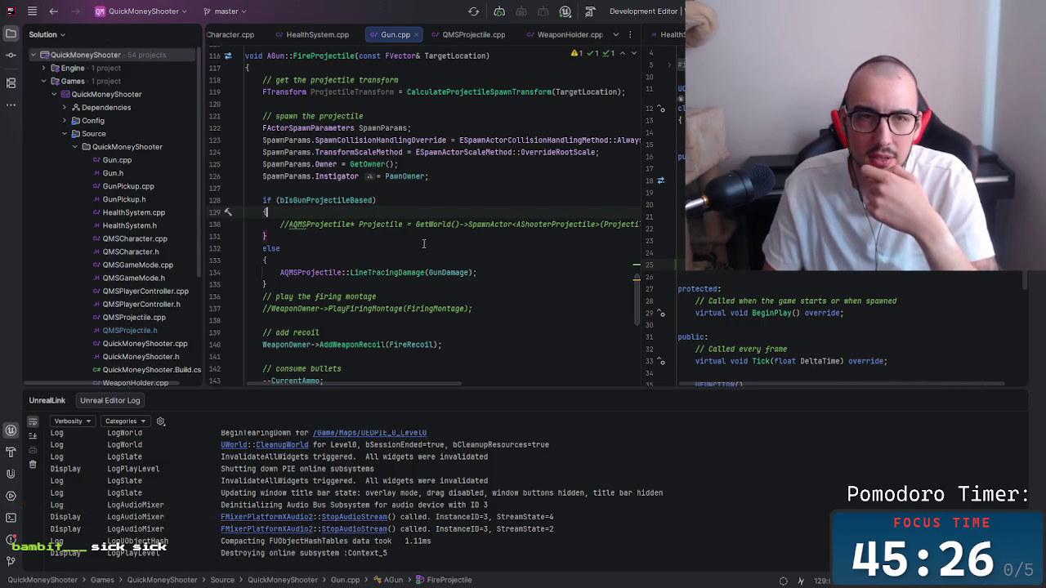
left_click(398, 233)
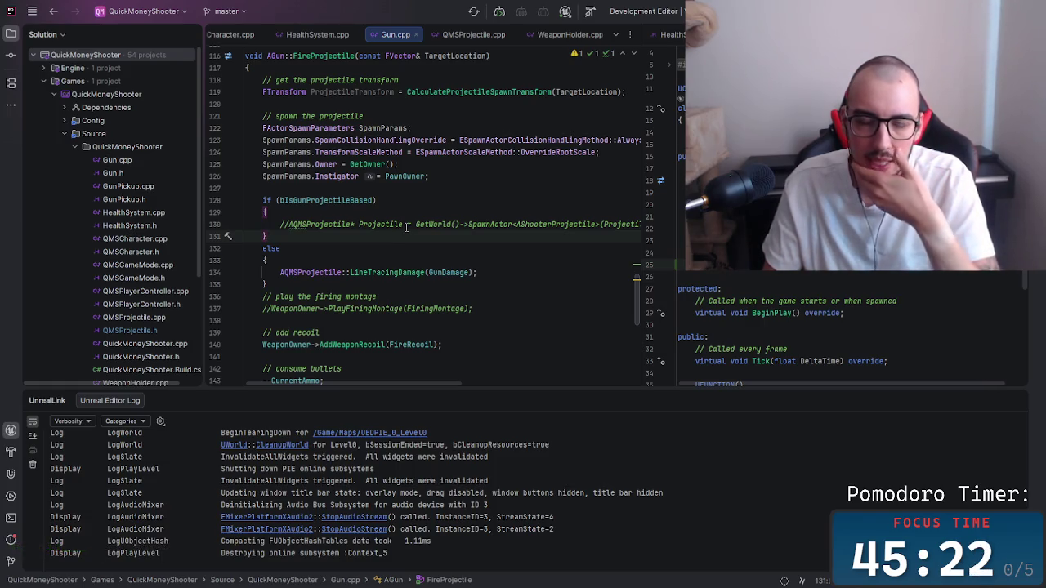
scroll(850, 327, "down", 5)
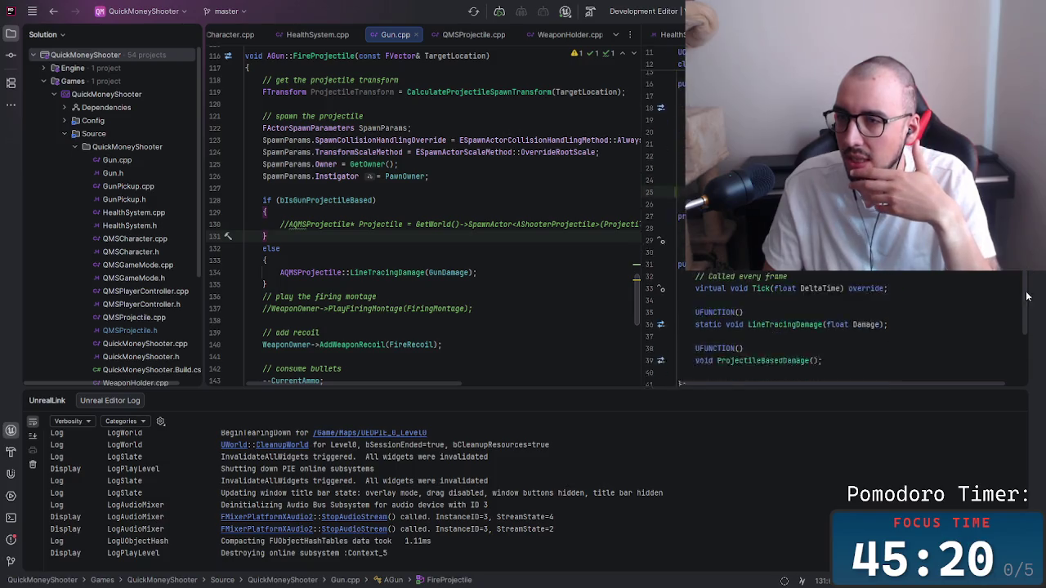
scroll(850, 327, "up", 5)
scroll(850, 327, "up", 1)
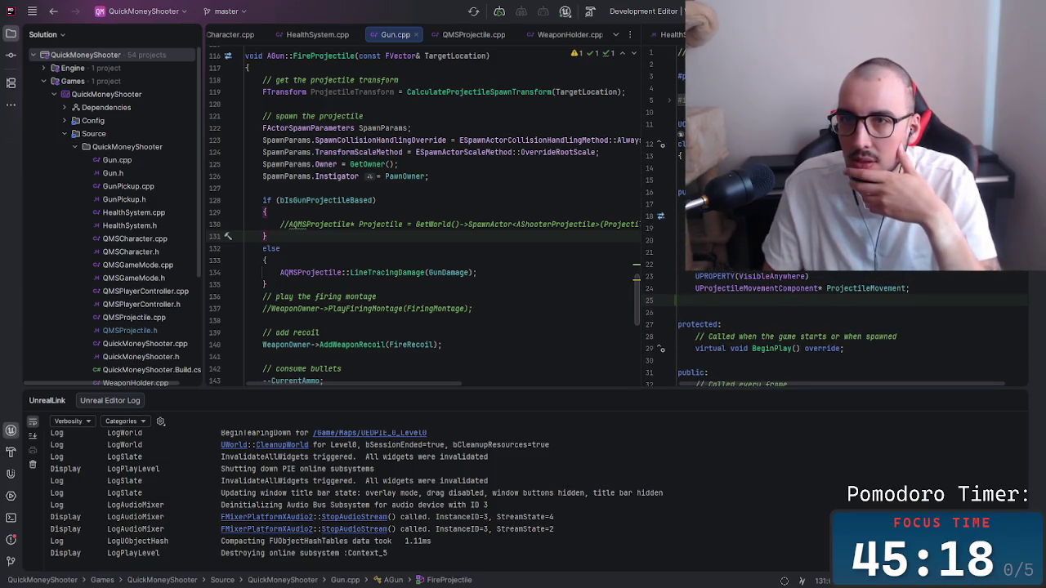
scroll(850, 327, "down", 1)
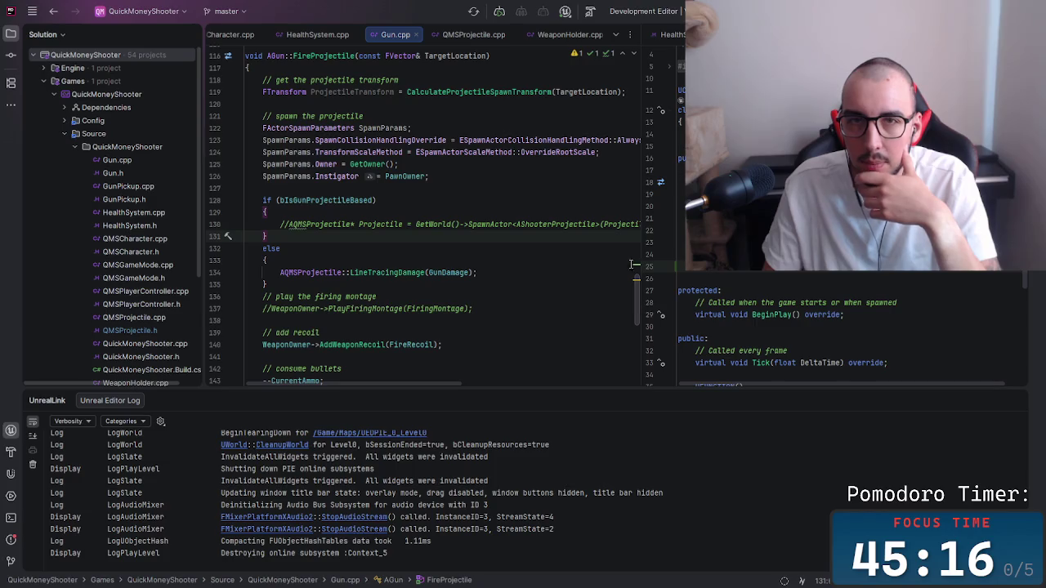
Check the OnTakeAnyDamage AddDynamic binding in QMSCharacter.cpp, then return to Gun.cpp's FireProjectile.
left_click(314, 37)
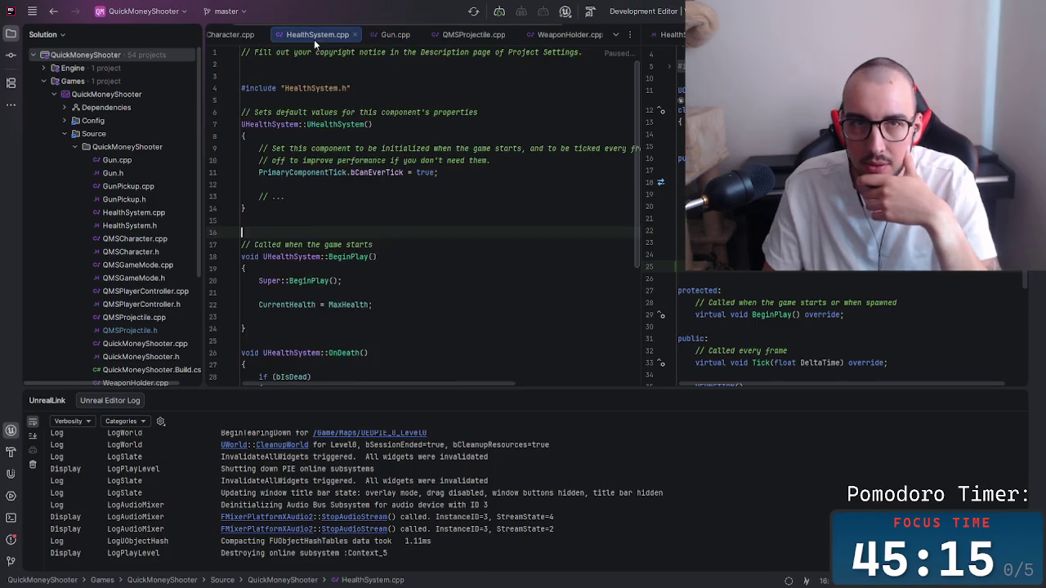
left_click(241, 35)
left_click(411, 210)
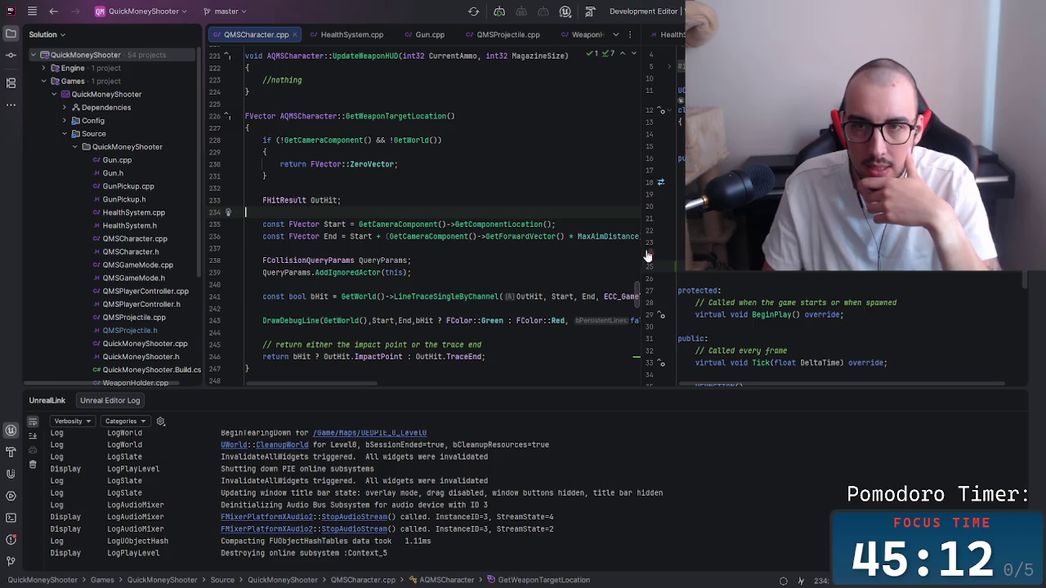
mouse_move(635, 291)
left_mouse_down()
mouse_move(633, 175)
mouse_move(654, 57)
mouse_move(658, 125)
mouse_move(662, 110)
left_mouse_up()
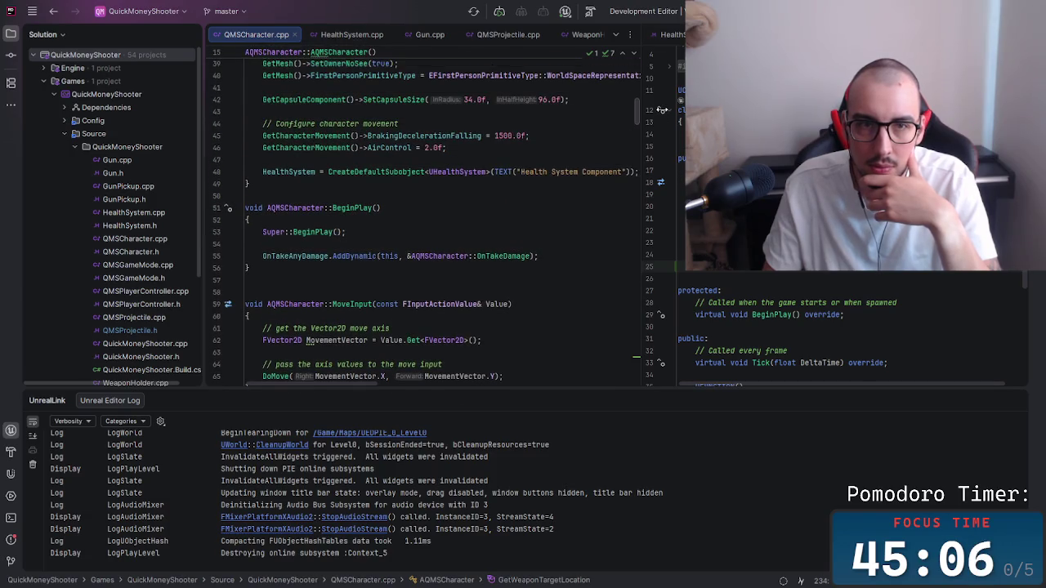
left_click_drag(575, 256, 255, 256)
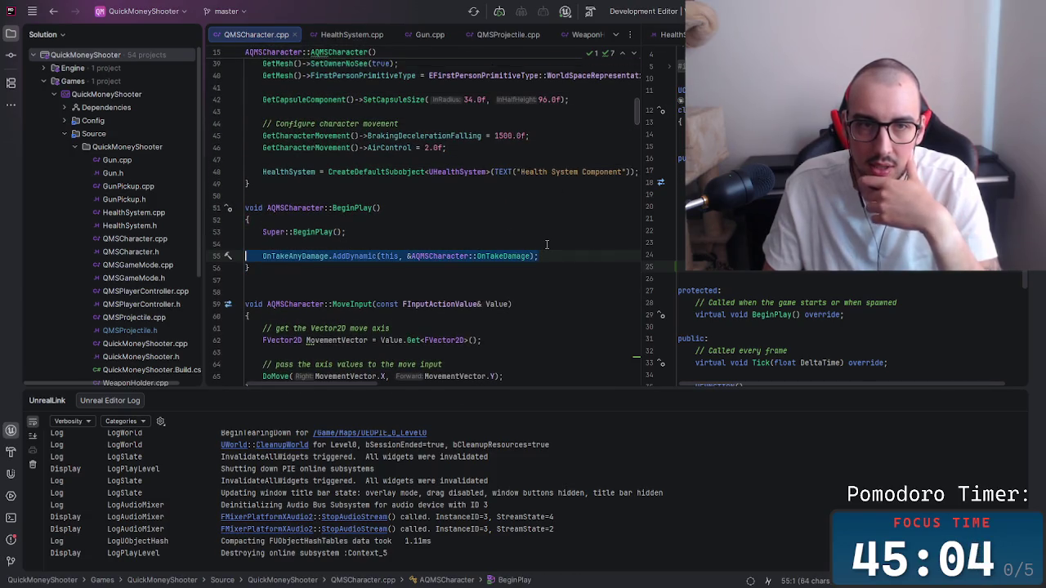
left_click_drag(540, 255, 384, 256)
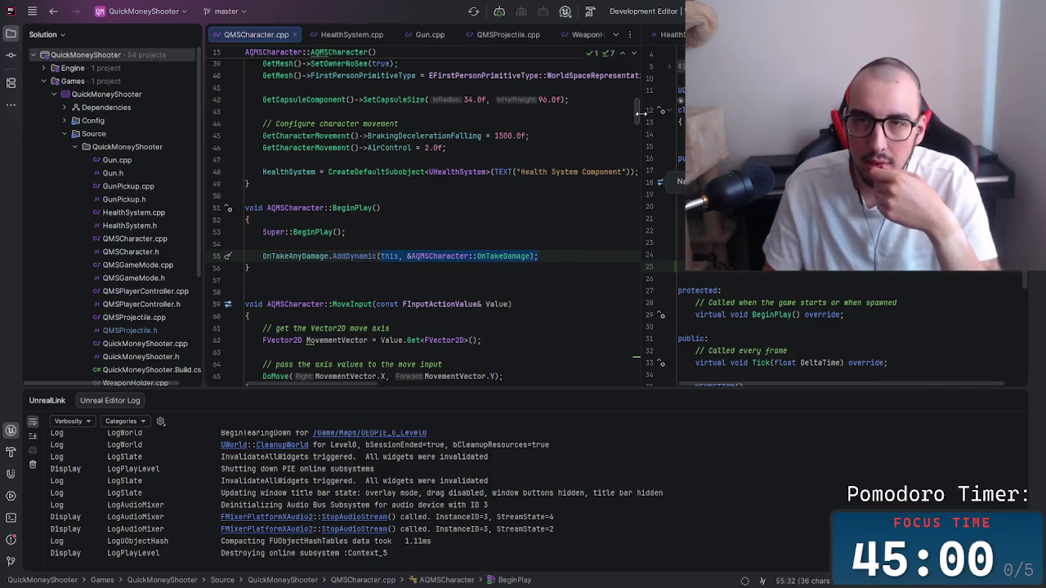
left_click_drag(635, 108, 646, 68)
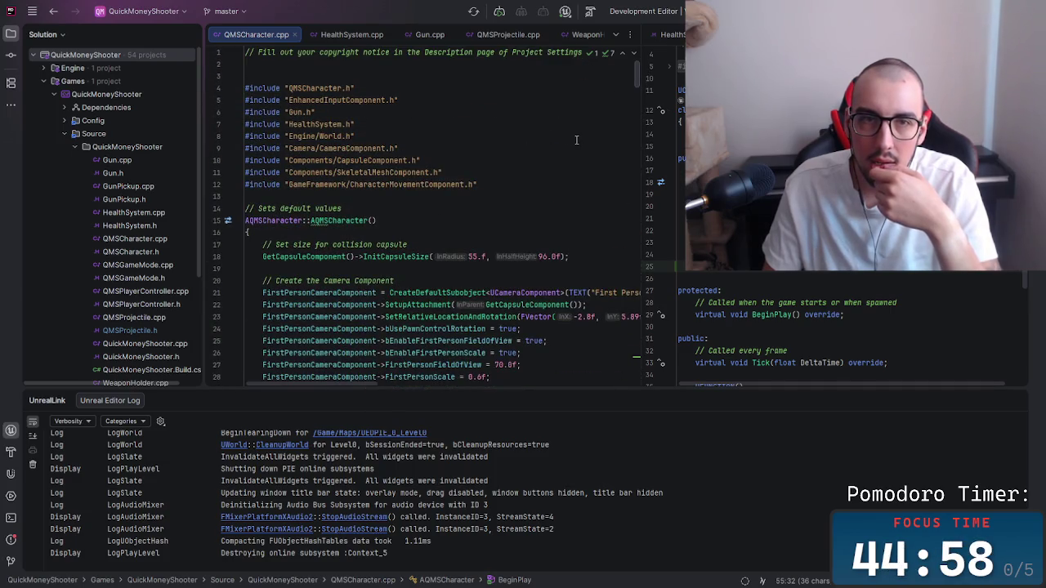
left_click(432, 39)
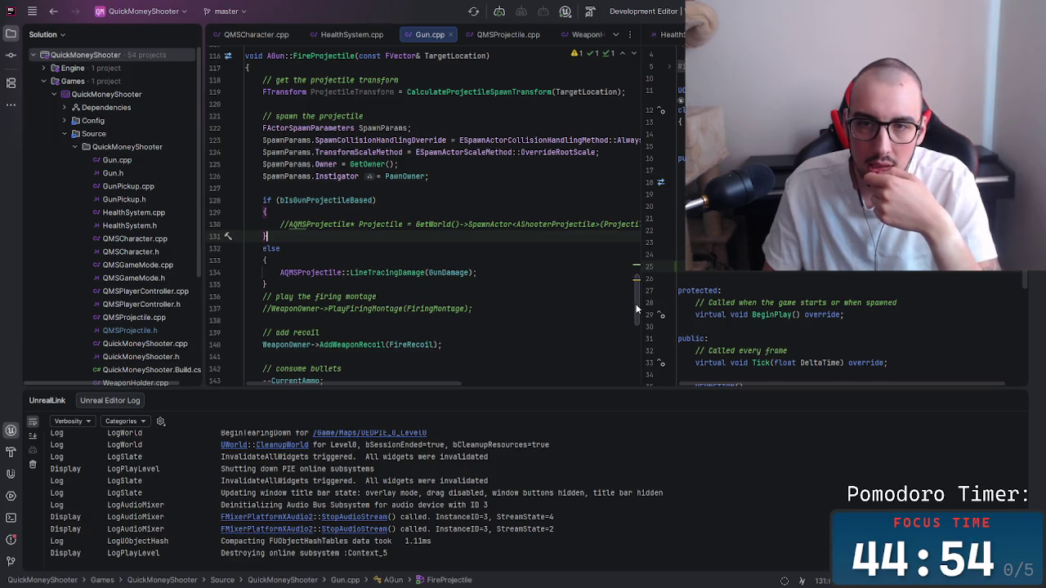
left_click_drag(636, 309, 608, 90)
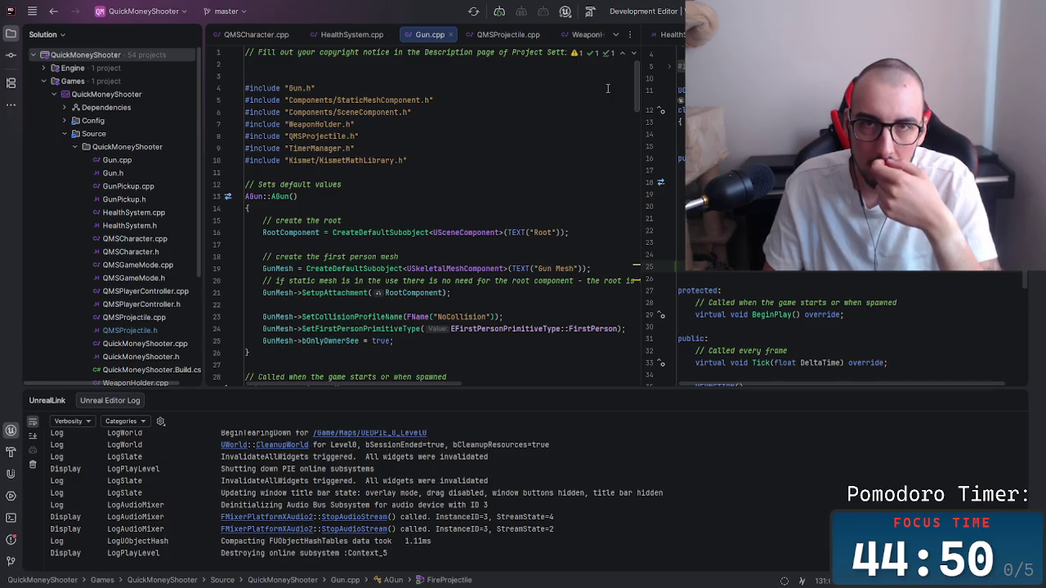
In QMSProjectile.cpp, confirm the GameplayStatics include and uncomment the ApplyDamage(ProjectileMovement, Damage,) line.
left_click(511, 34)
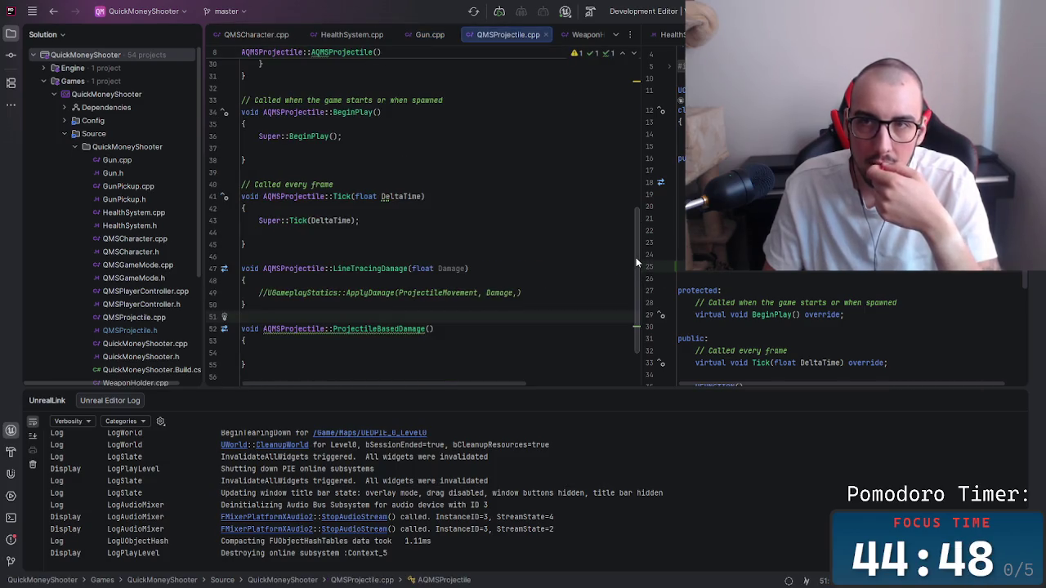
left_click_drag(636, 257, 631, 99)
left_click(458, 100)
key("shift+Home")
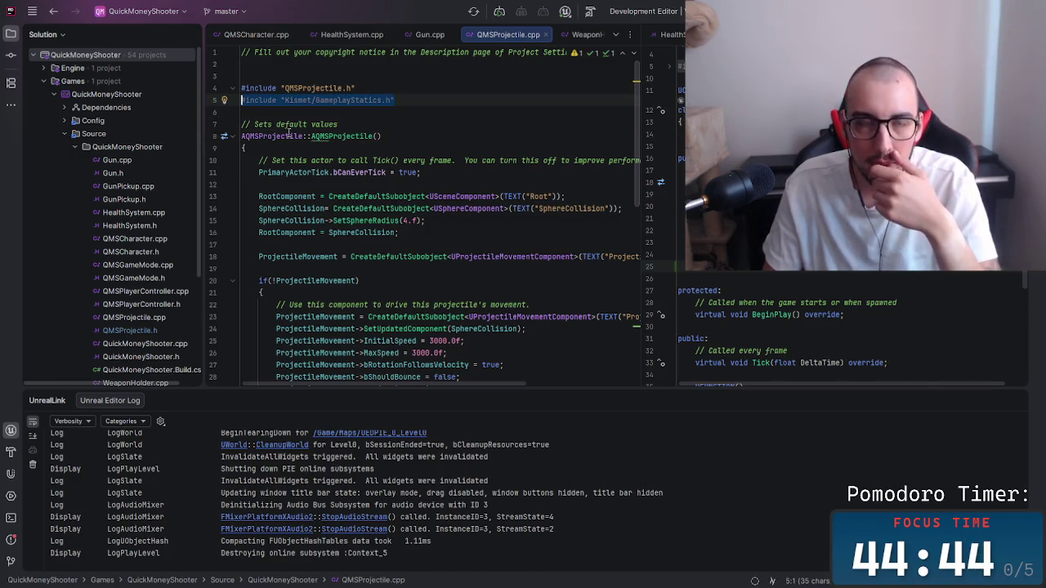
scroll(413, 158, "down", 7)
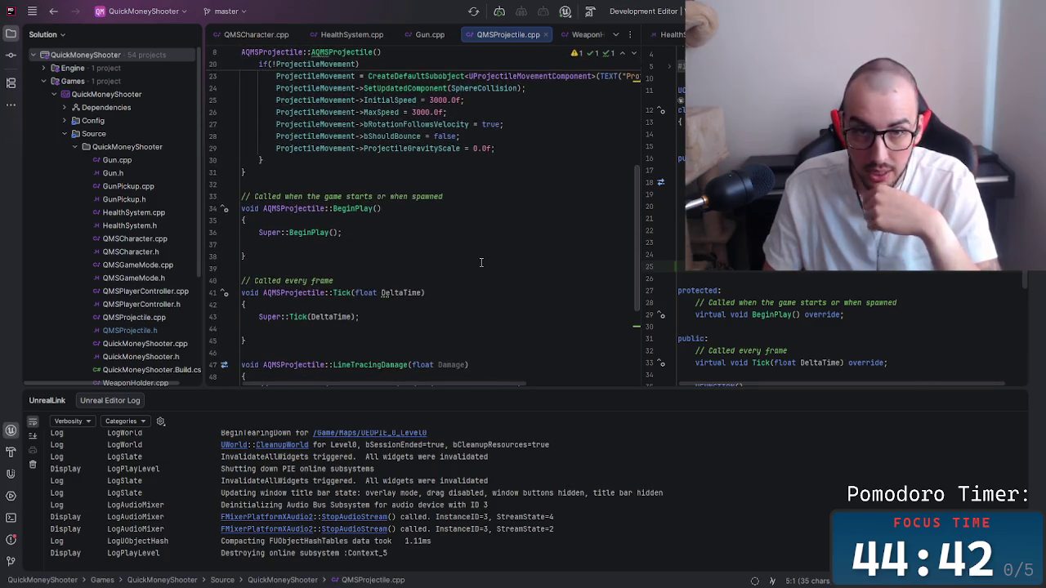
scroll(474, 259, "down", 2)
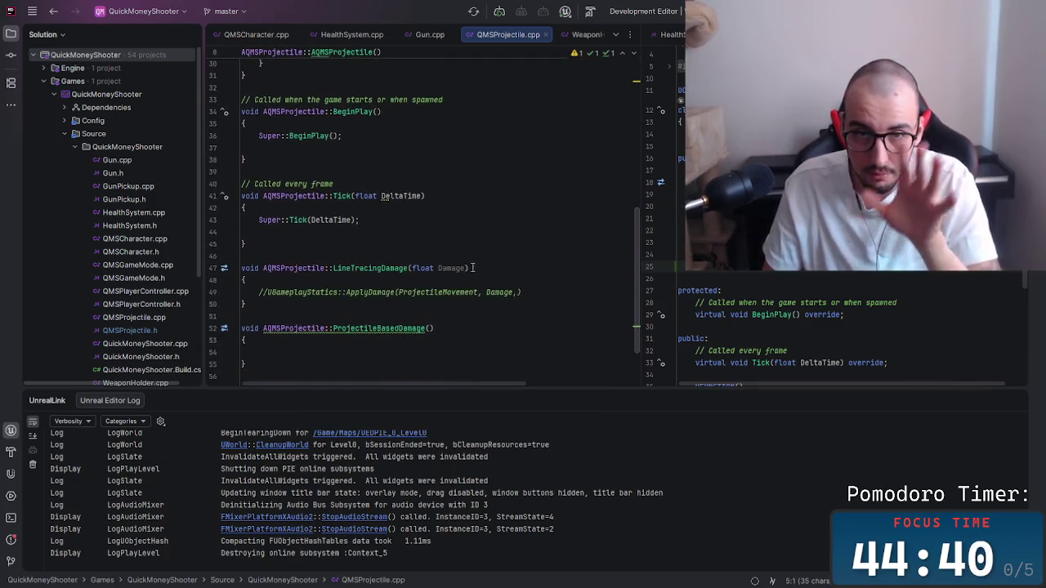
left_click(259, 292)
key("Delete")
key("Delete")
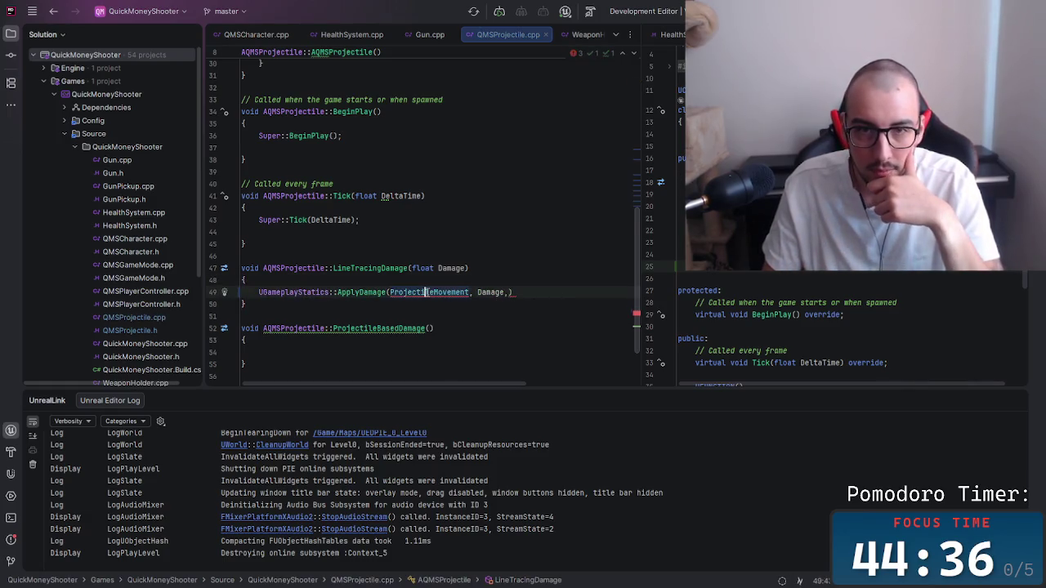
left_click(355, 291)
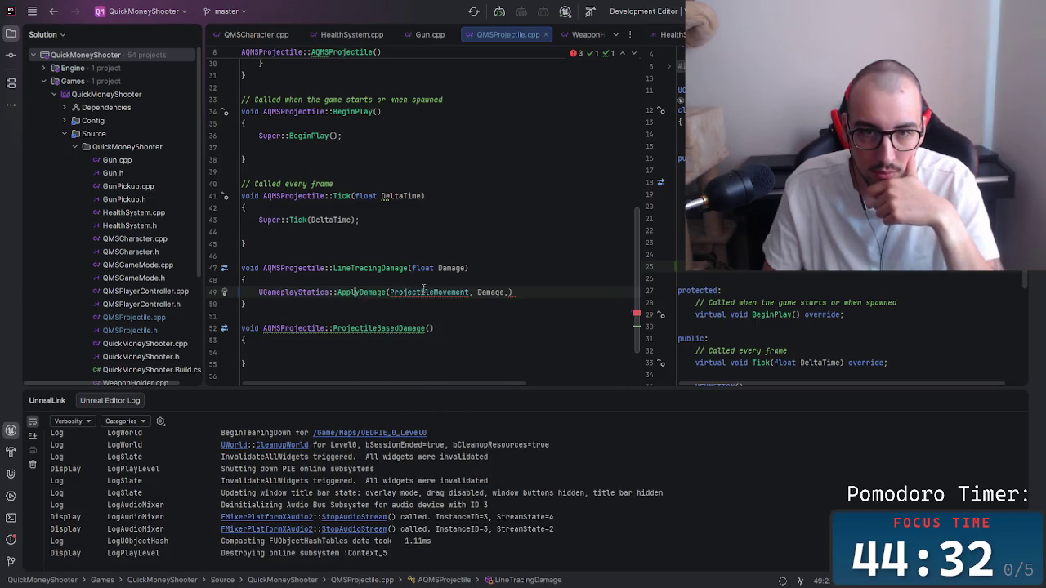
mouse_move(370, 287)
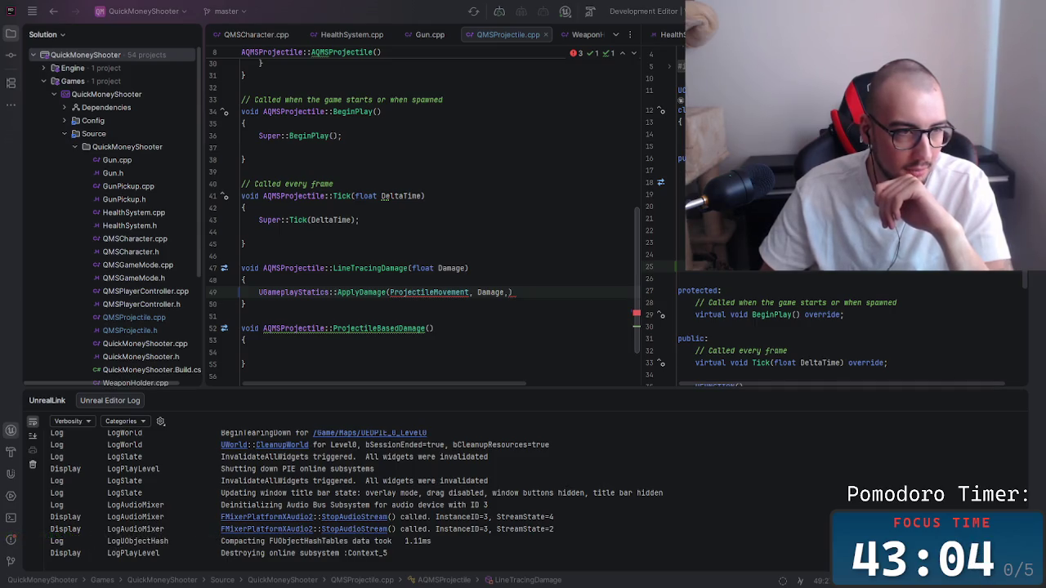
left_click(355, 292)
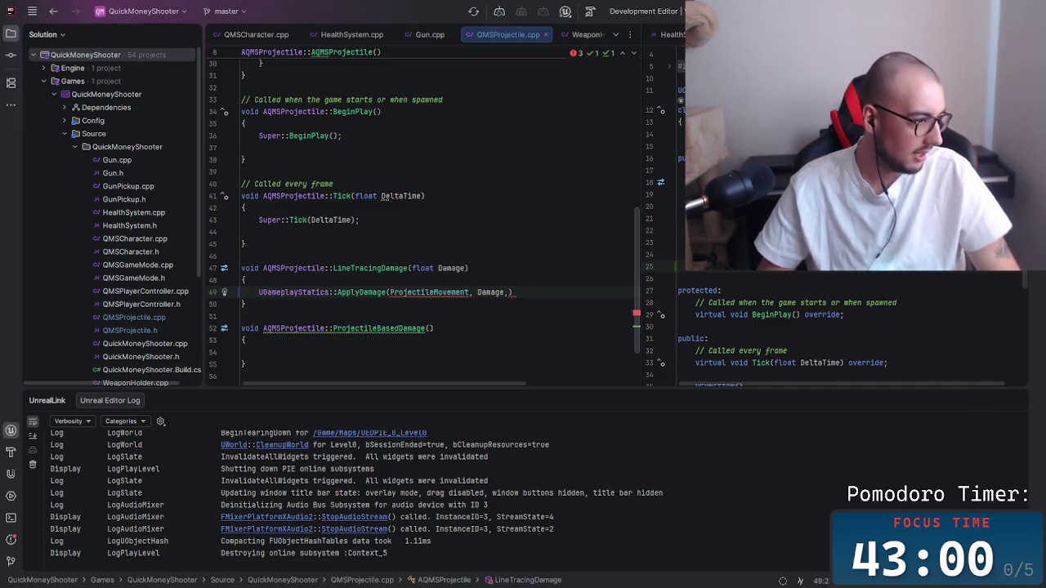
Read the non-static member error on ApplyDamage's ProjectileMovement argument, then switch to Unreal Editor.
key("alt+Tab")
key("alt+Tab")
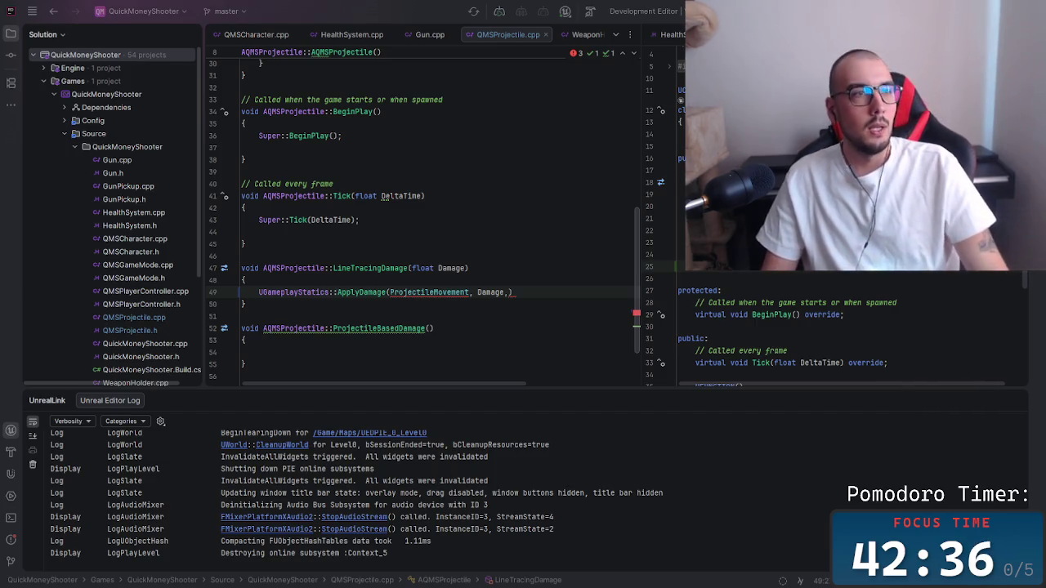
key("alt+Tab")
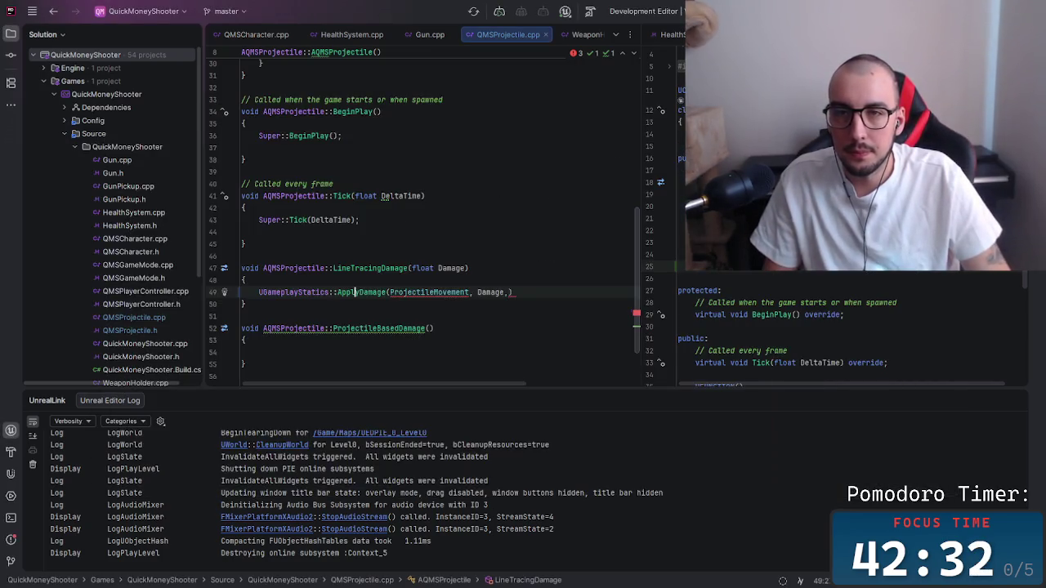
left_click(442, 292)
mouse_move(413, 296)
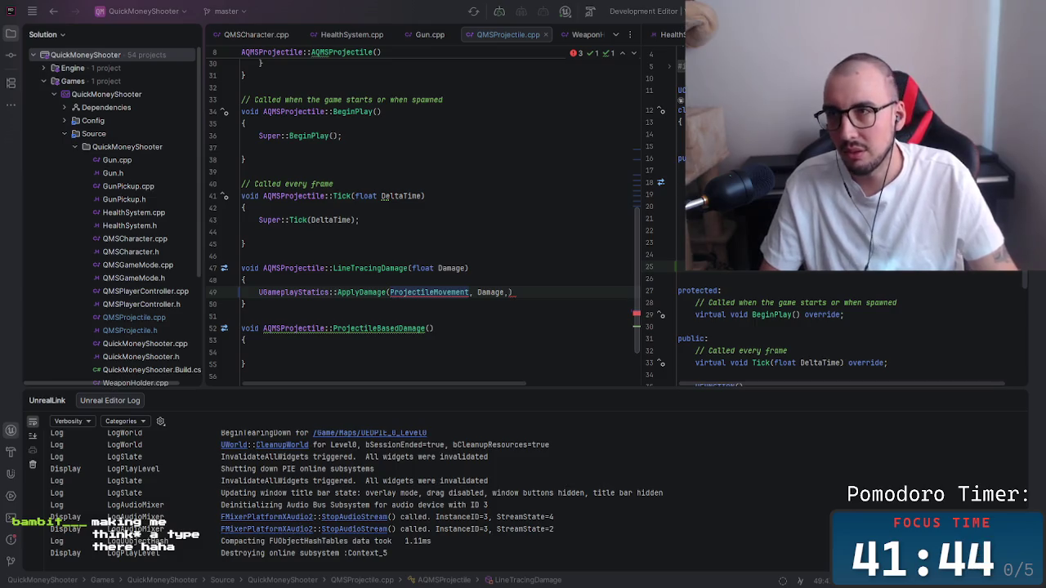
key("alt+Tab")
key("alt+Tab")
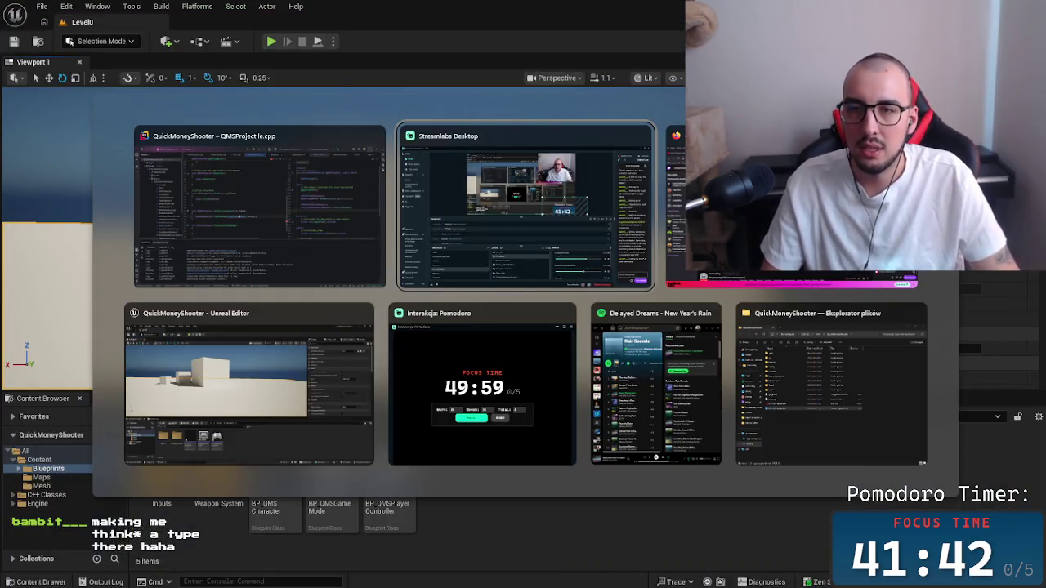
Cancel the window switcher, bring up the browser's YouTube tutorial, and open the account menu.
key("Escape")
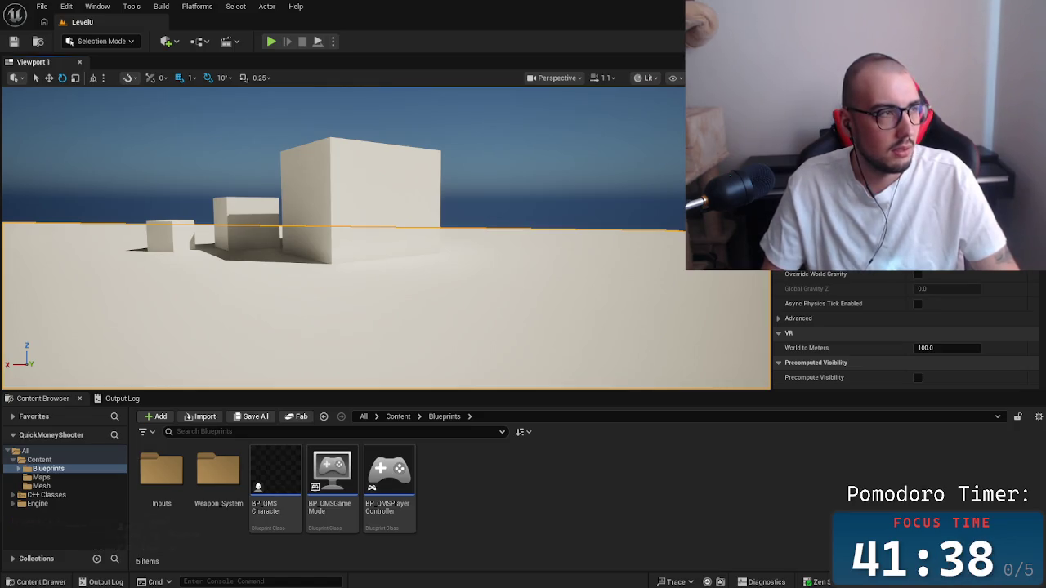
key("alt+Tab")
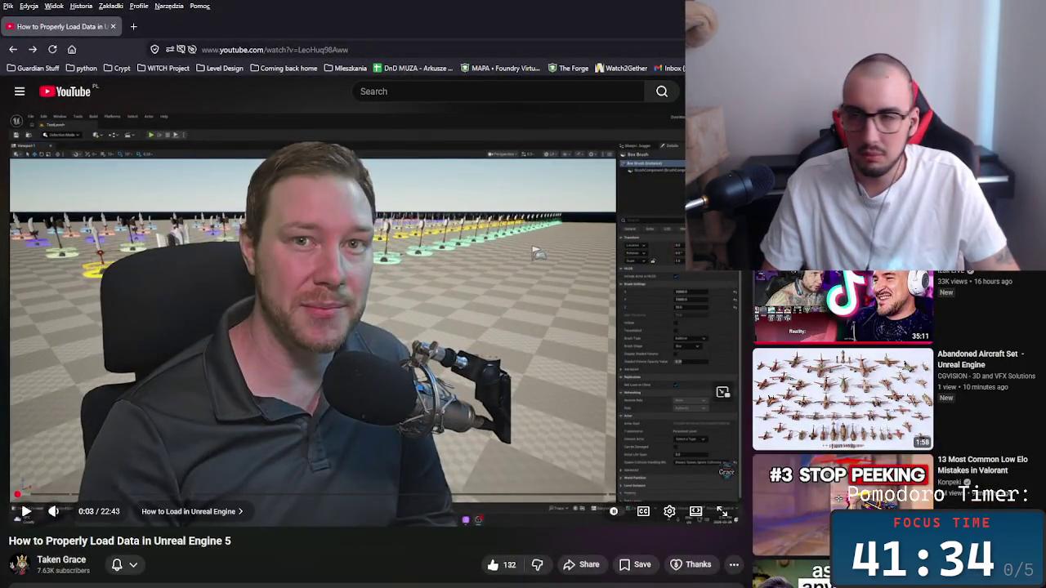
left_click(1021, 91)
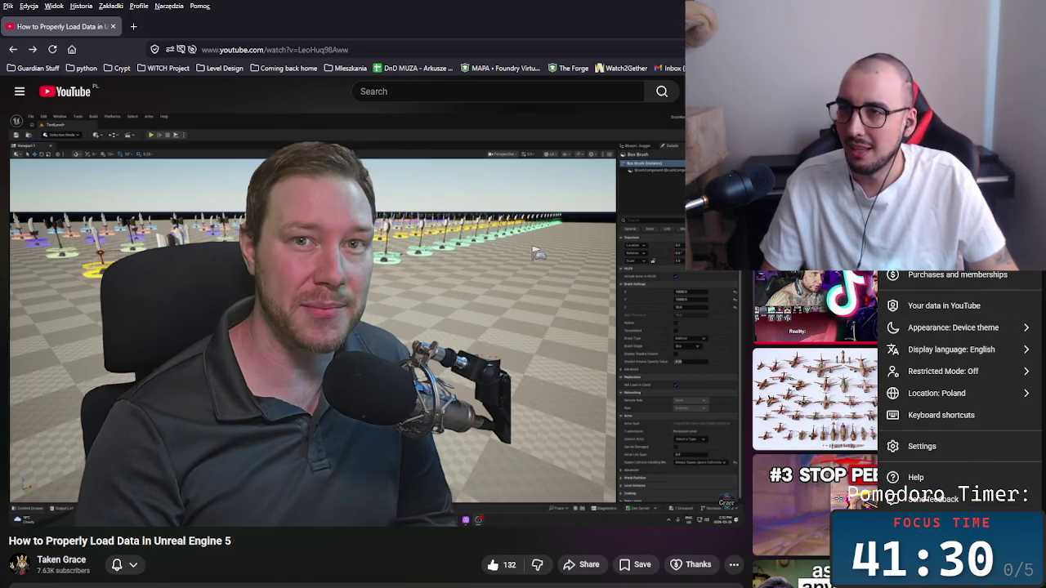
Go to your own channel and play 'Other Worlds End Showcase (Level Design)'.
left_click(932, 144)
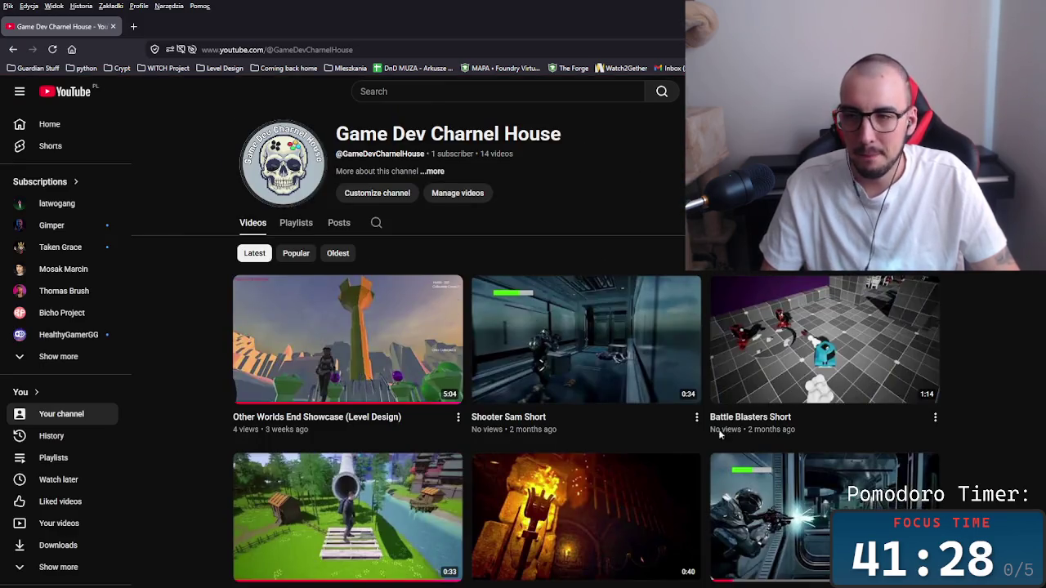
mouse_move(401, 335)
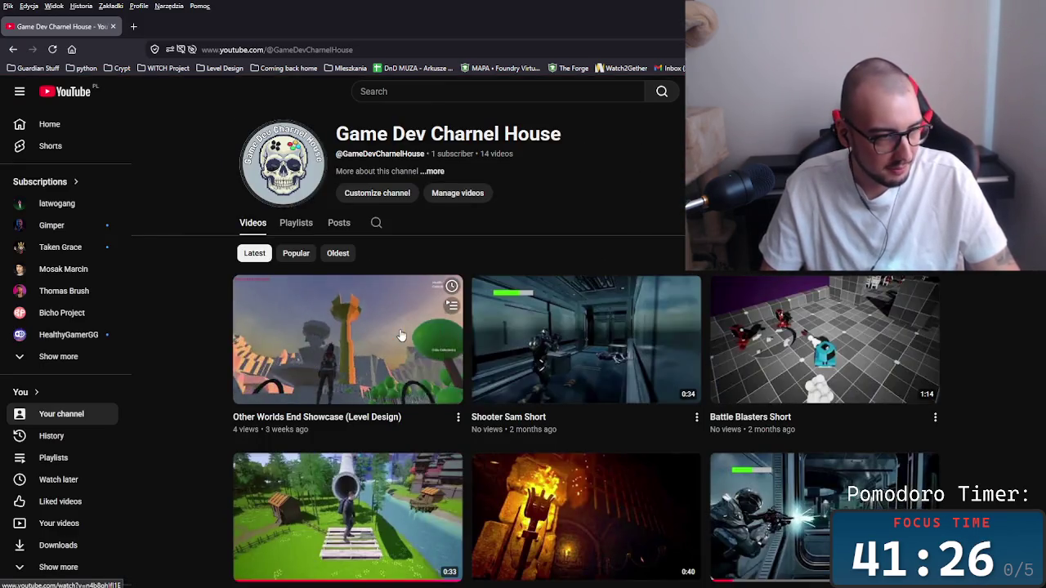
left_click(325, 356)
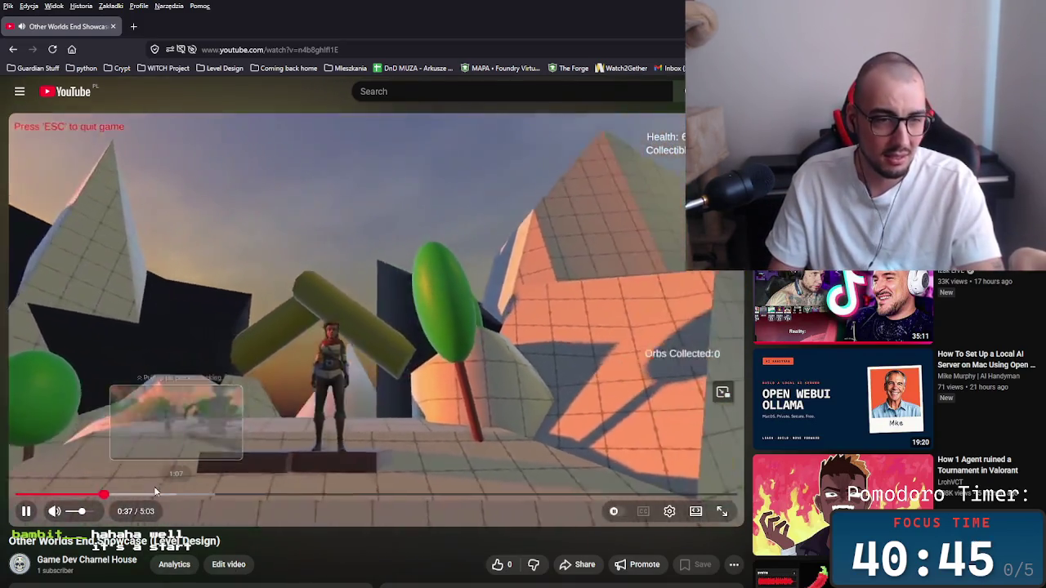
Skip the showcase to the Player Health part at 1:04, pause it, and return to the channel.
mouse_move(154, 493)
left_mouse_down()
mouse_move(122, 495)
mouse_move(173, 495)
mouse_move(125, 495)
left_mouse_up()
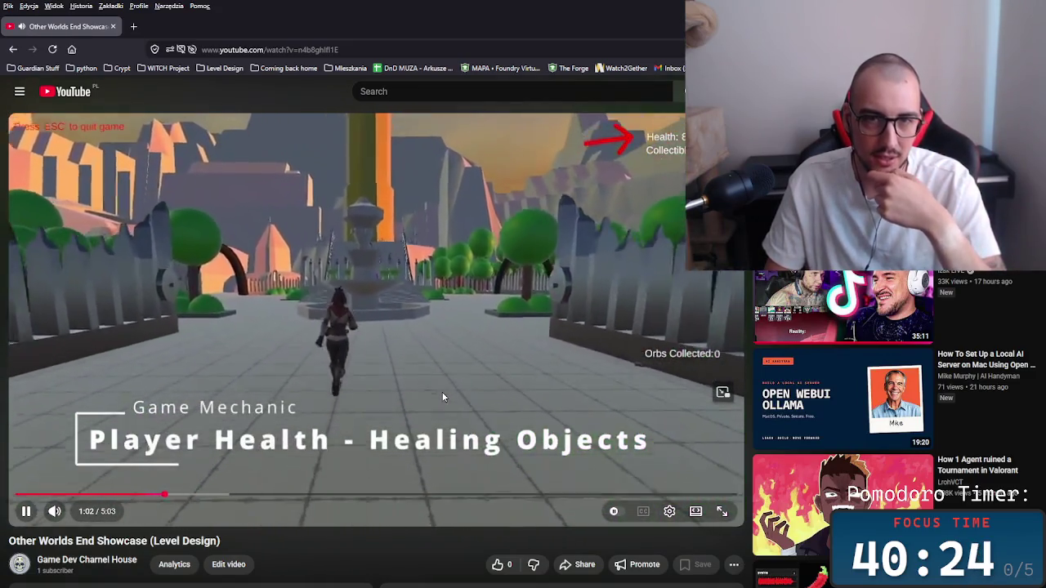
left_click(553, 318)
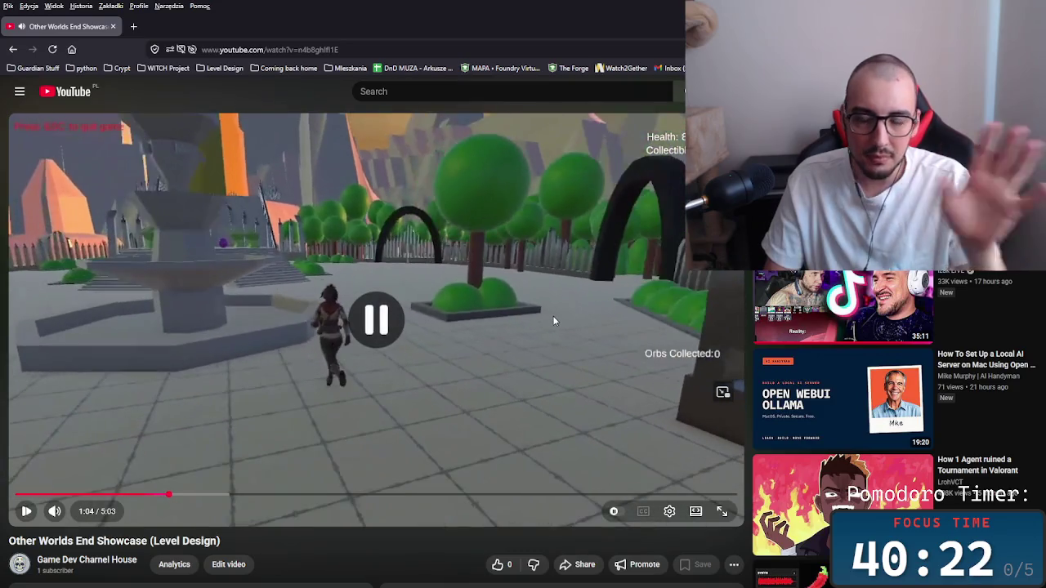
scroll(437, 415, "down", 2)
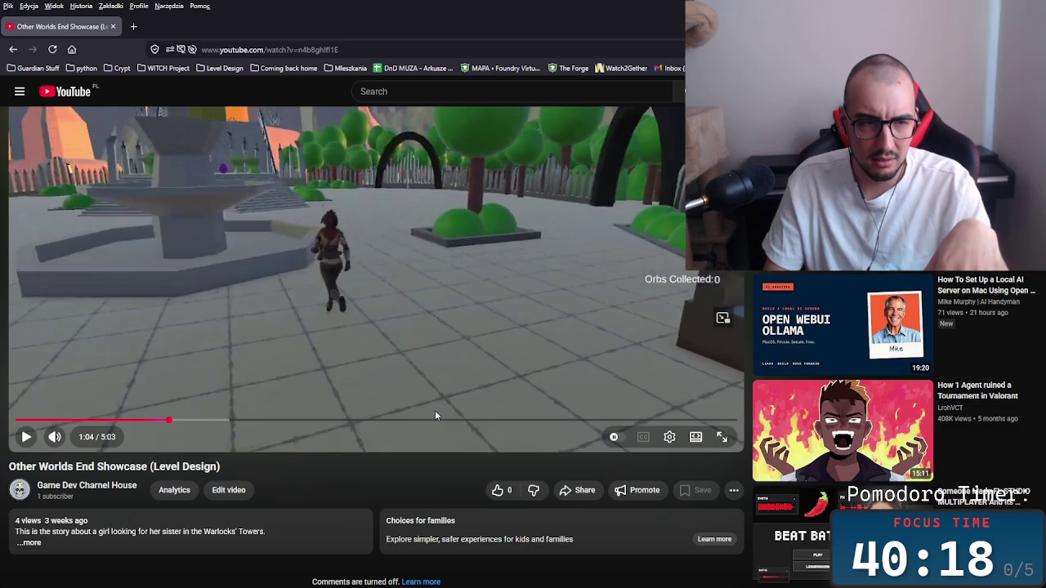
scroll(429, 407, "up", 2)
left_click(102, 560)
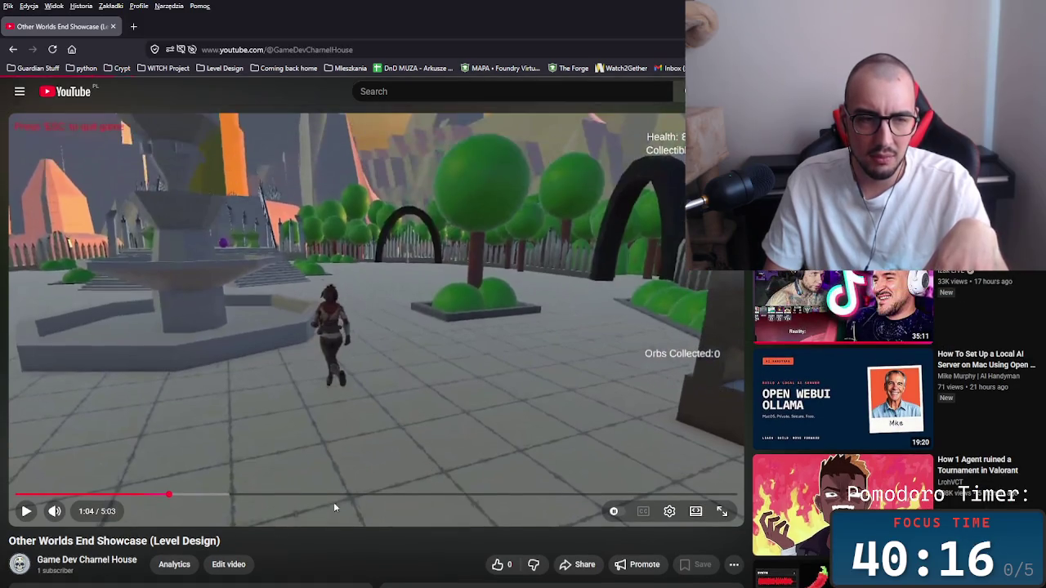
Scroll through the channel's uploaded videos and back to the top, then return to Unreal Editor.
scroll(723, 351, "down", 5)
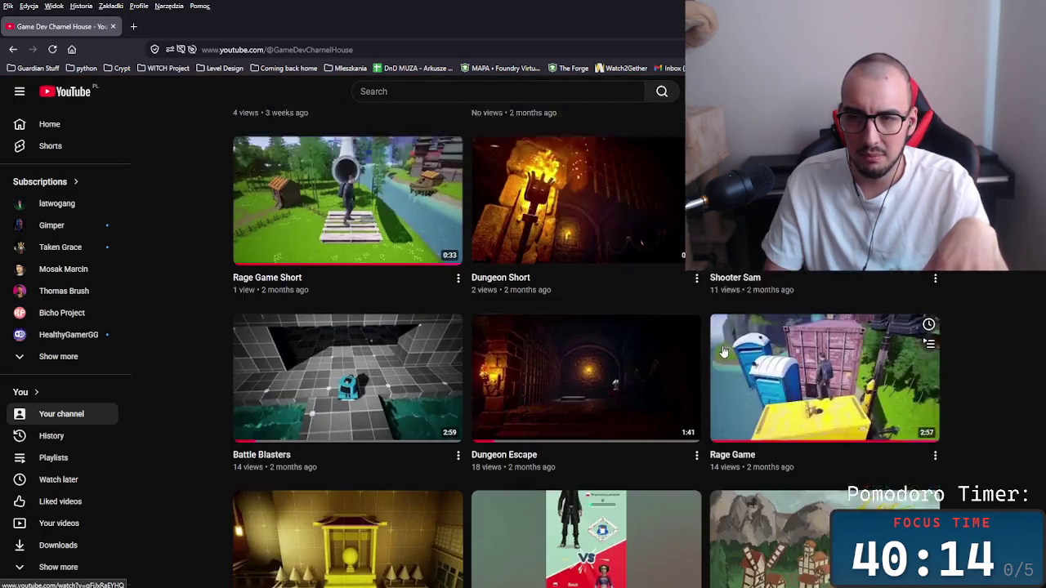
scroll(723, 351, "down", 3)
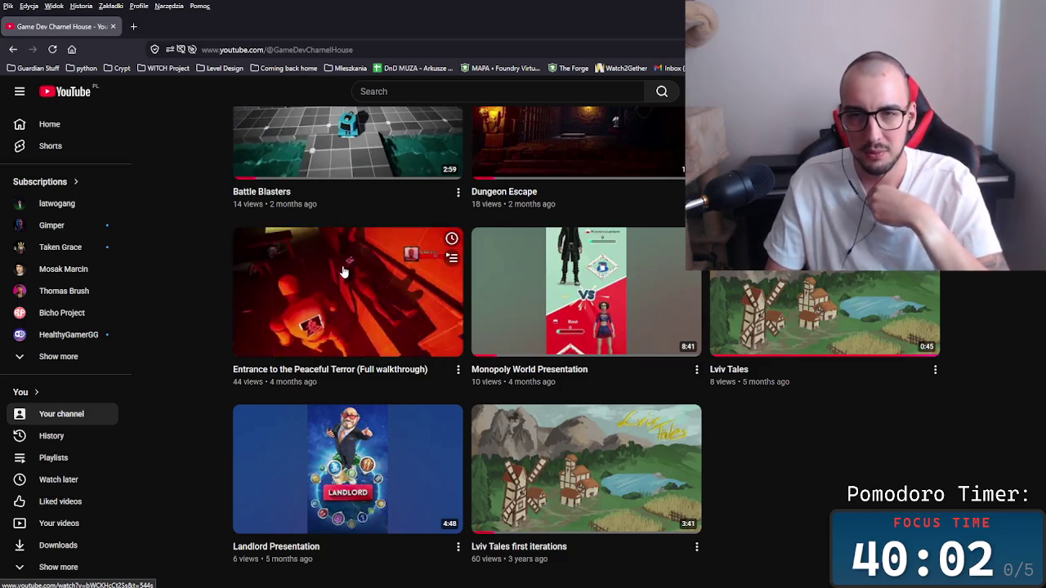
scroll(598, 264, "up", 5)
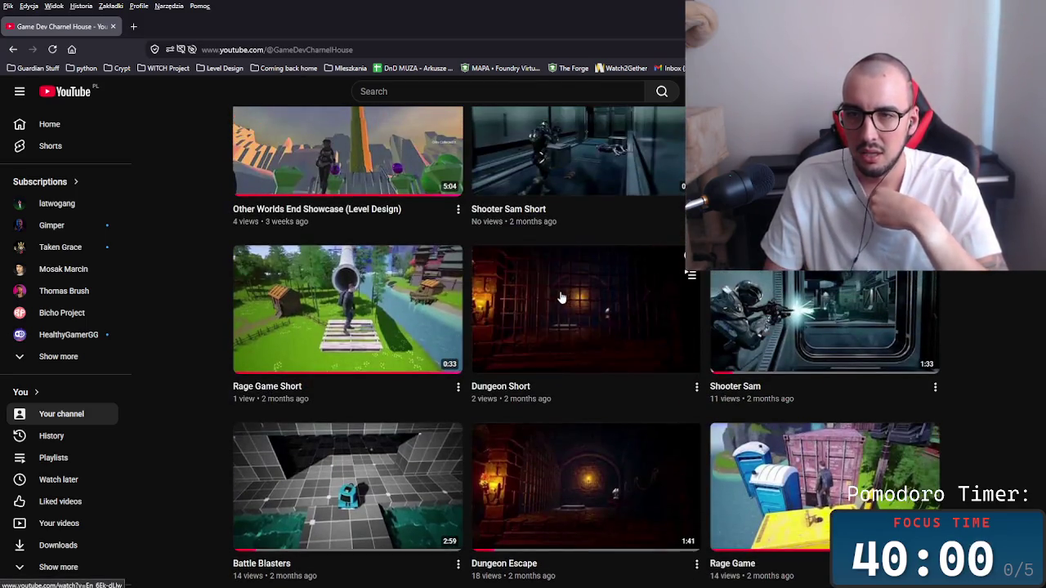
scroll(561, 299, "up", 1)
scroll(238, 361, "down", 3)
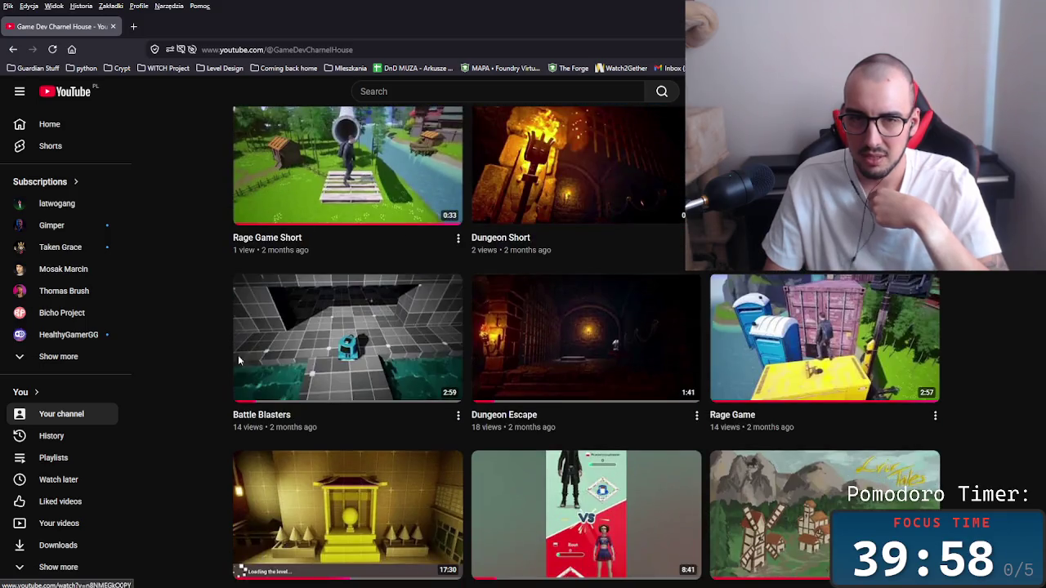
scroll(611, 268, "up", 5)
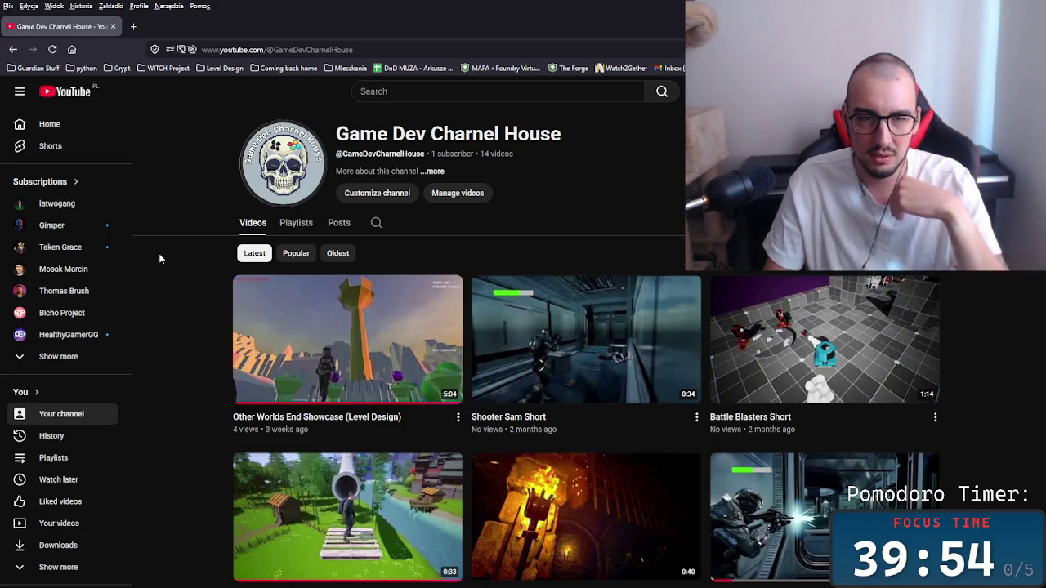
scroll(190, 324, "down", 3)
scroll(193, 319, "up", 3)
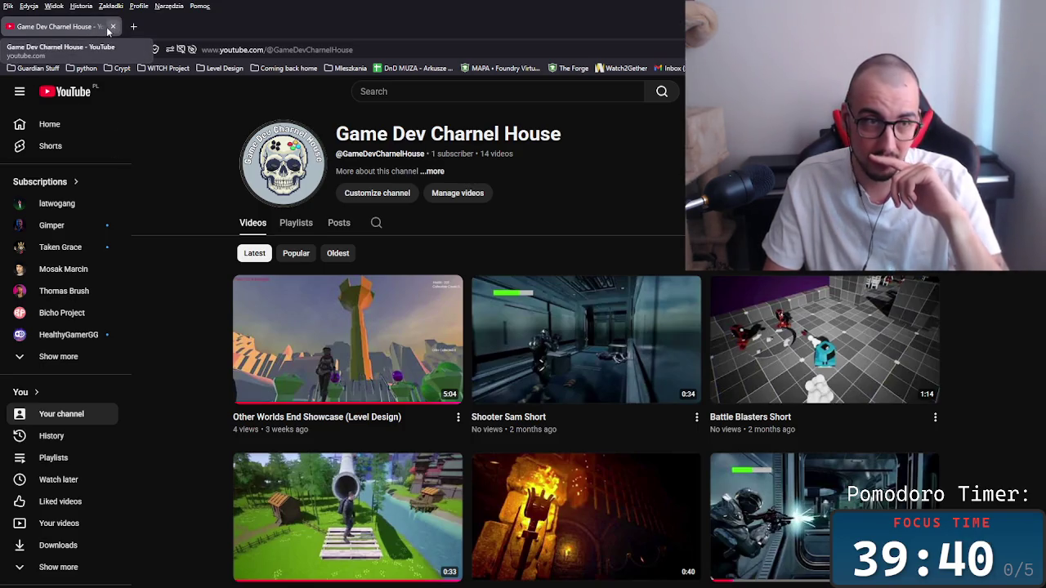
key("alt+Tab")
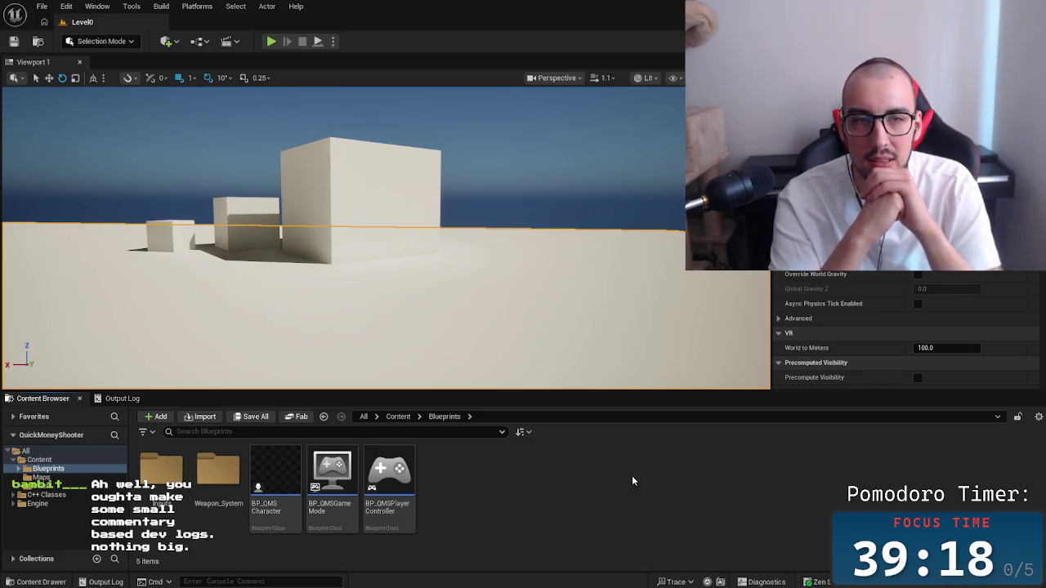
Select each block in the level in turn, switch to the Move tool, then return to Firefox.
mouse_move(490, 246)
left_mouse_down()
mouse_move(507, 294)
mouse_move(490, 327)
mouse_move(458, 327)
left_mouse_up()
left_click_drag(393, 245, 351, 245)
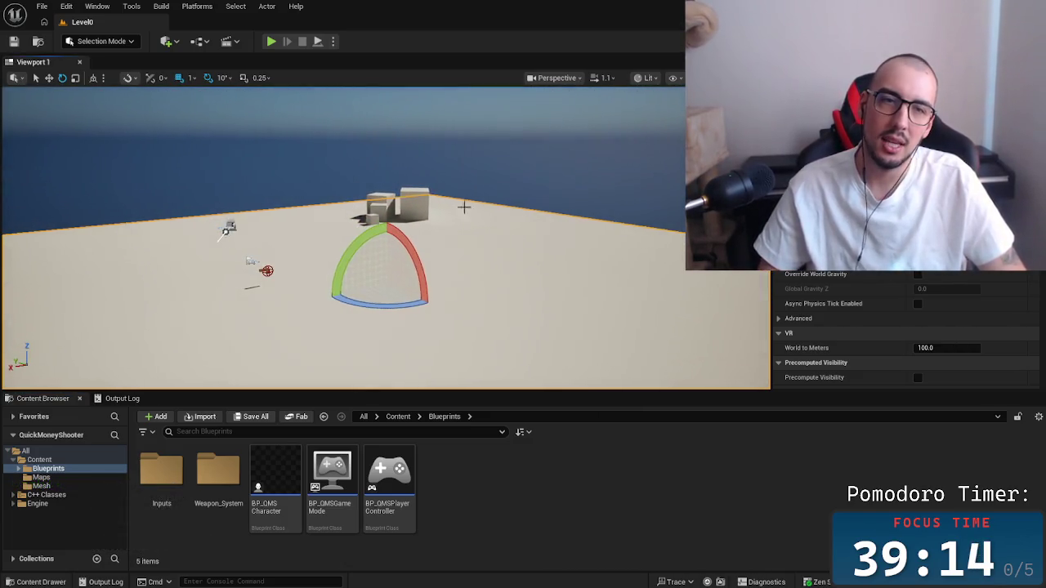
left_click(391, 207)
left_click(375, 215)
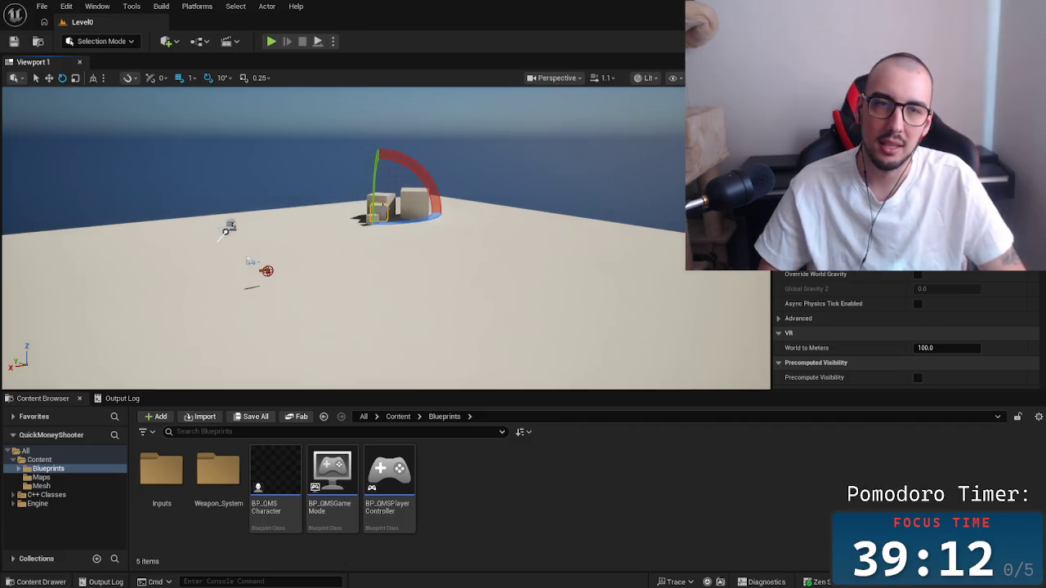
left_click(416, 204)
left_click(371, 218)
left_click(371, 219)
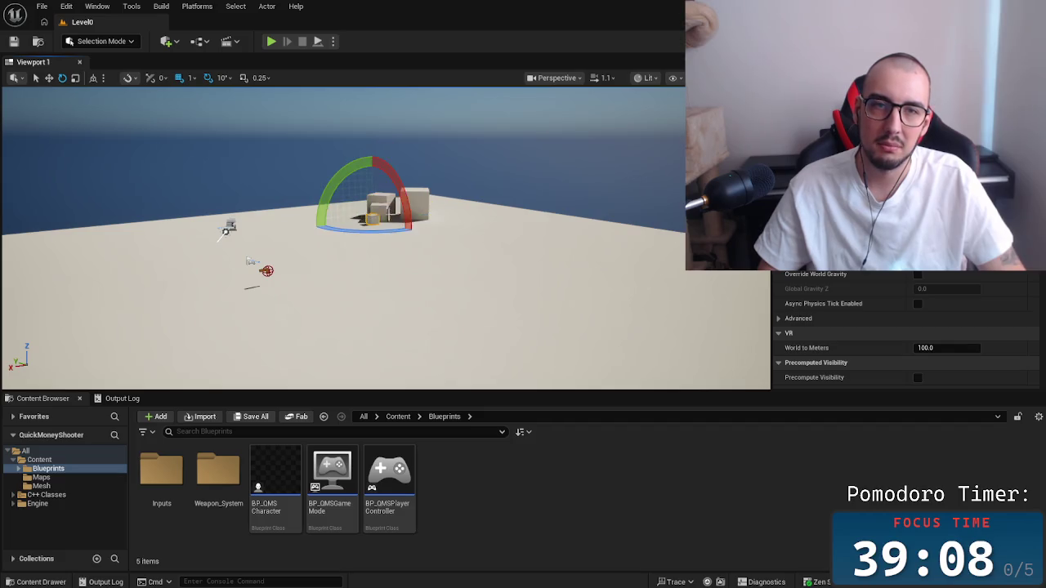
left_click(415, 204)
key("w")
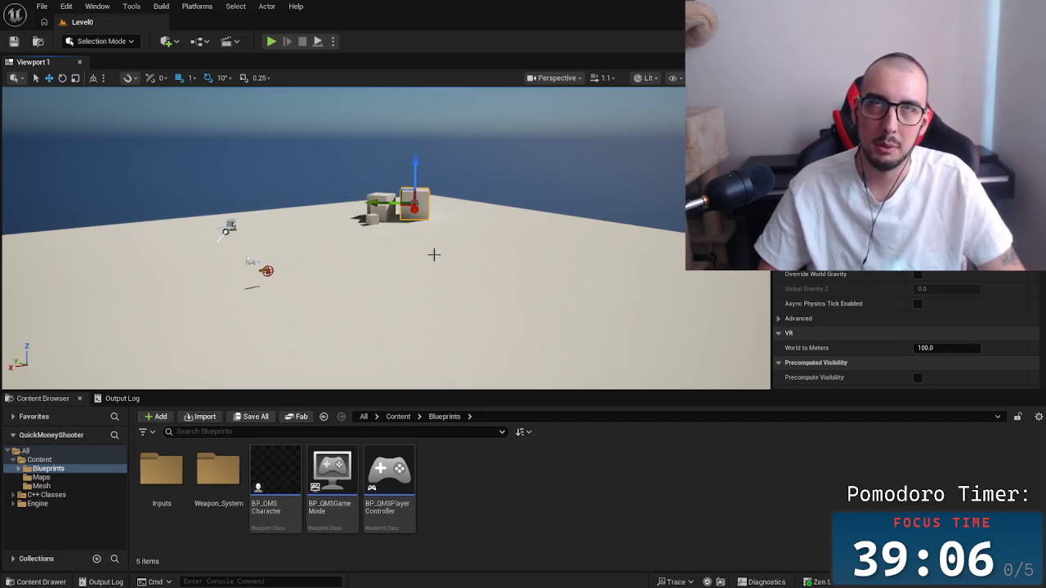
key("alt+Tab")
key("alt+Tab")
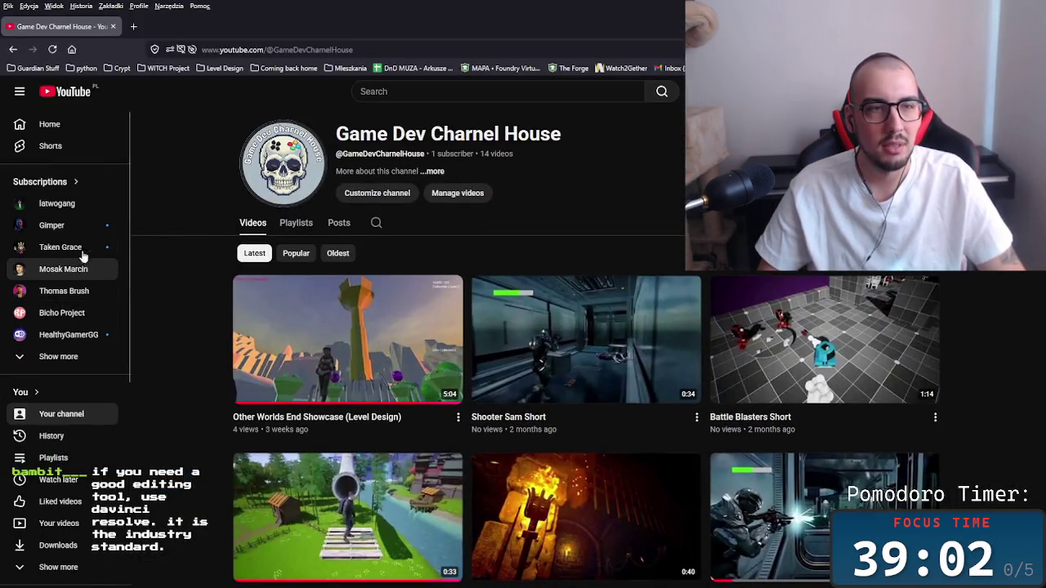
Open the Taken Grace channel from Subscriptions and scroll through its page.
left_click(24, 247)
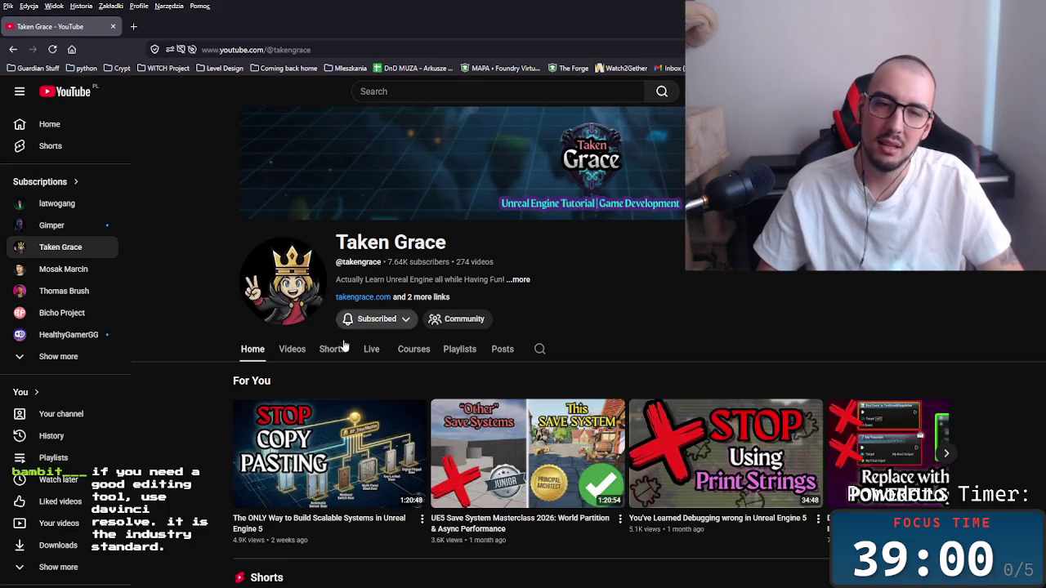
scroll(341, 346, "down", 4)
scroll(624, 460, "down", 5)
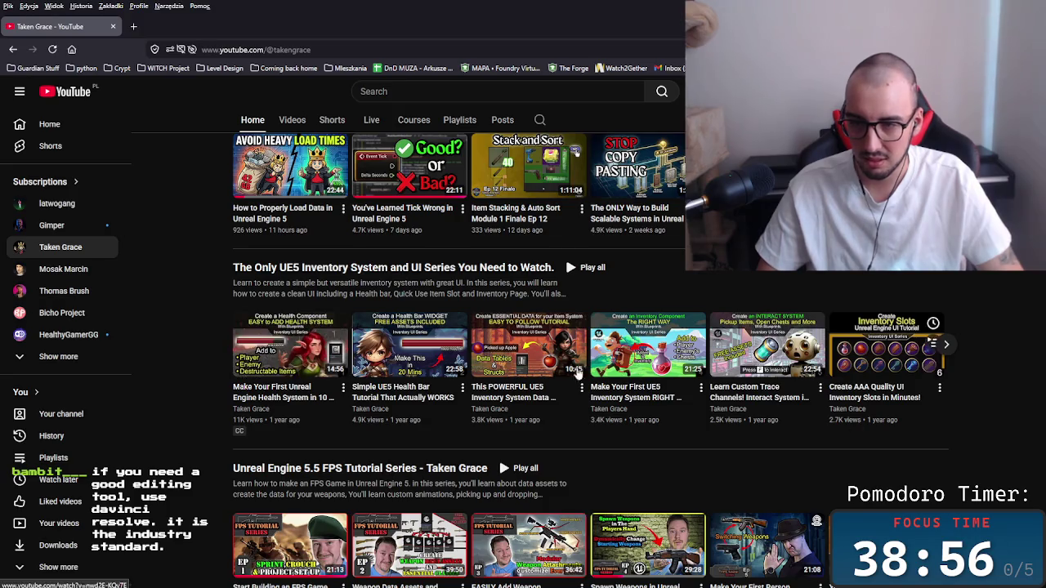
scroll(195, 467, "up", 2)
scroll(194, 466, "up", 8)
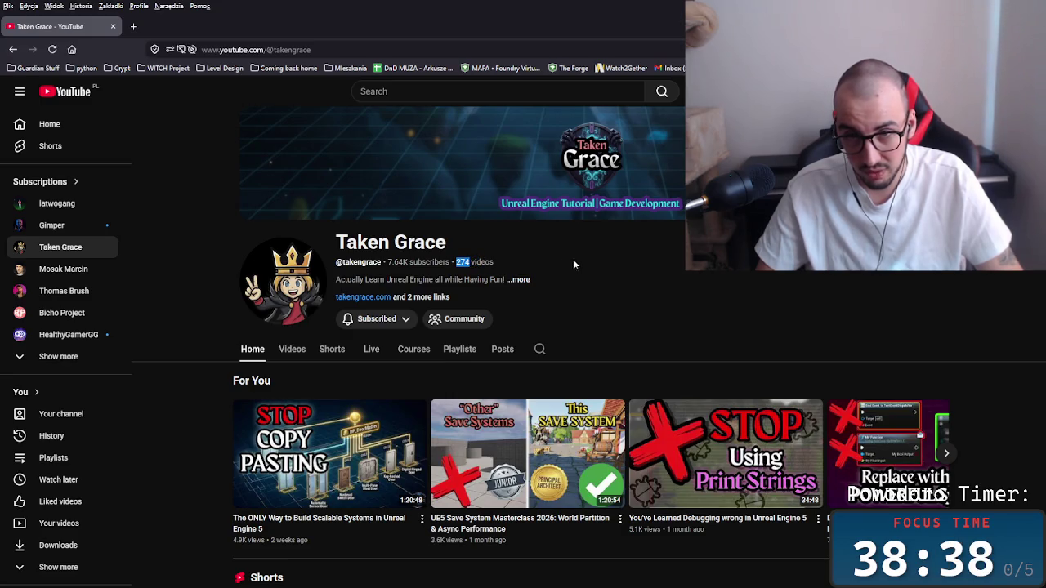
Check your own channel's subscriber and video counts, then go back to Taken Grace.
left_click(1020, 91)
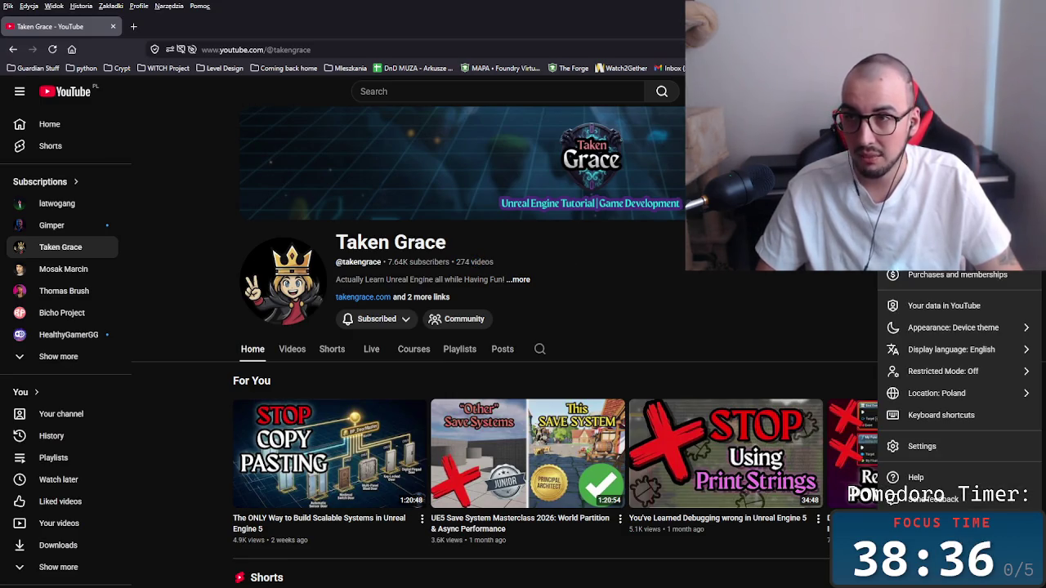
left_click(940, 147)
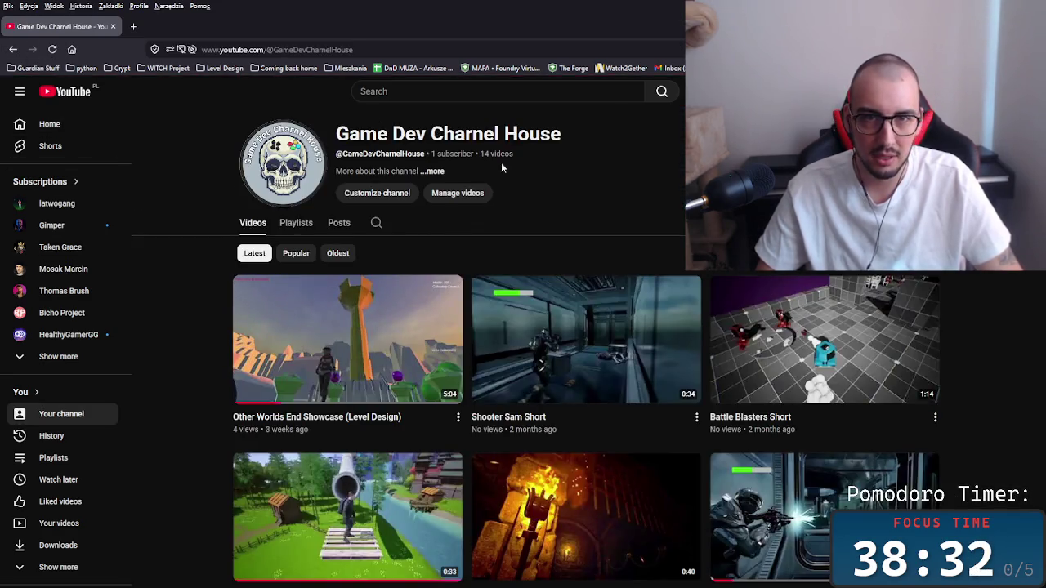
left_click_drag(502, 167, 472, 134)
left_click(13, 49)
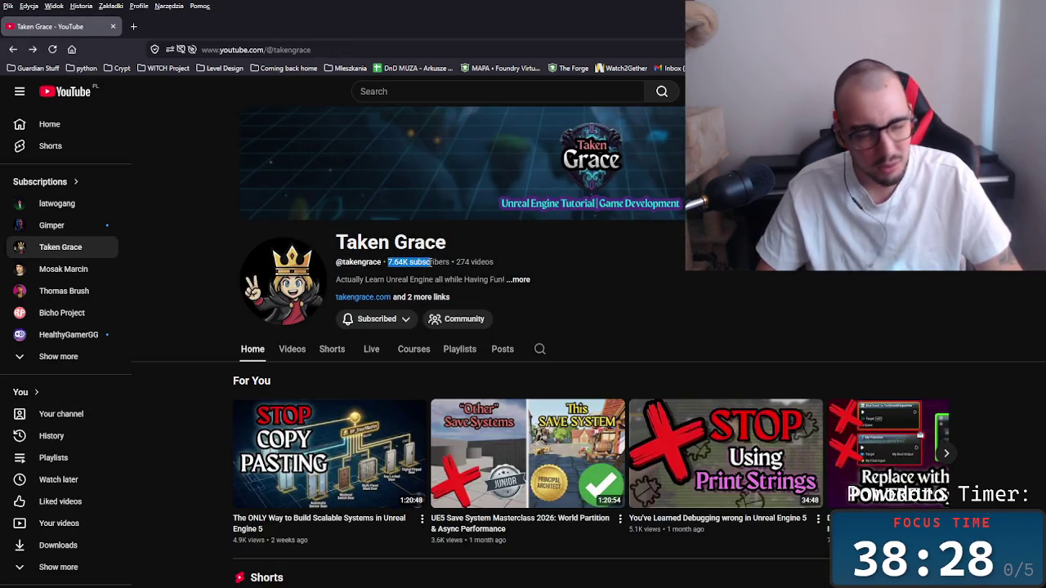
left_click(593, 261)
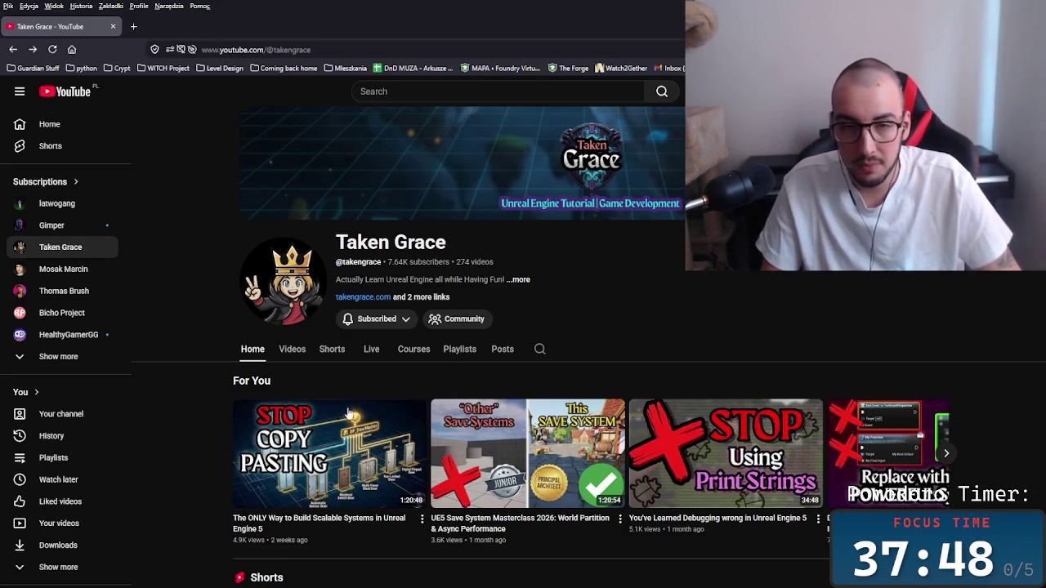
Open the video 'How to Properly Load Data in Unreal Engine 5'.
scroll(438, 401, "down", 4)
scroll(433, 409, "down", 5)
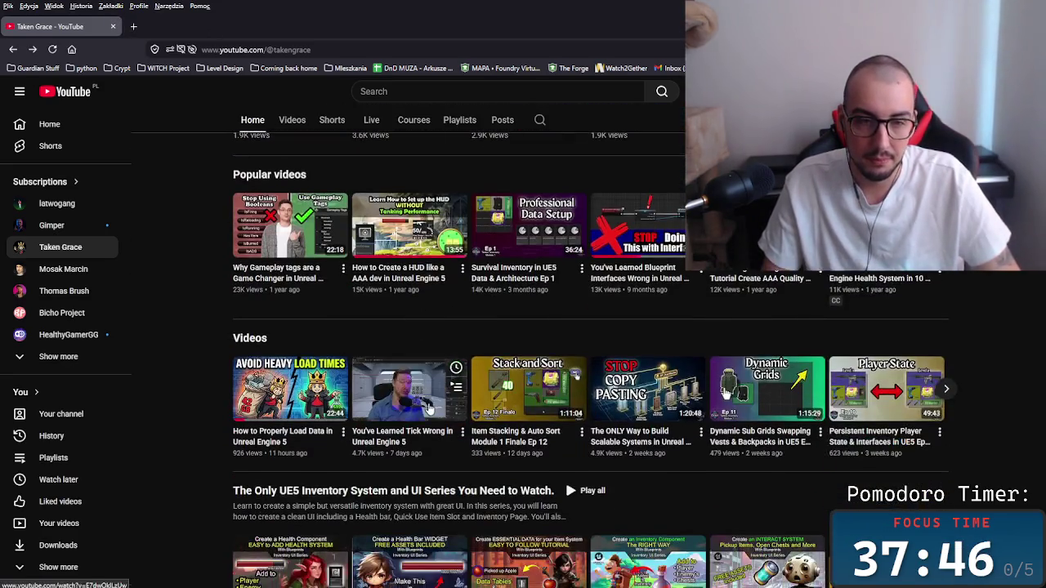
left_click(415, 245)
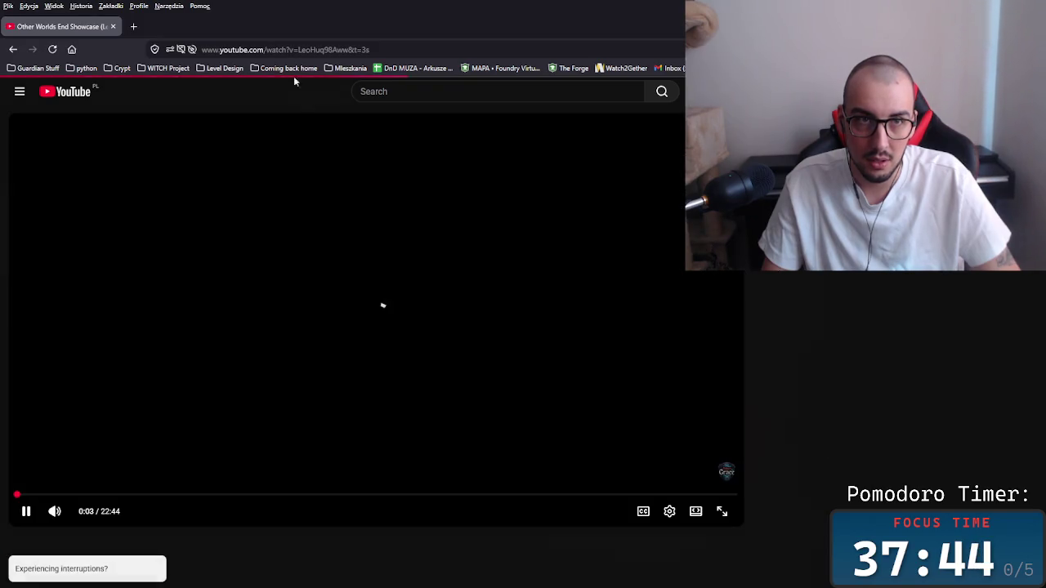
Copy the video's URL from the address bar, pause playback, and return to Unreal Editor.
left_click(293, 50)
right_click(292, 52)
left_click(319, 122)
left_click(437, 331)
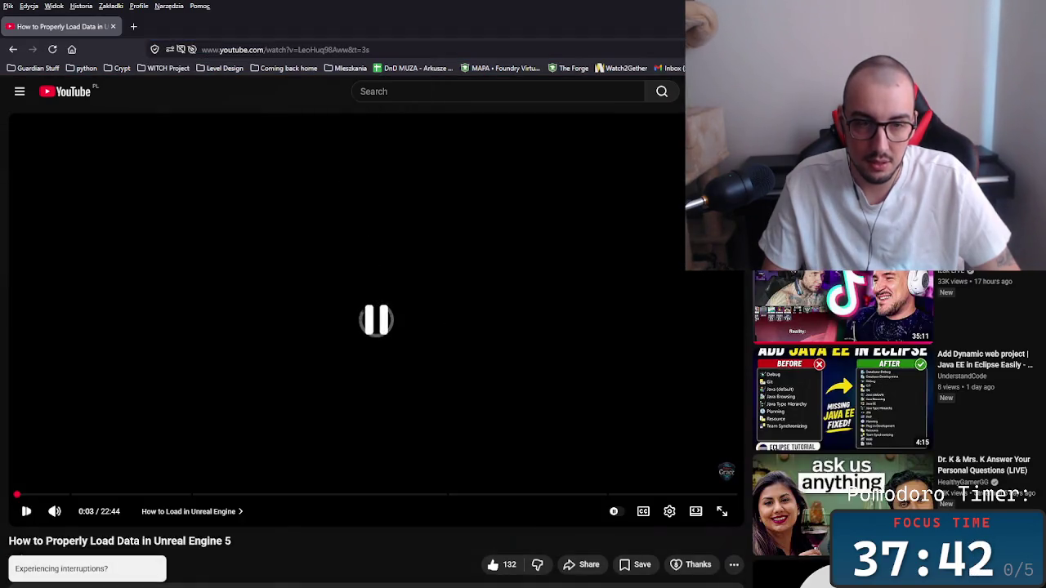
key("alt+Tab")
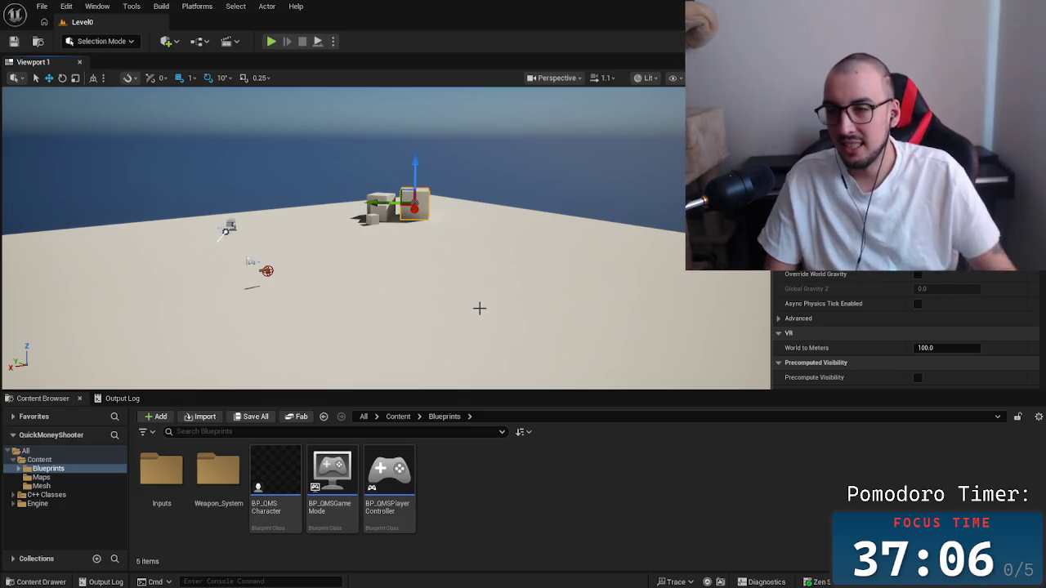
Playtest Level0, walking and jumping while firing several shots at the blocks, then stop.
mouse_move(471, 299)
left_mouse_down()
mouse_move(343, 294)
mouse_move(279, 94)
left_mouse_up()
left_click(273, 42)
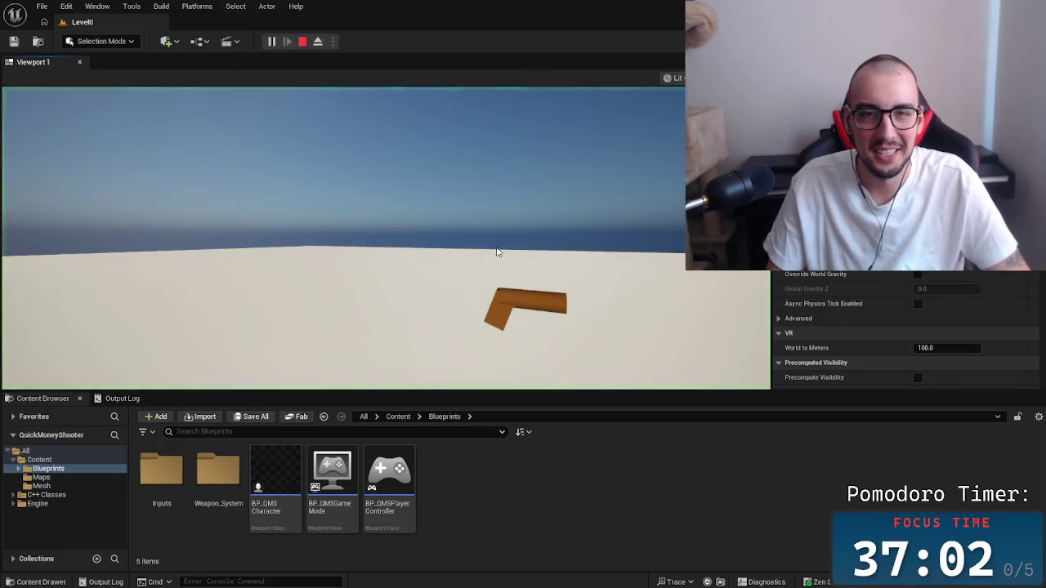
left_click(343, 237)
key("w")
left_click(344, 237)
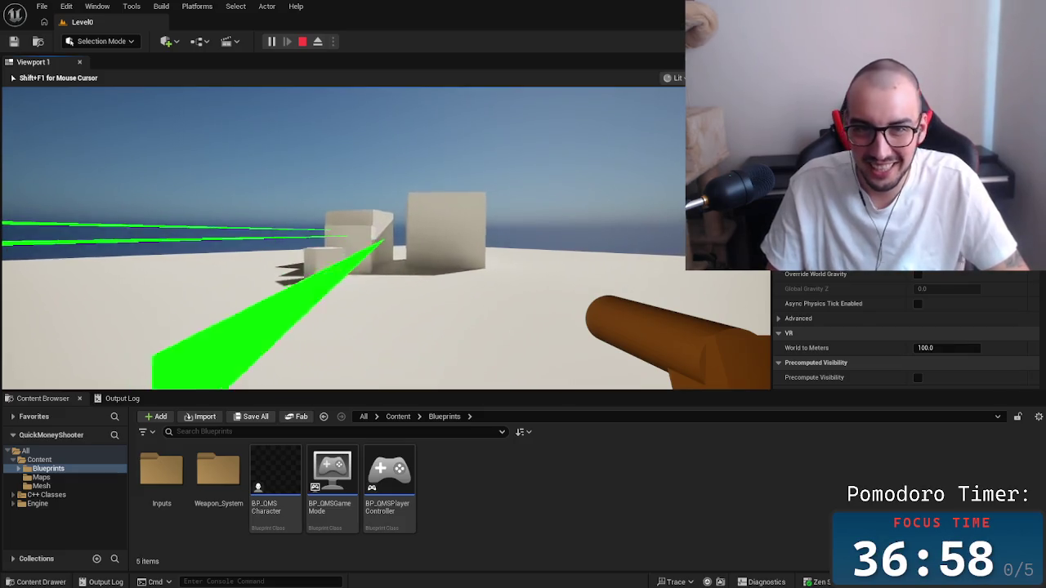
left_click(343, 237)
key("w")
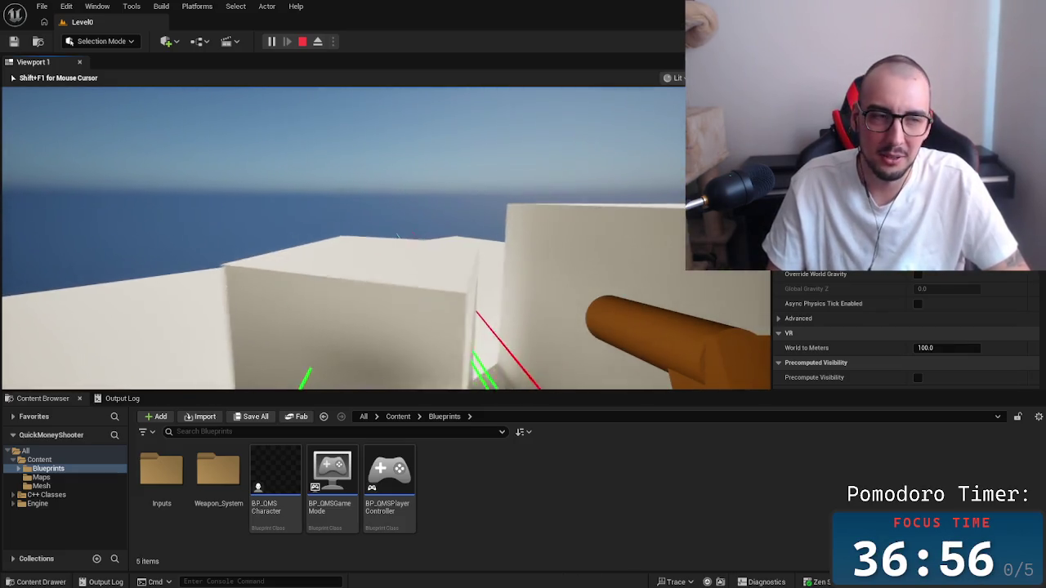
key("space")
left_click(343, 238)
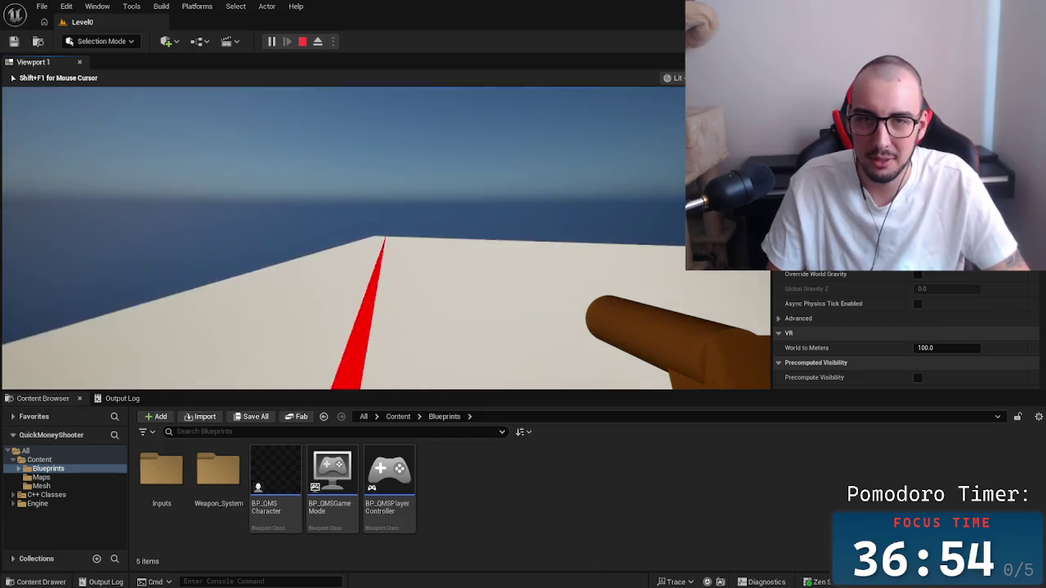
left_click(344, 237)
key("Escape")
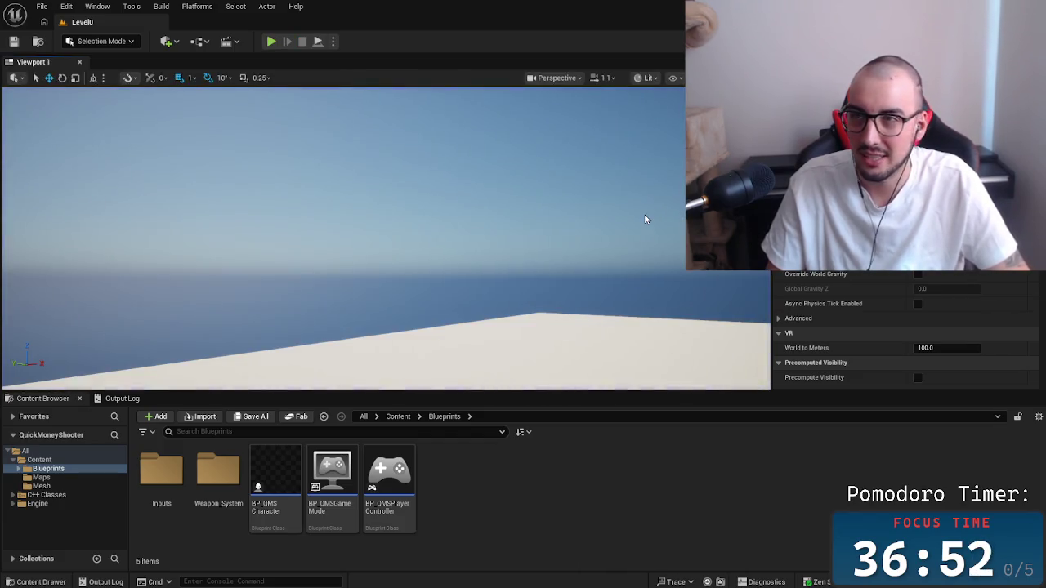
Switch to Rider and place the cursor after the Damage argument in ApplyDamage.
key("alt+Tab")
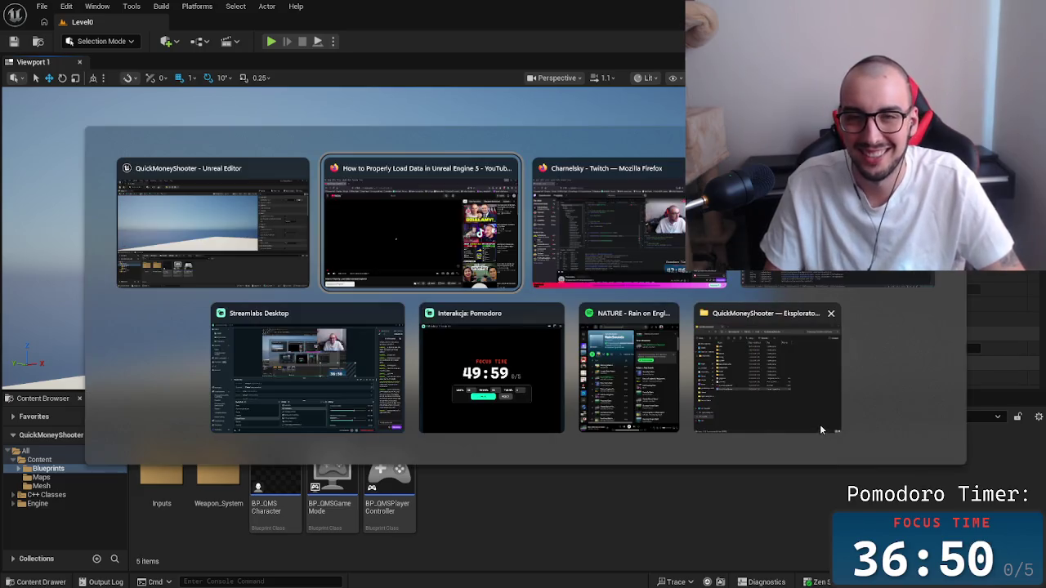
key("Tab")
key("Tab")
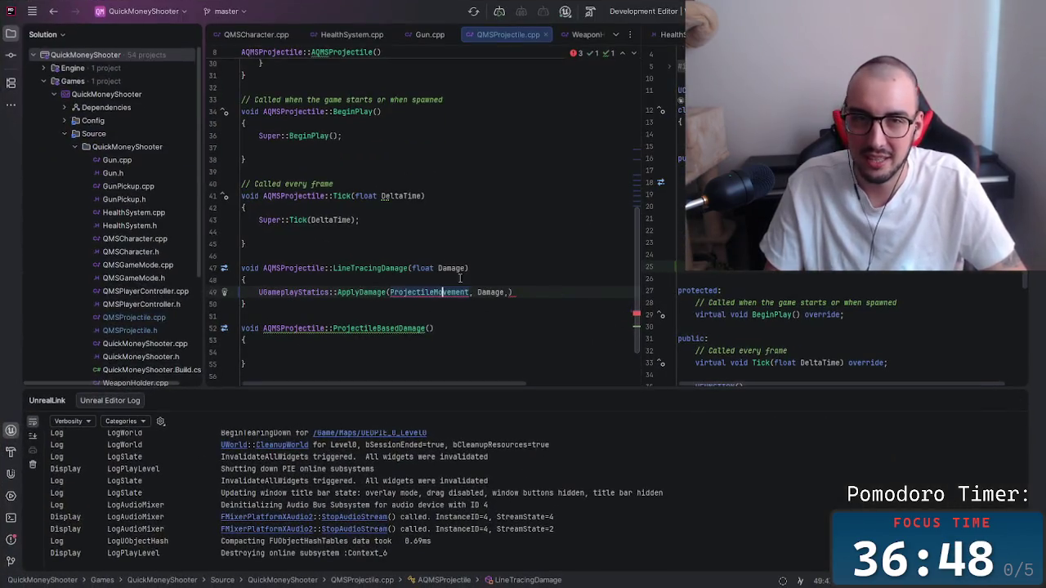
left_click(462, 256)
left_click(507, 292)
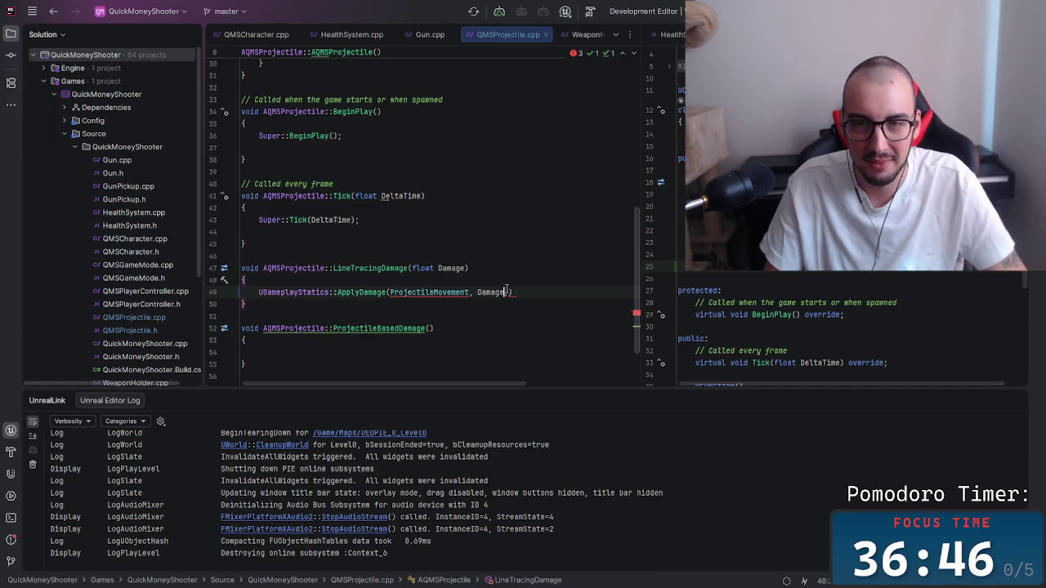
Read ApplyDamage's parameter documentation in Rider, then open its dev.epicgames.com search results.
left_click(523, 269)
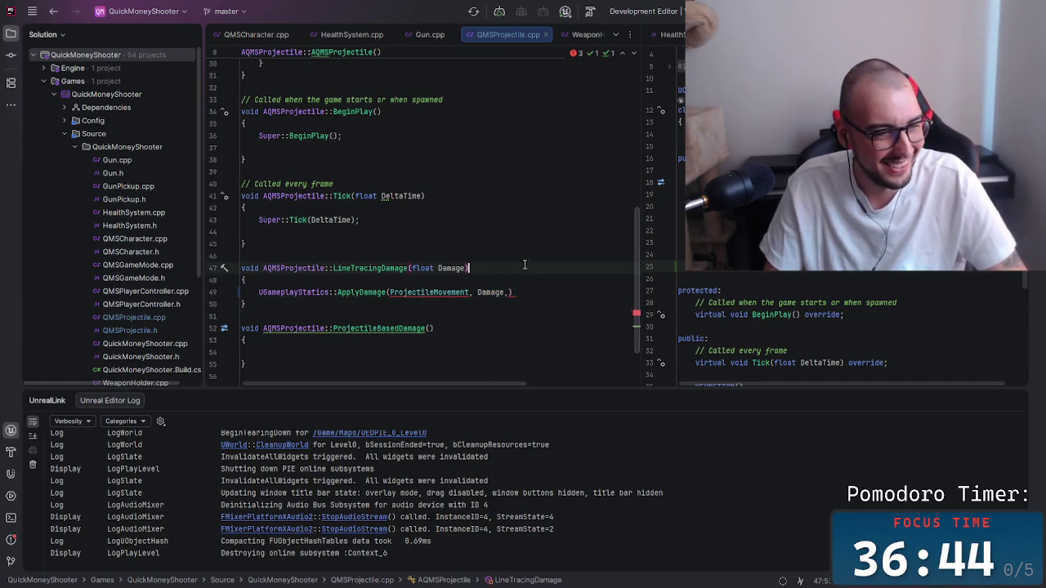
left_click(509, 292)
left_click(369, 291)
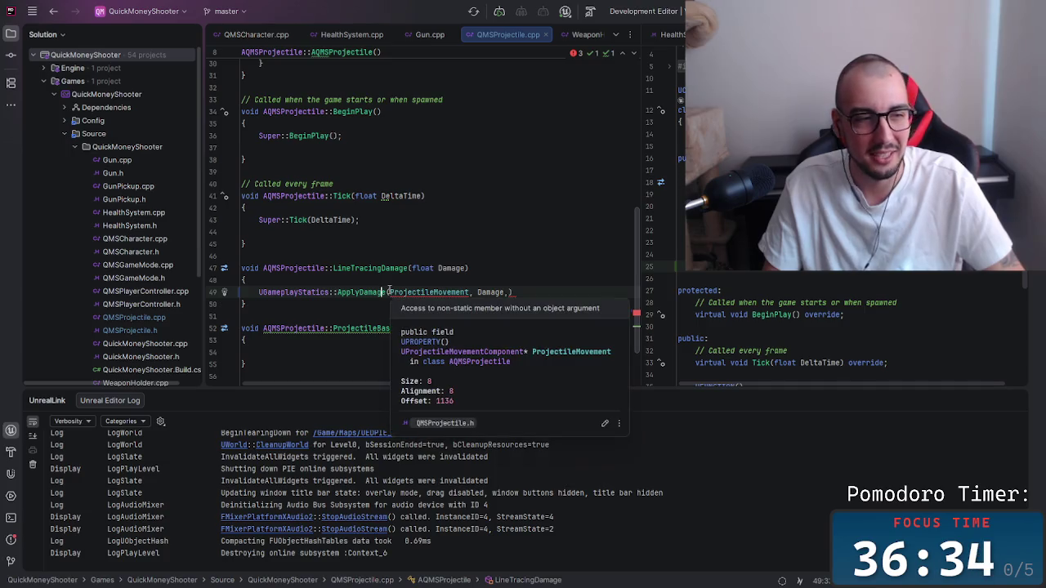
mouse_move(373, 291)
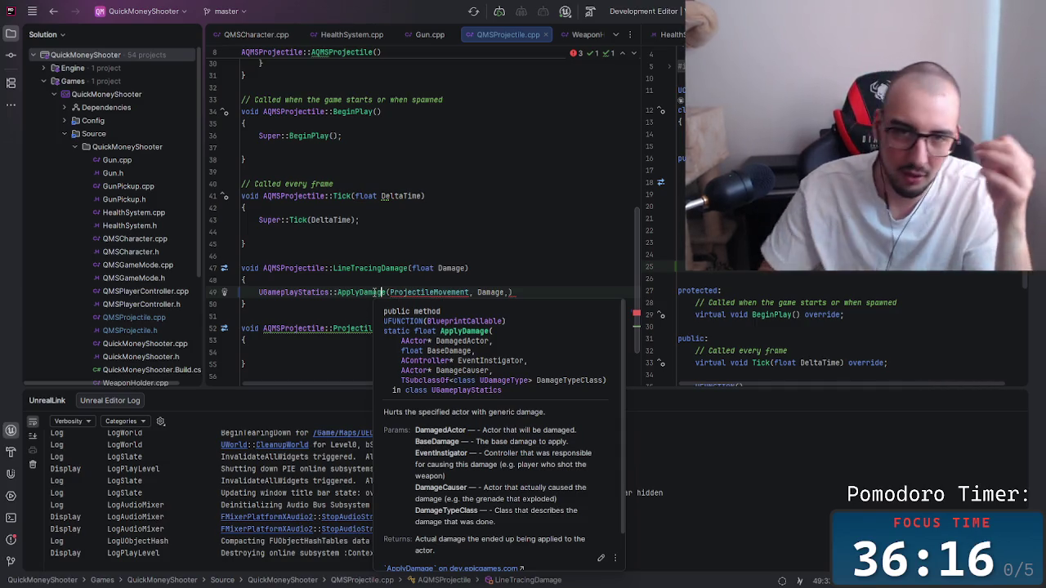
key("Escape")
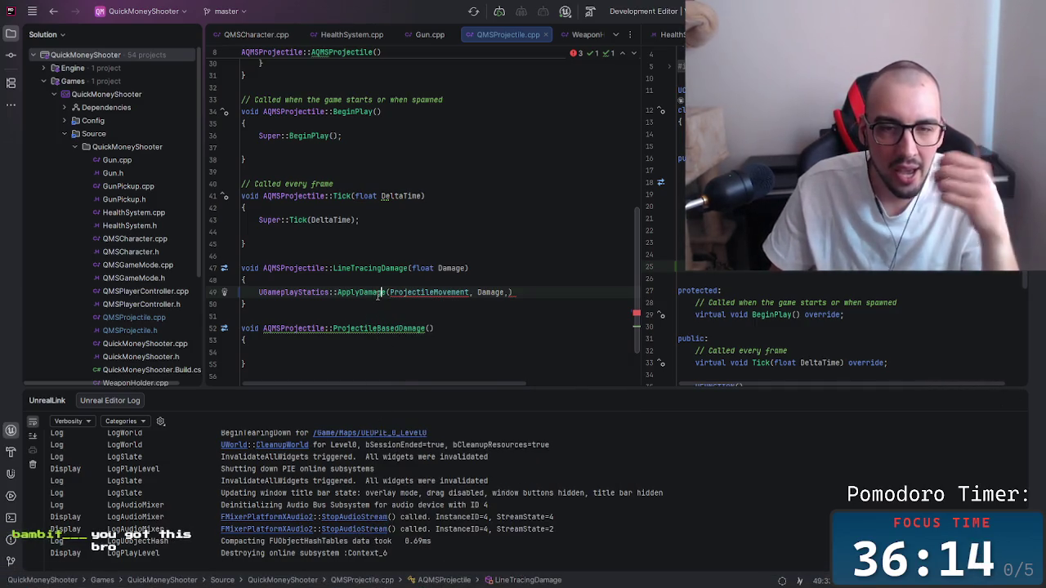
left_click(500, 553)
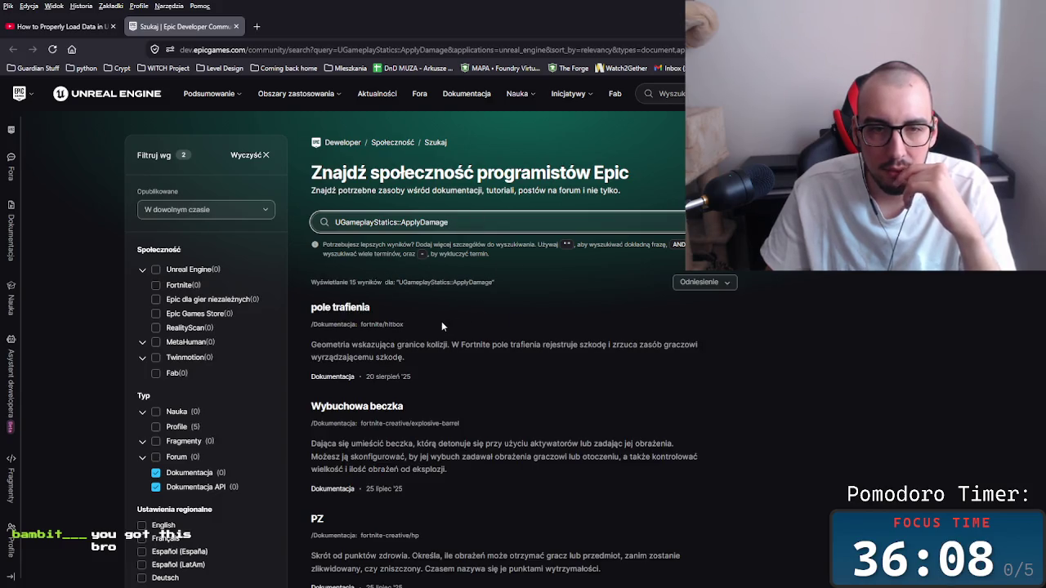
Switch the search page to English and cut '::ApplyDamage' to search UGameplayStatics alone.
scroll(442, 322, "down", 1)
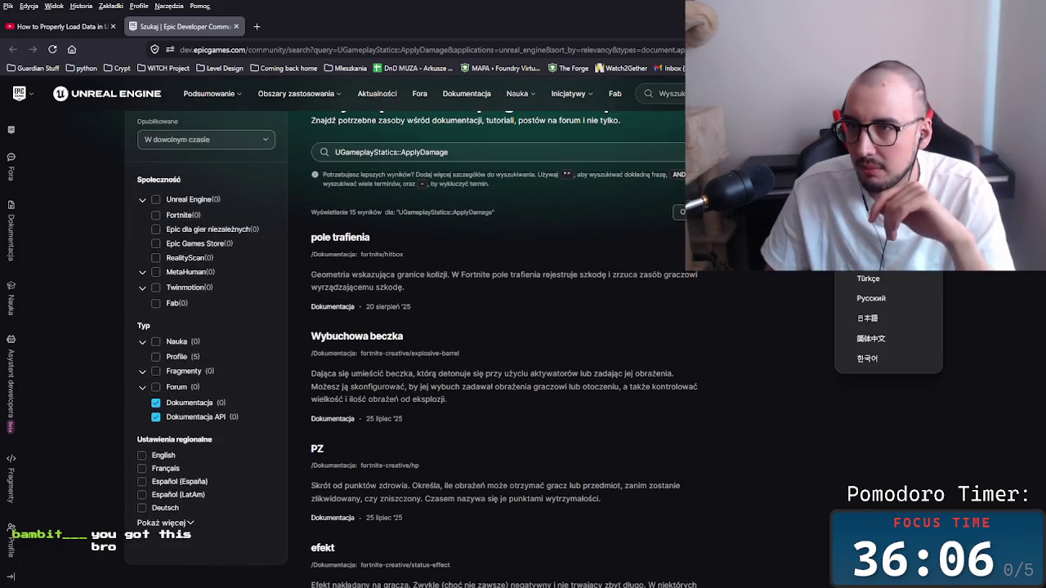
left_click(868, 258)
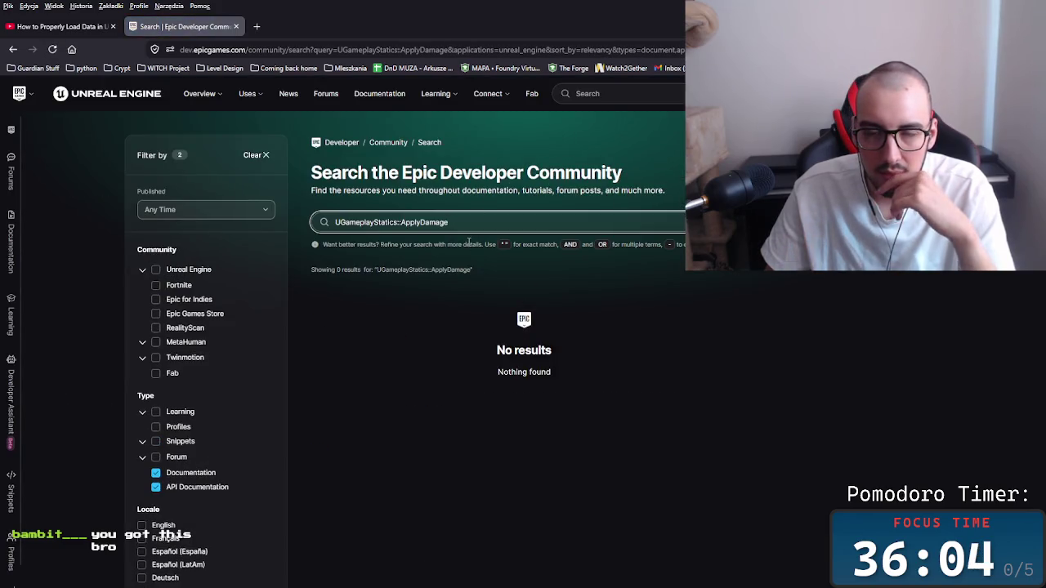
left_click(664, 304)
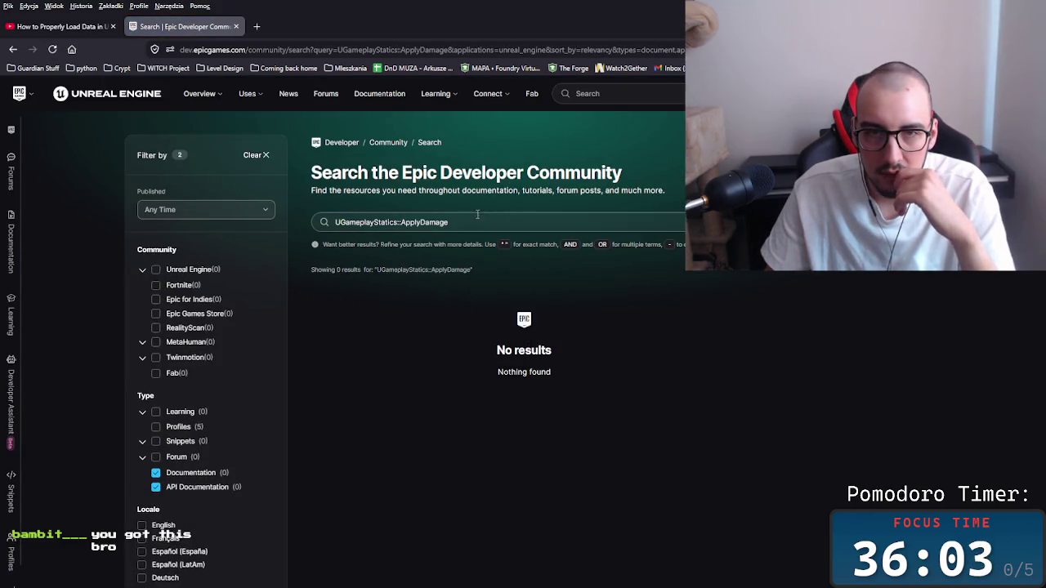
double_click(409, 222)
key("ctrl+shift+c")
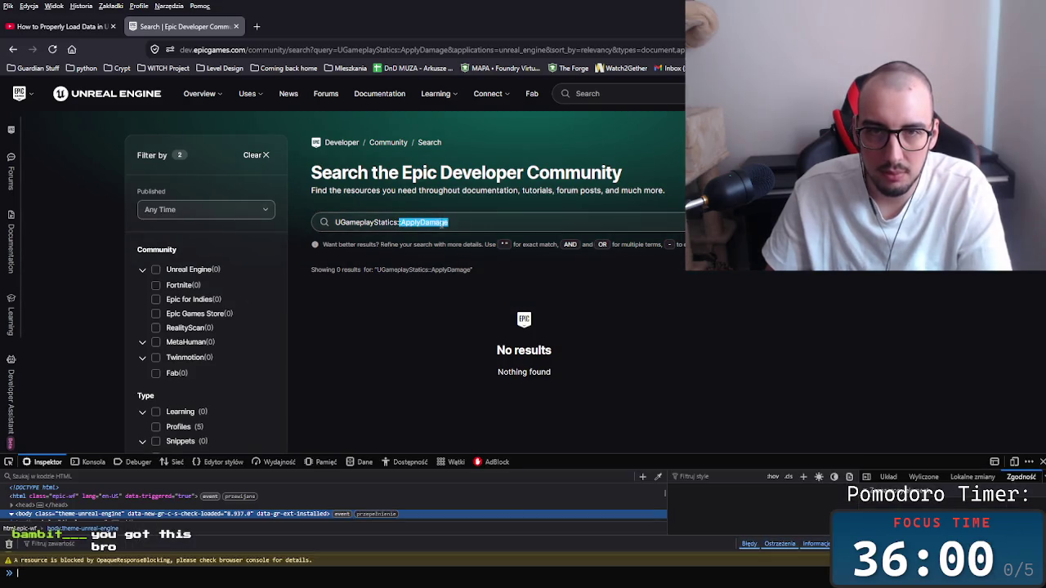
left_click(449, 222)
key("F12")
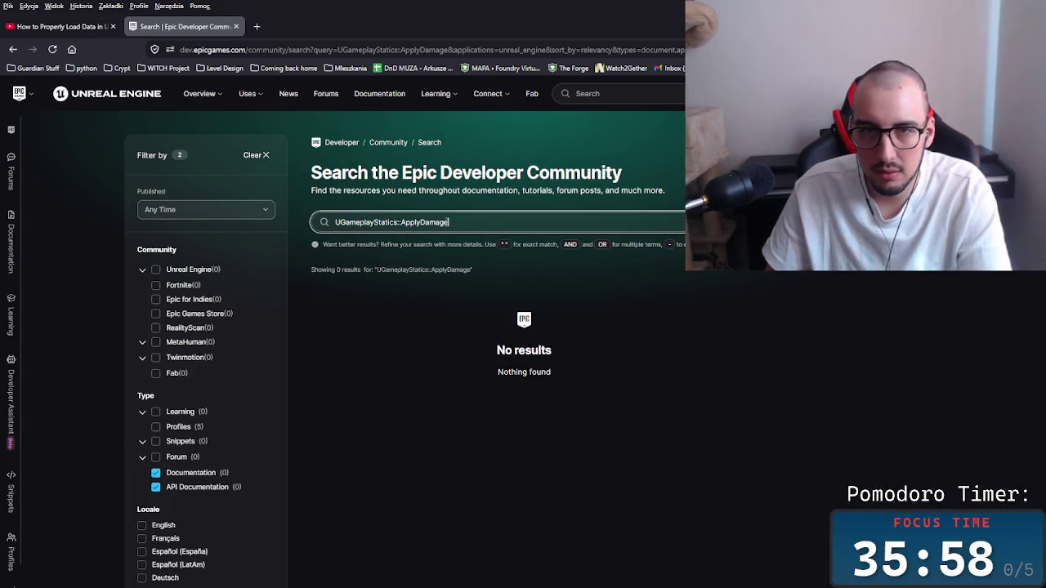
key("shift+Left")
key("shift+Left")
key("shift+Left")
key("BackSpace")
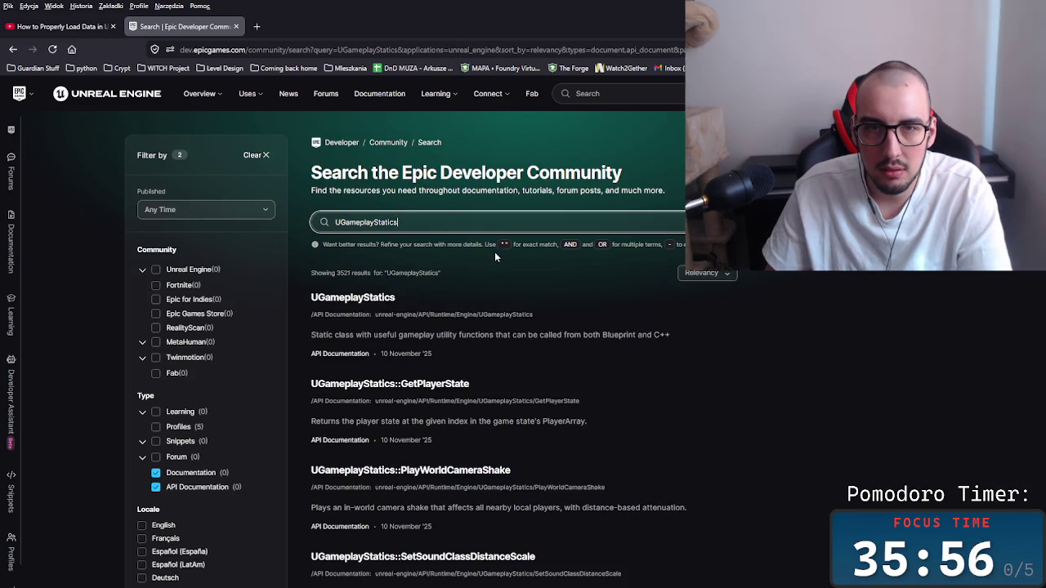
key("Return")
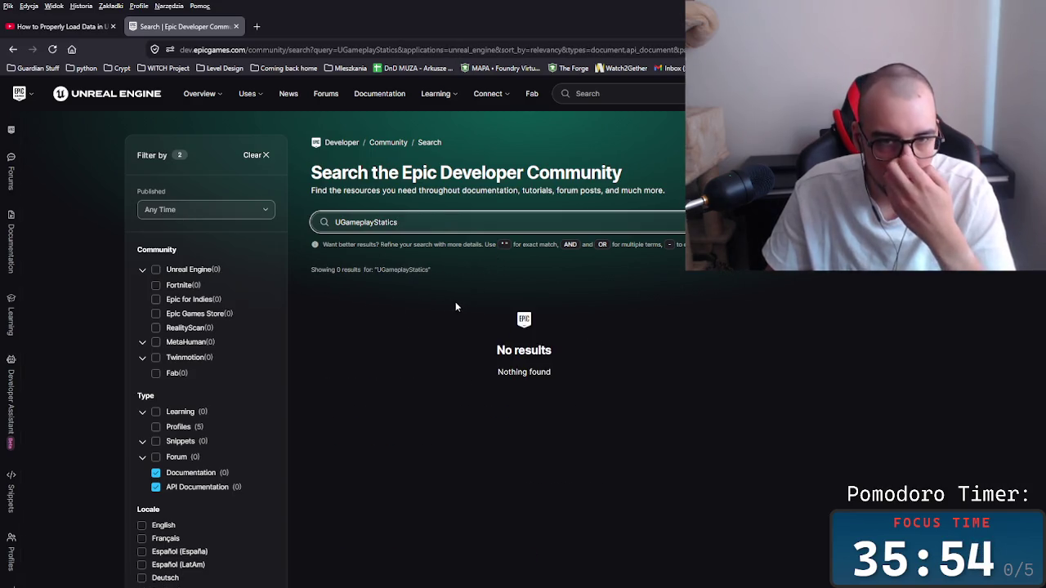
Add ':' to the query and open the UGameplayStatics API documentation result.
type(":")
key("Return")
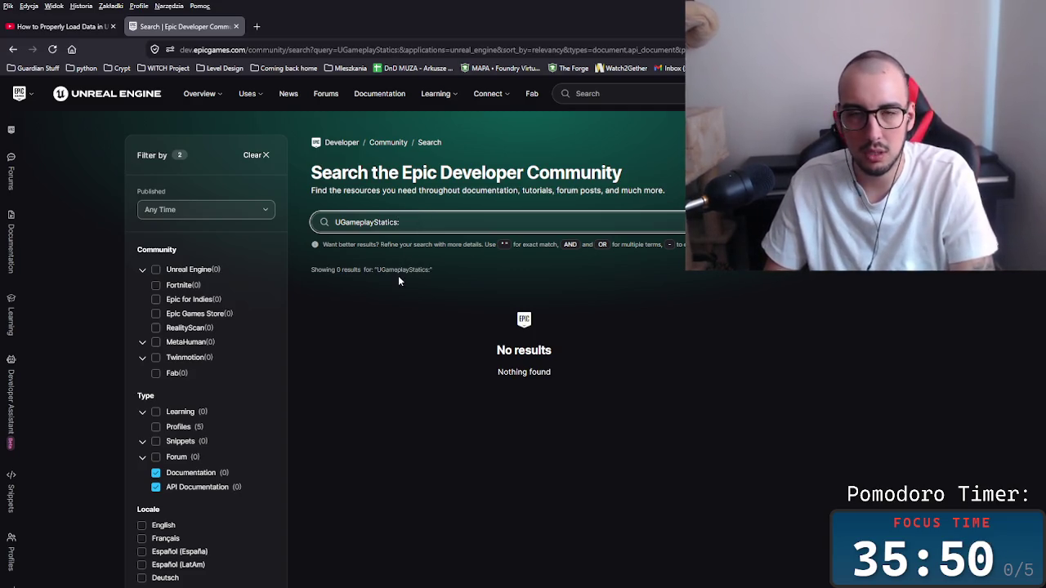
left_click(380, 299)
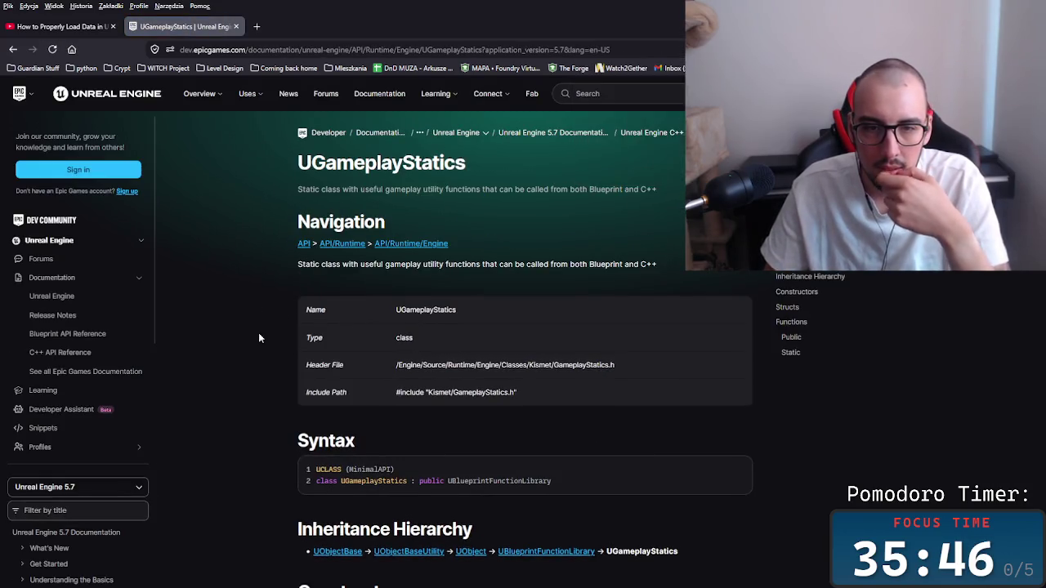
Scroll the UGameplayStatics page down to the Public Static functions table and read the ApplyDamage row.
scroll(260, 338, "down", 3)
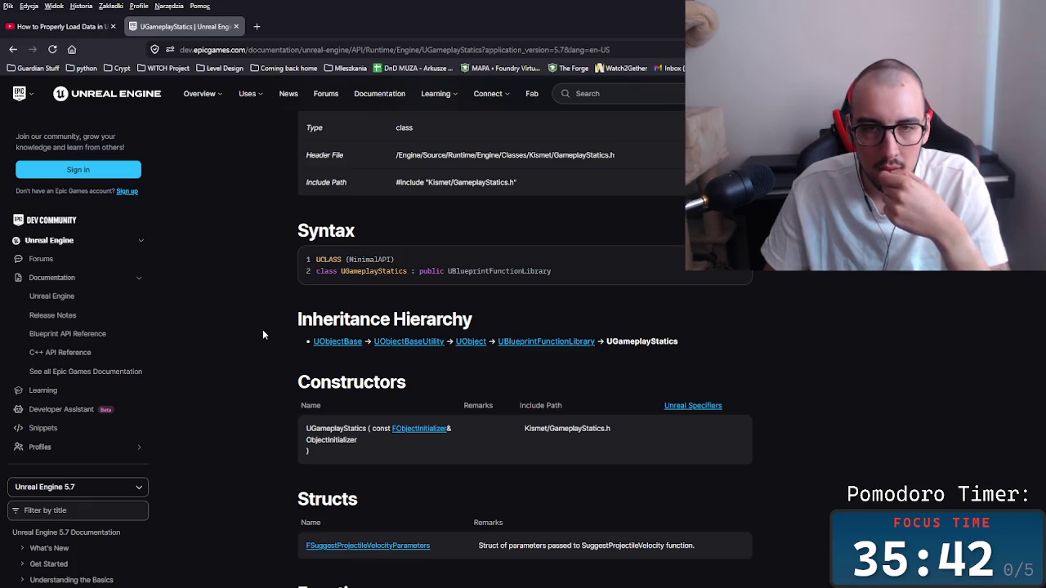
left_click_drag(561, 201, 376, 206)
left_click(376, 205)
scroll(273, 273, "down", 2)
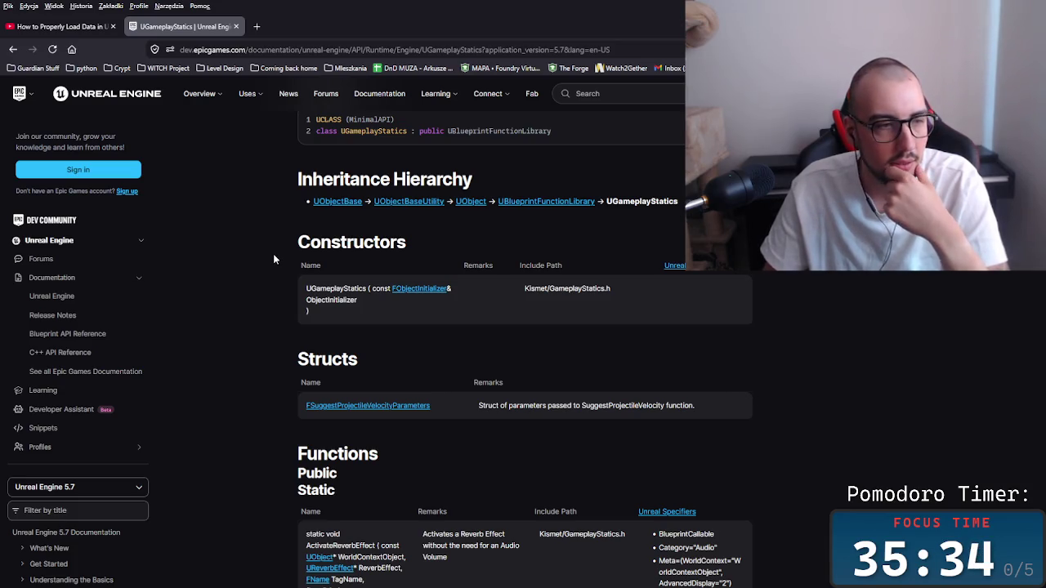
scroll(286, 261, "down", 2)
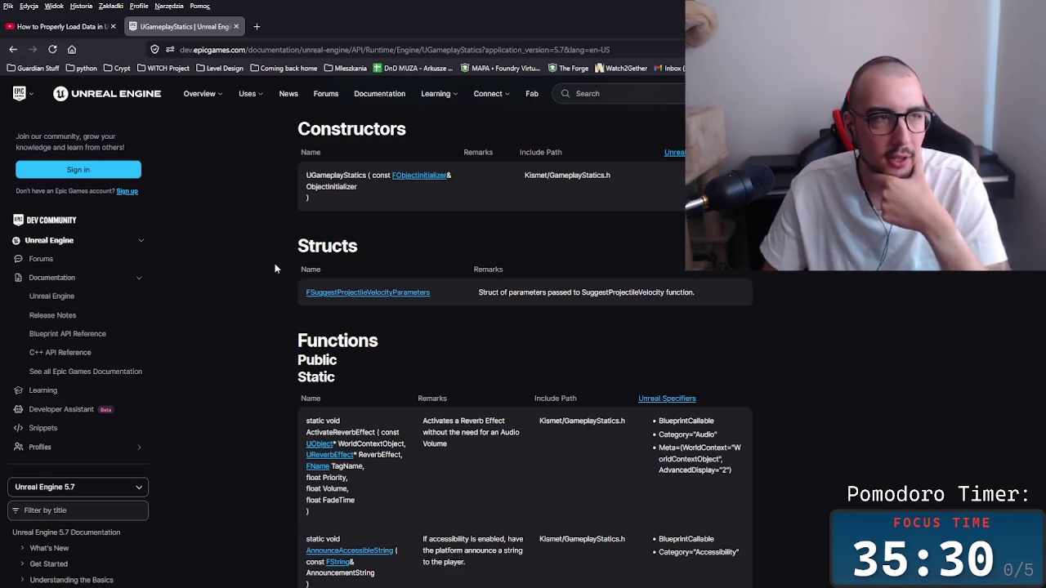
scroll(275, 263, "down", 3)
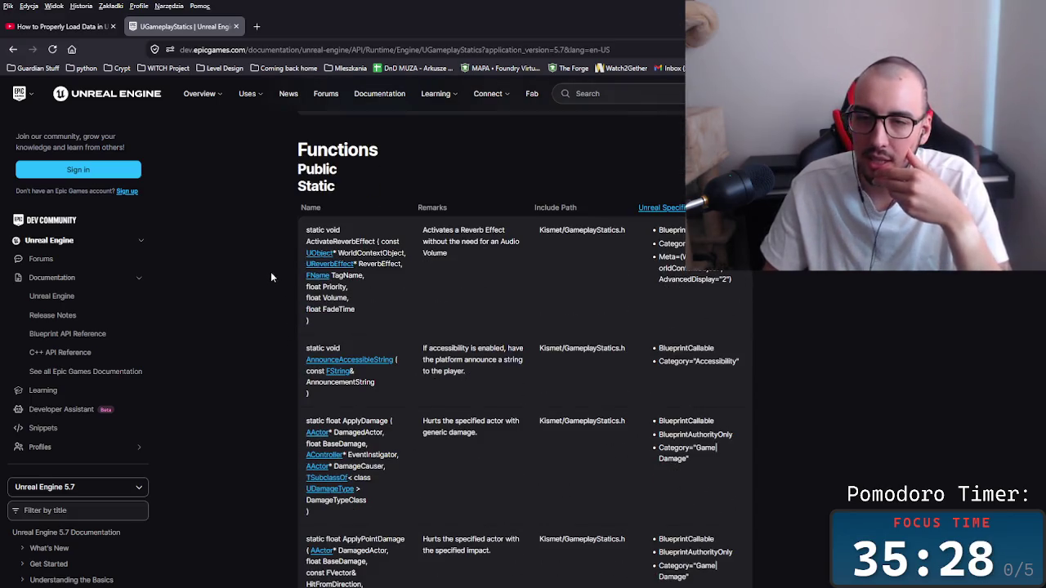
scroll(266, 284, "down", 2)
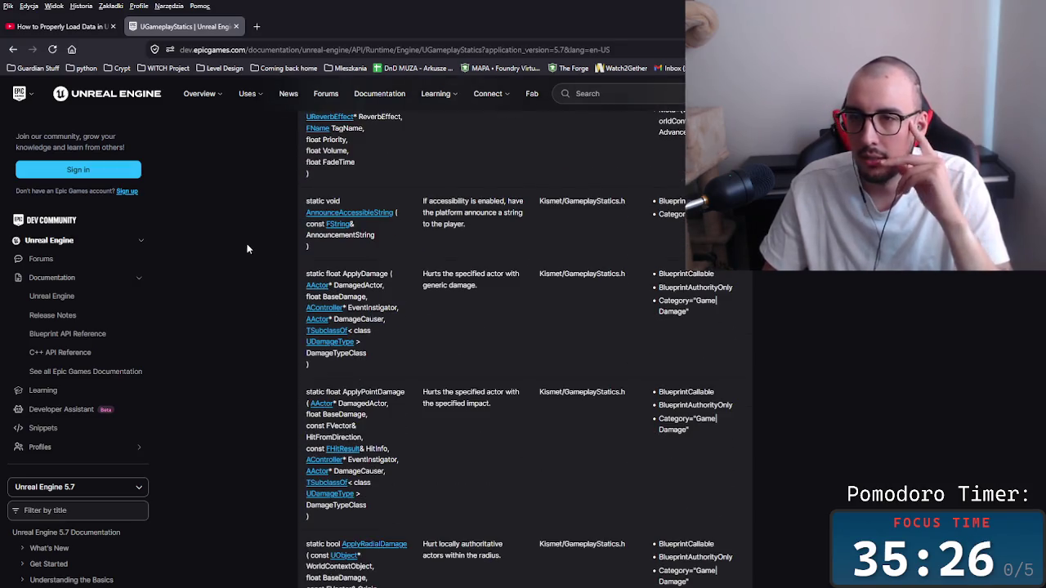
scroll(254, 278, "down", 2)
scroll(254, 302, "up", 2)
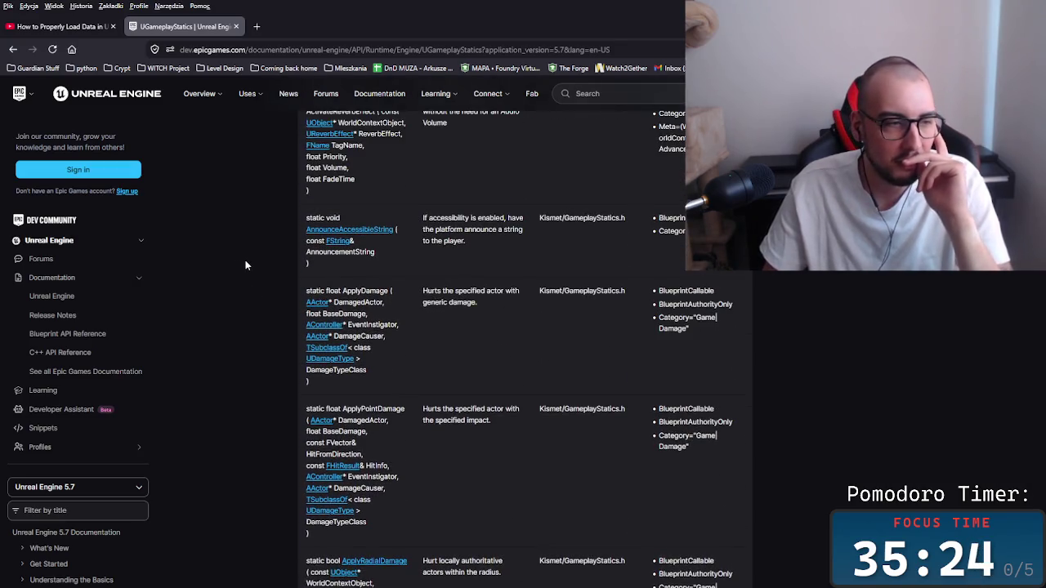
scroll(243, 287, "down", 1)
scroll(258, 235, "up", 3)
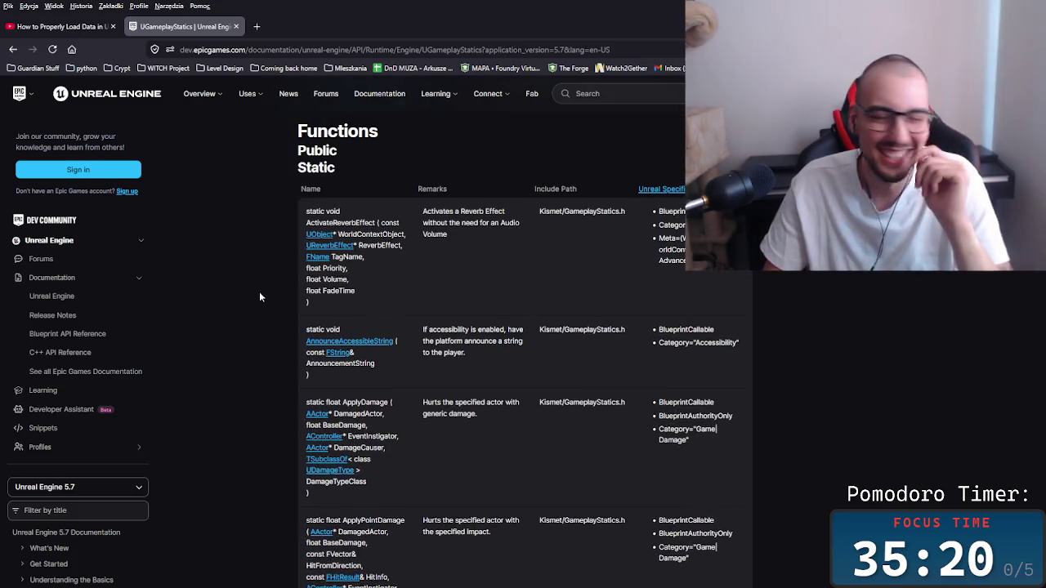
scroll(261, 319, "down", 1)
scroll(256, 333, "down", 1)
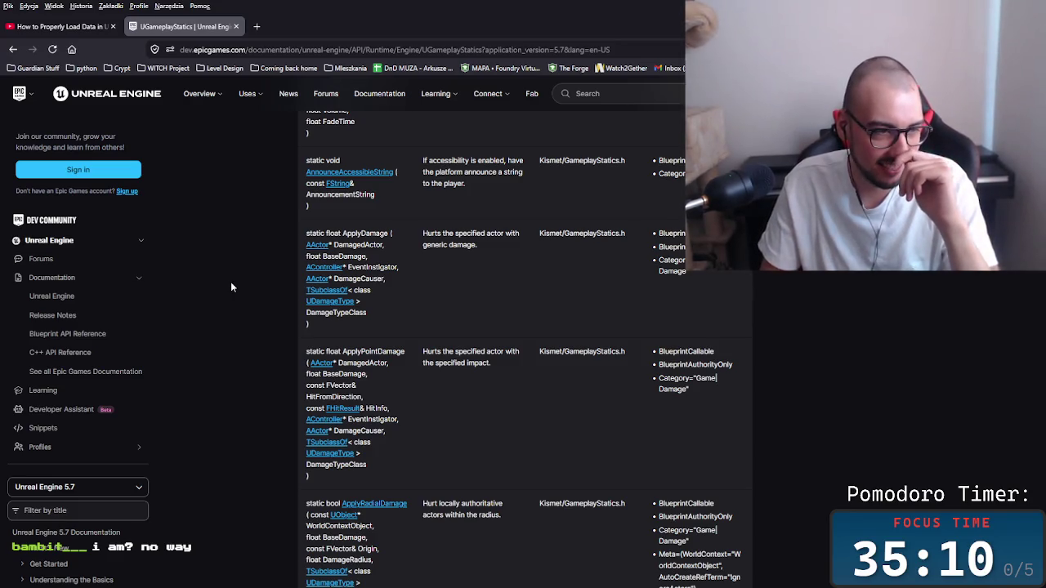
scroll(231, 288, "up", 4)
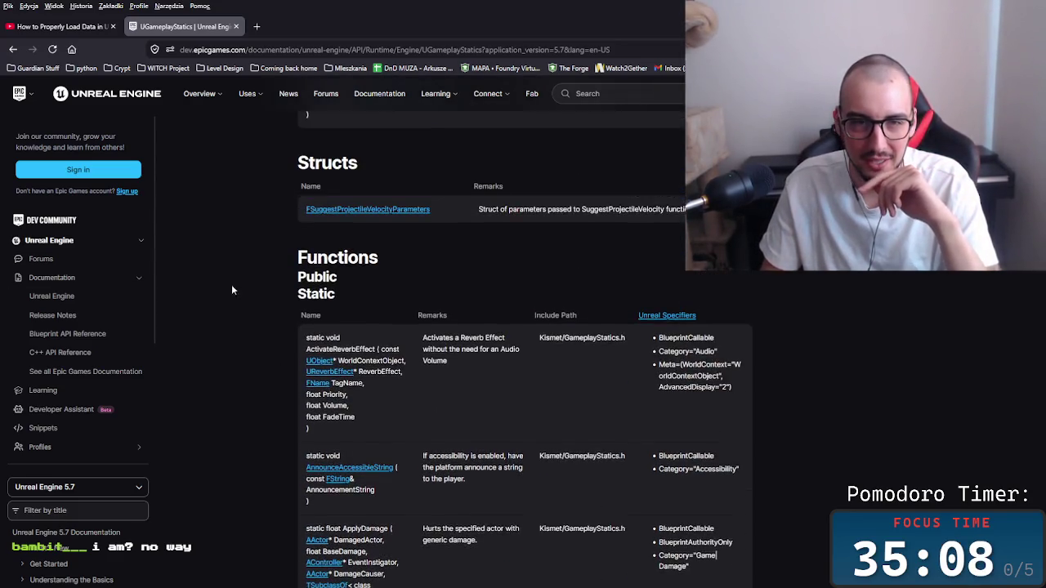
scroll(246, 344, "down", 2)
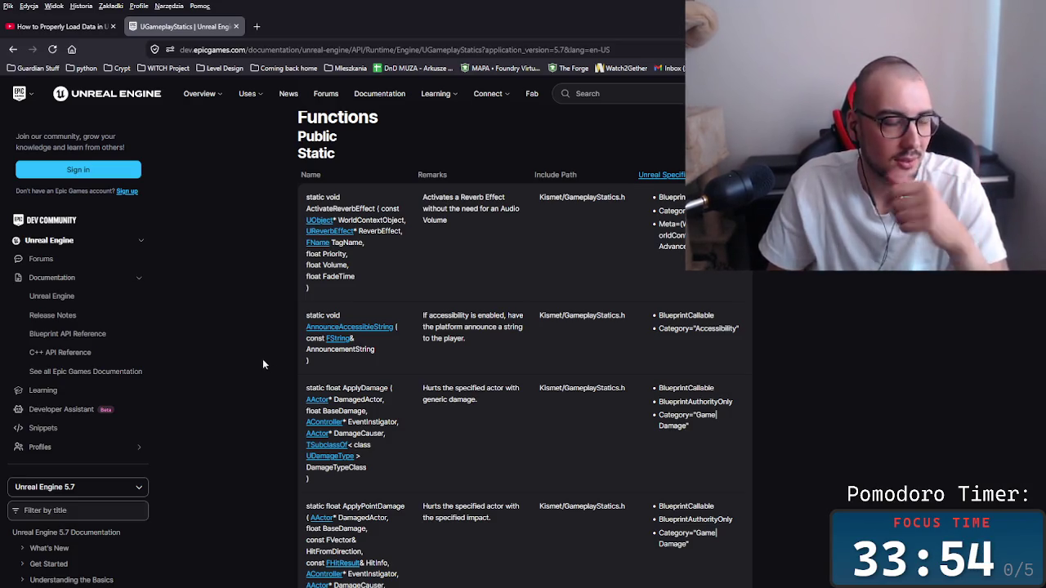
scroll(245, 392, "down", 5)
Scroll the UGameplayStatics function list and middle-click three of its entries.
scroll(261, 409, "down", 10)
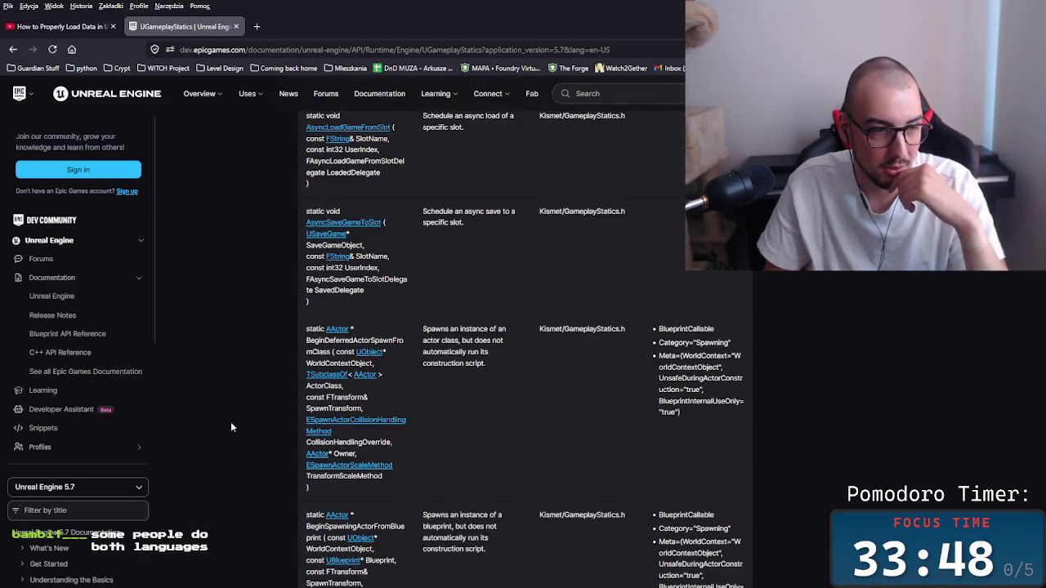
scroll(227, 359, "up", 2)
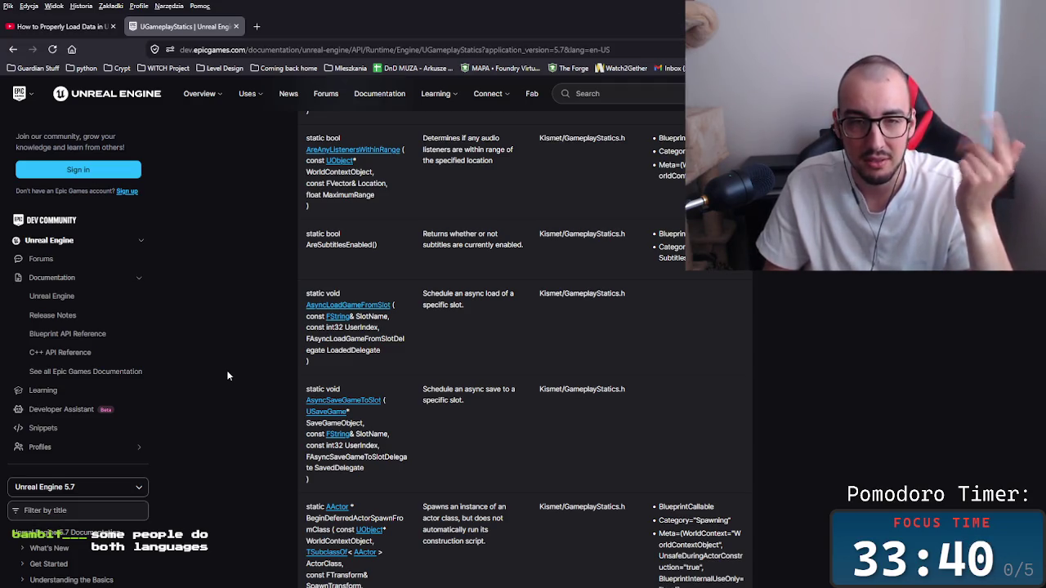
scroll(229, 371, "down", 1)
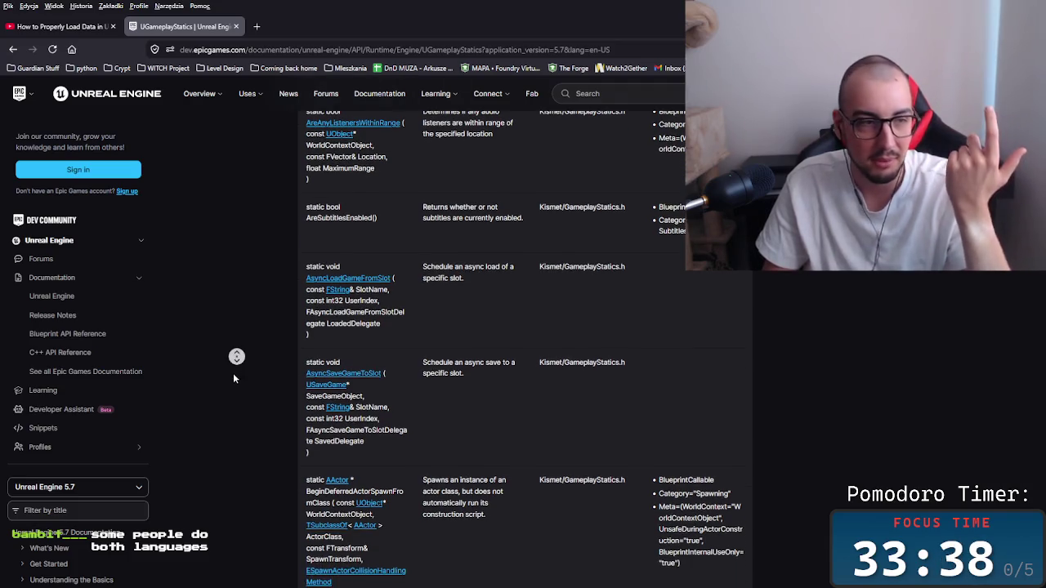
scroll(233, 373, "down", 1)
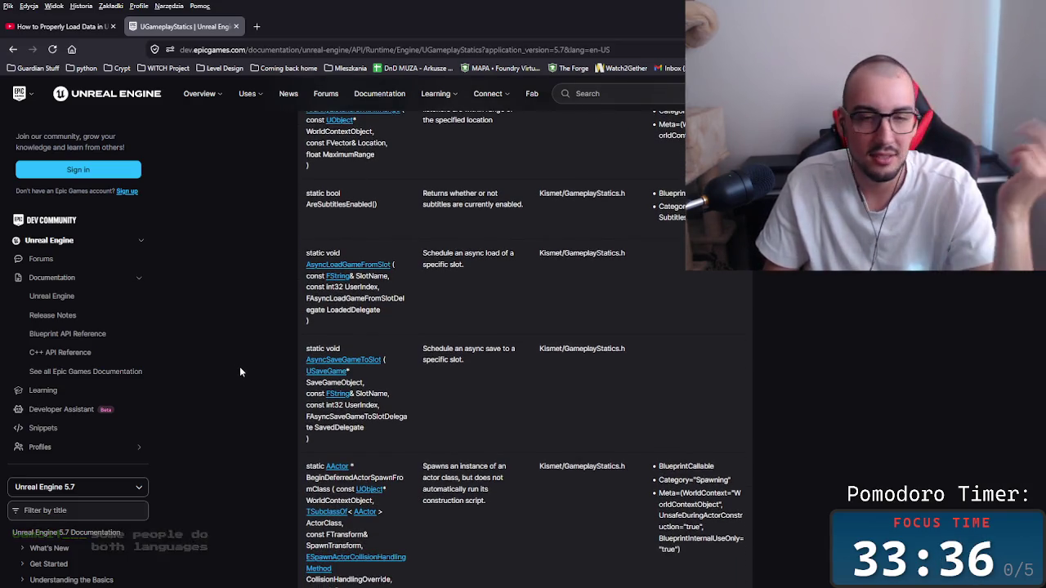
scroll(250, 453, "down", 3)
scroll(251, 453, "up", 10)
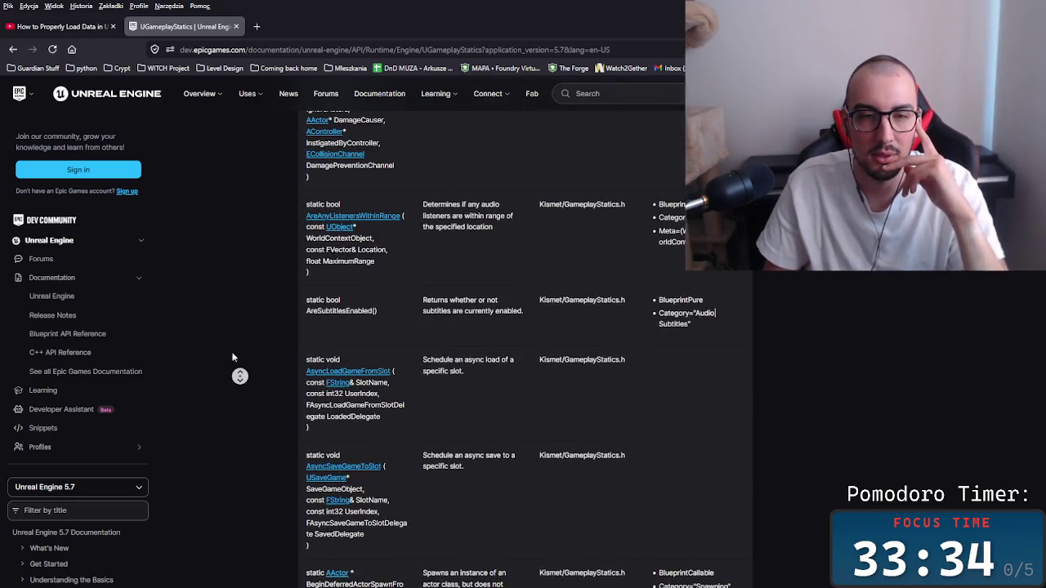
middle_click(257, 404)
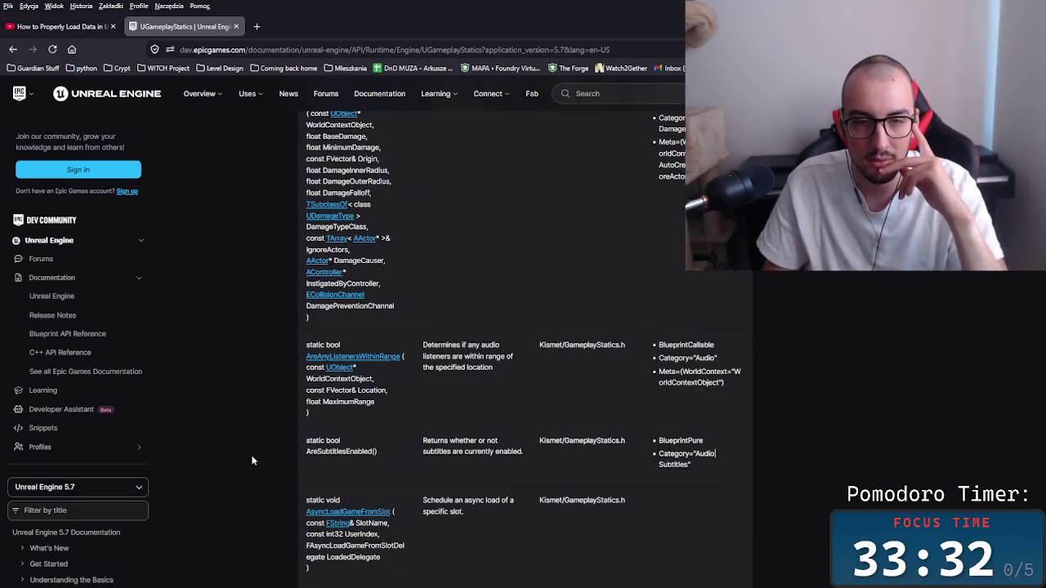
middle_click(261, 417)
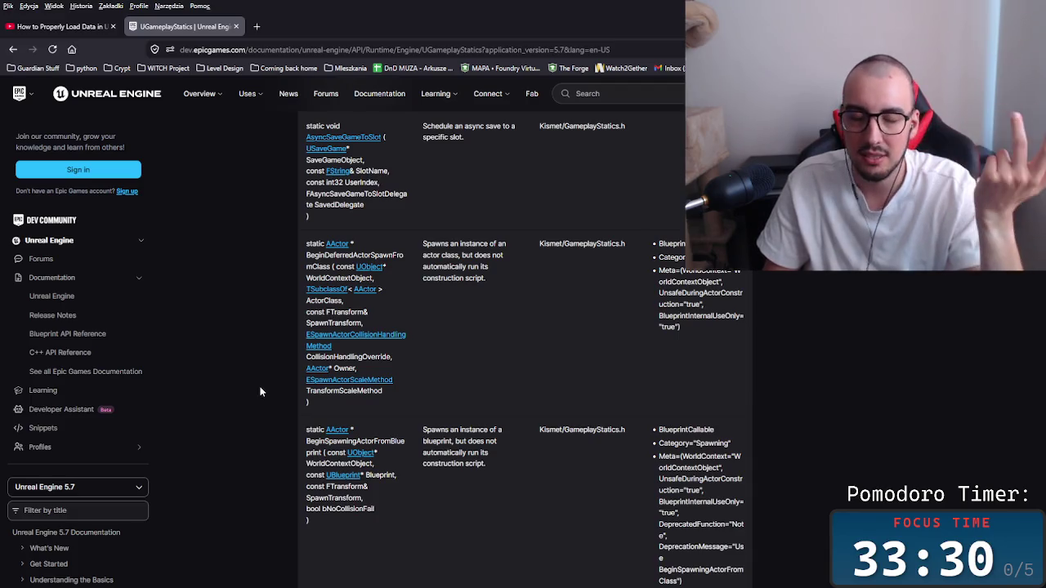
scroll(250, 378, "up", 5)
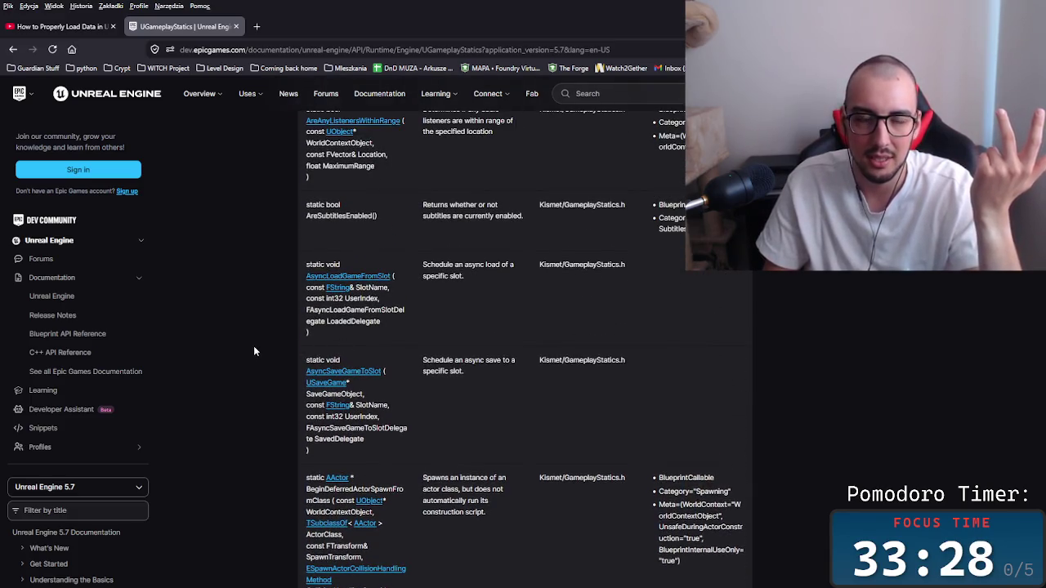
middle_click(254, 345)
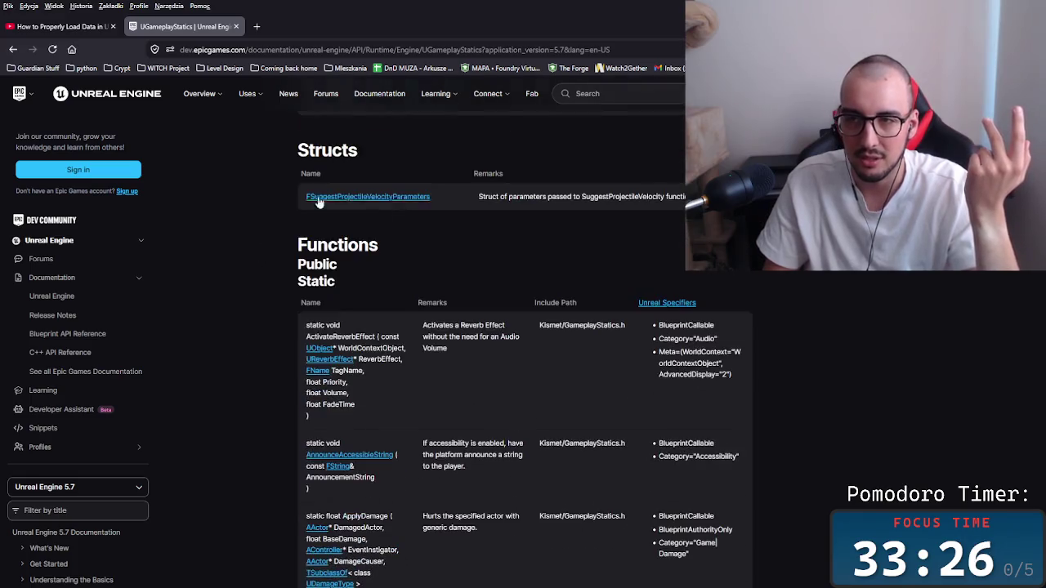
Read the ApplyDamage signature and select its DamagedActor parameter.
scroll(225, 284, "down", 1)
scroll(237, 311, "down", 2)
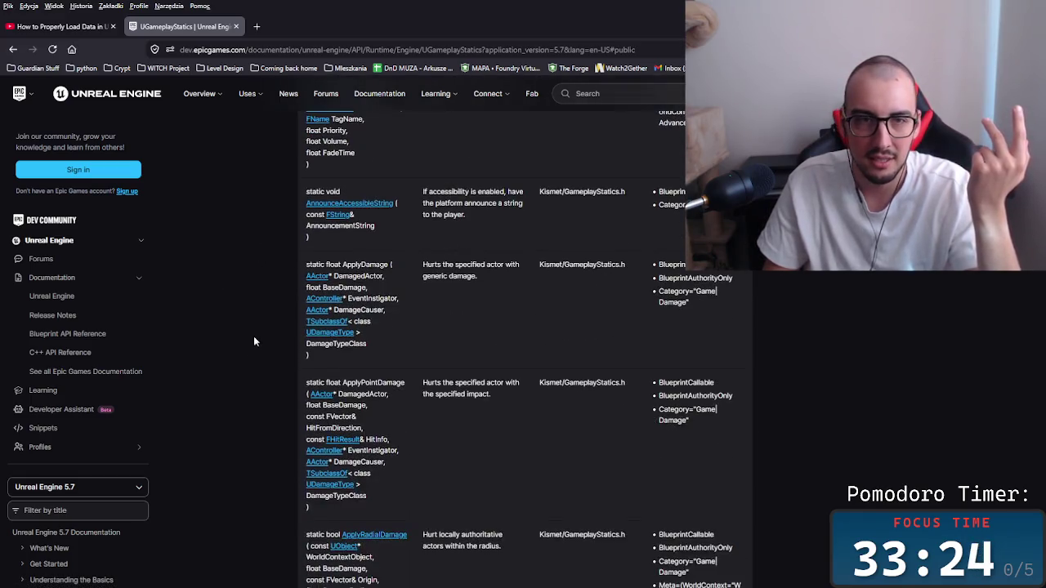
scroll(250, 327, "up", 2)
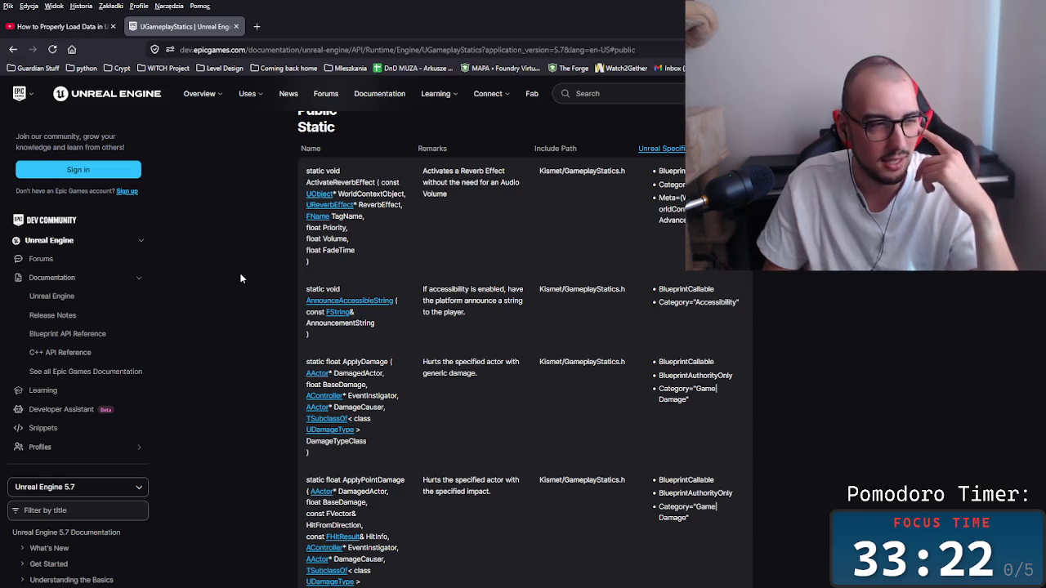
scroll(241, 279, "down", 2)
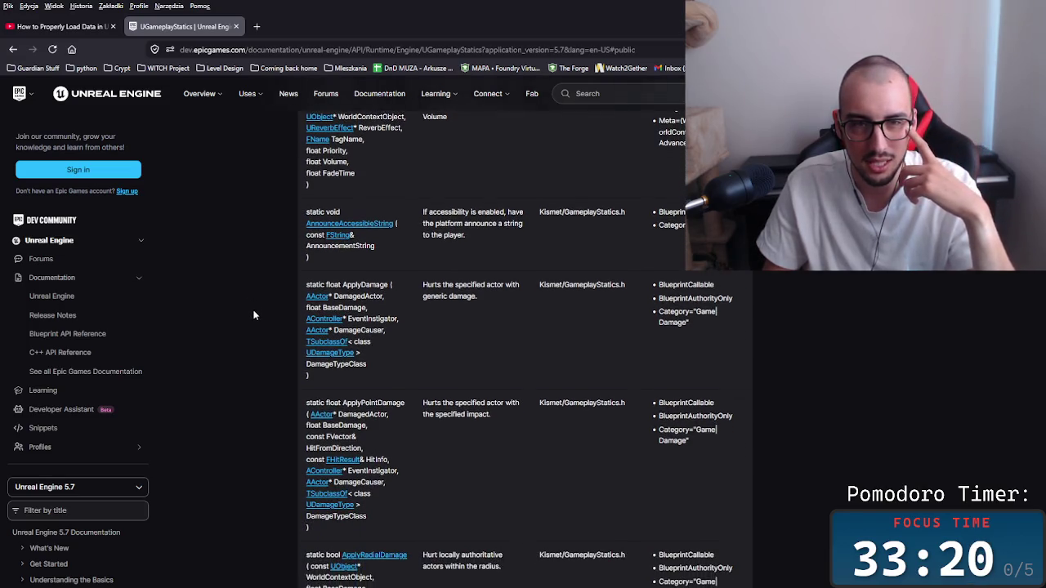
scroll(241, 274, "up", 2)
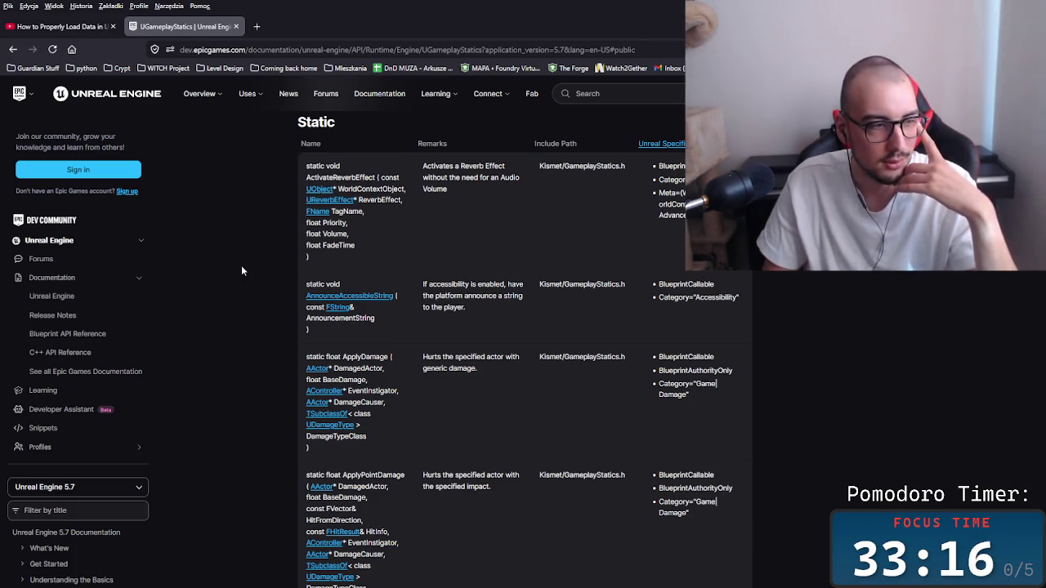
scroll(245, 278, "down", 1)
scroll(246, 278, "up", 1)
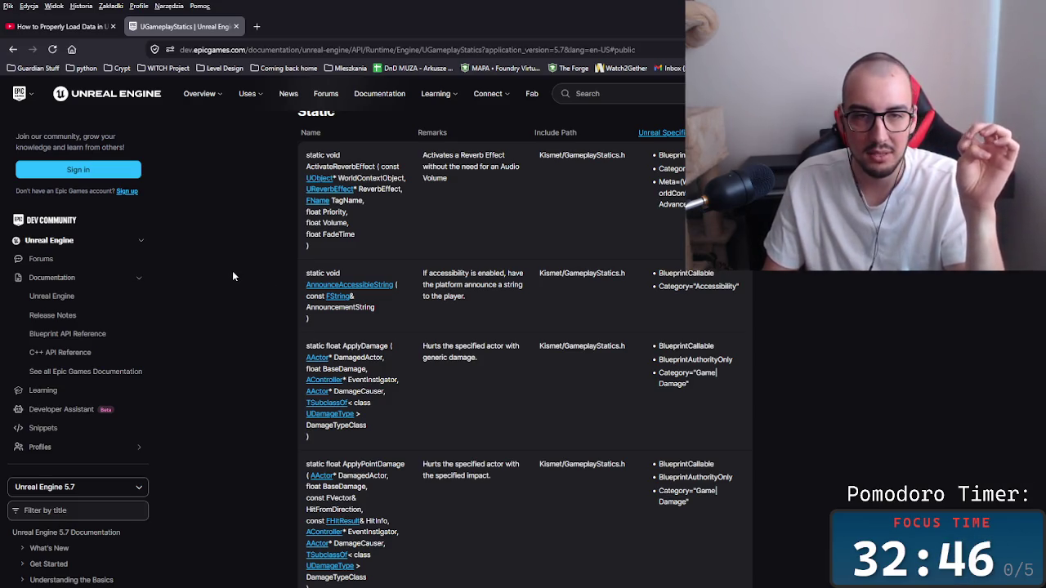
scroll(233, 277, "down", 2)
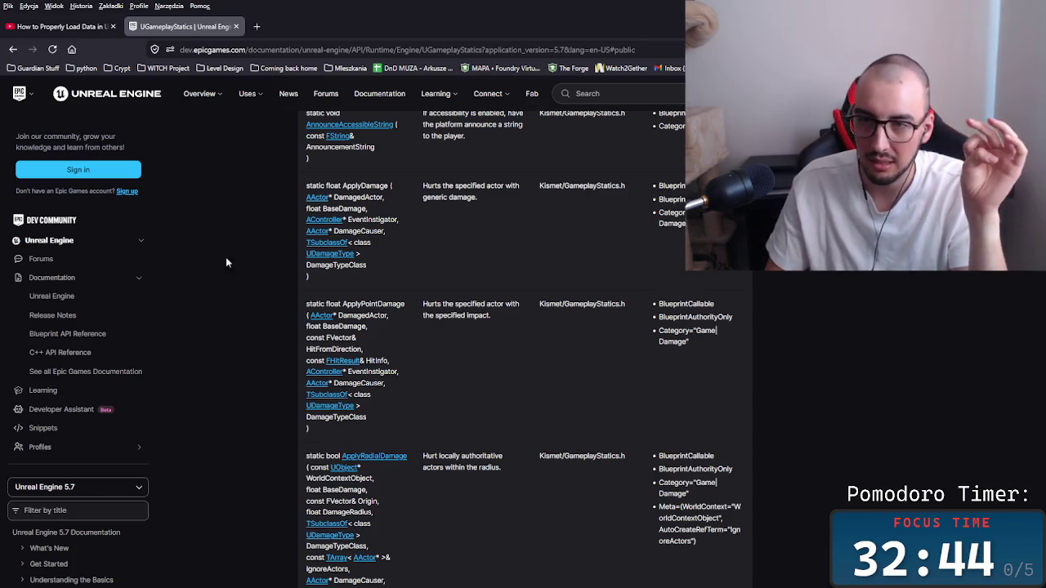
scroll(216, 286, "up", 1)
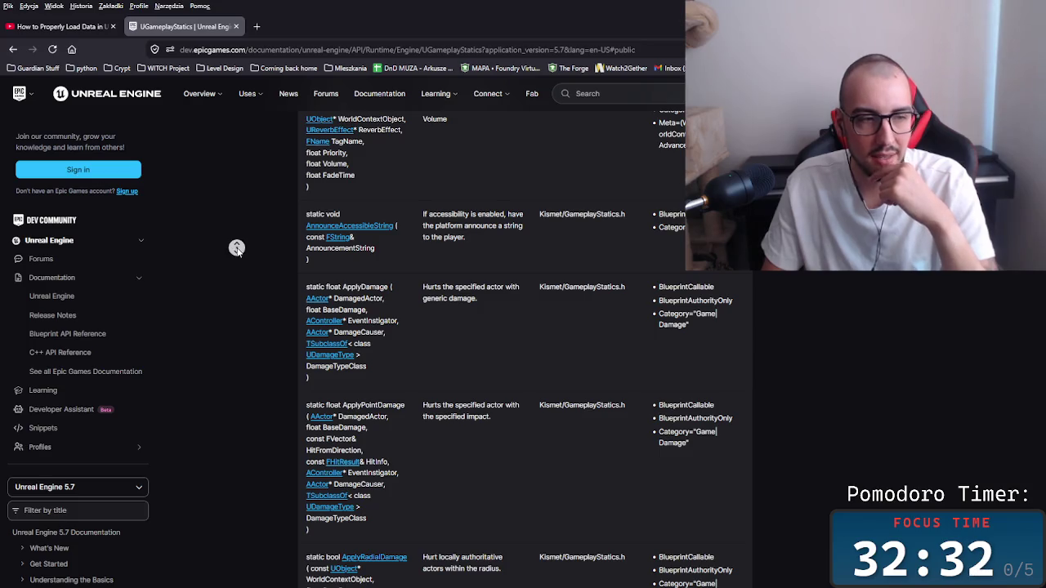
scroll(241, 270, "up", 3)
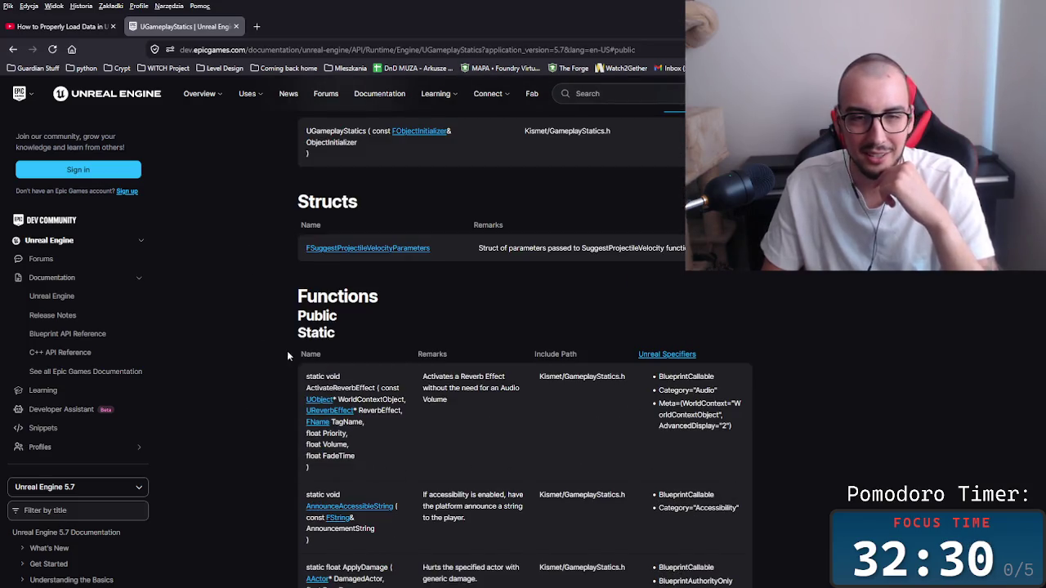
scroll(272, 368, "down", 3)
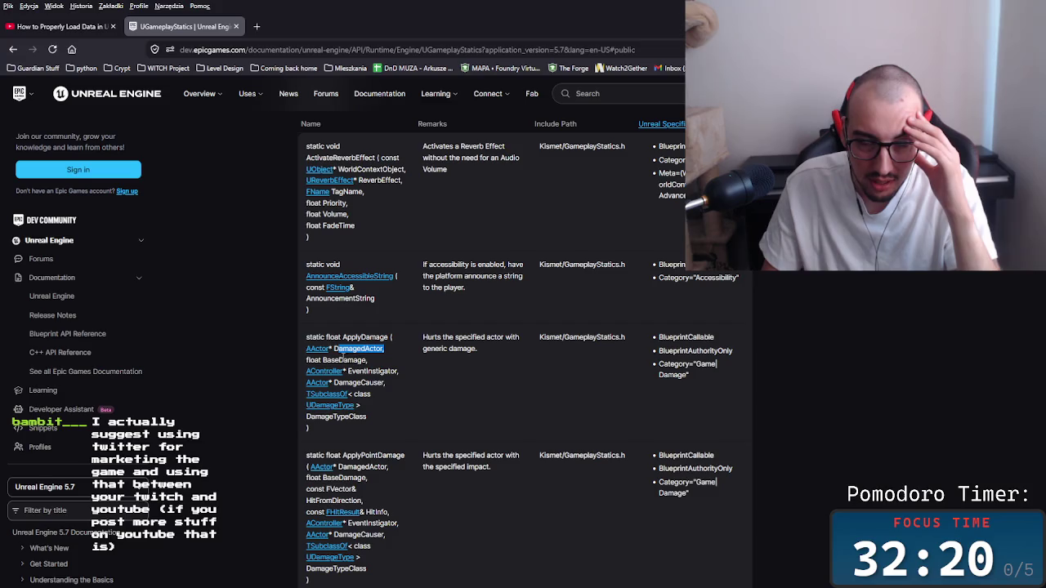
mouse_move(306, 349)
left_mouse_down()
mouse_move(404, 354)
mouse_move(296, 362)
left_mouse_up()
mouse_move(425, 362)
left_mouse_down()
mouse_move(289, 366)
mouse_move(443, 375)
mouse_move(286, 373)
left_mouse_up()
left_click_drag(413, 373, 365, 371)
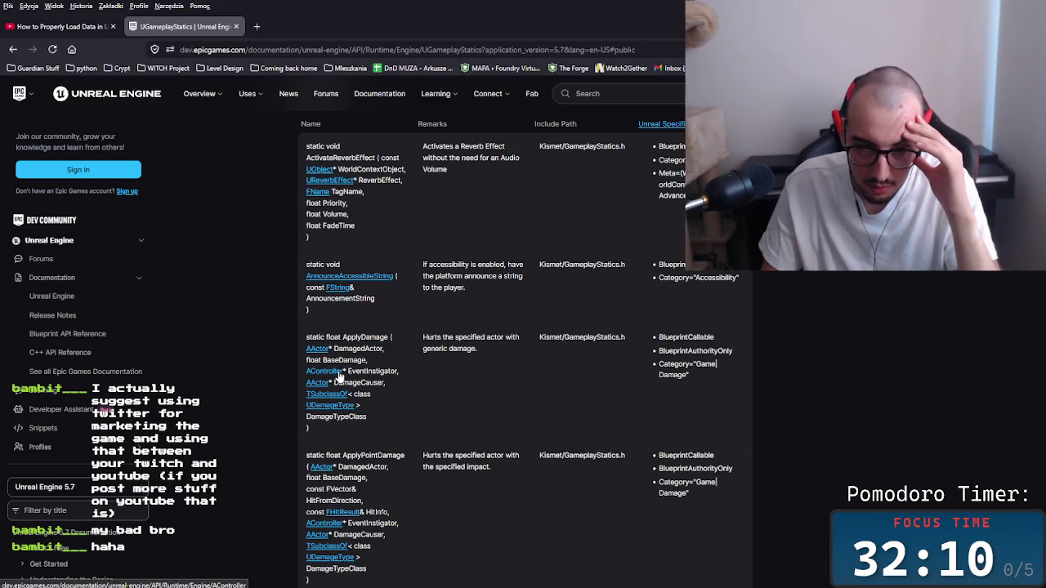
double_click(372, 371)
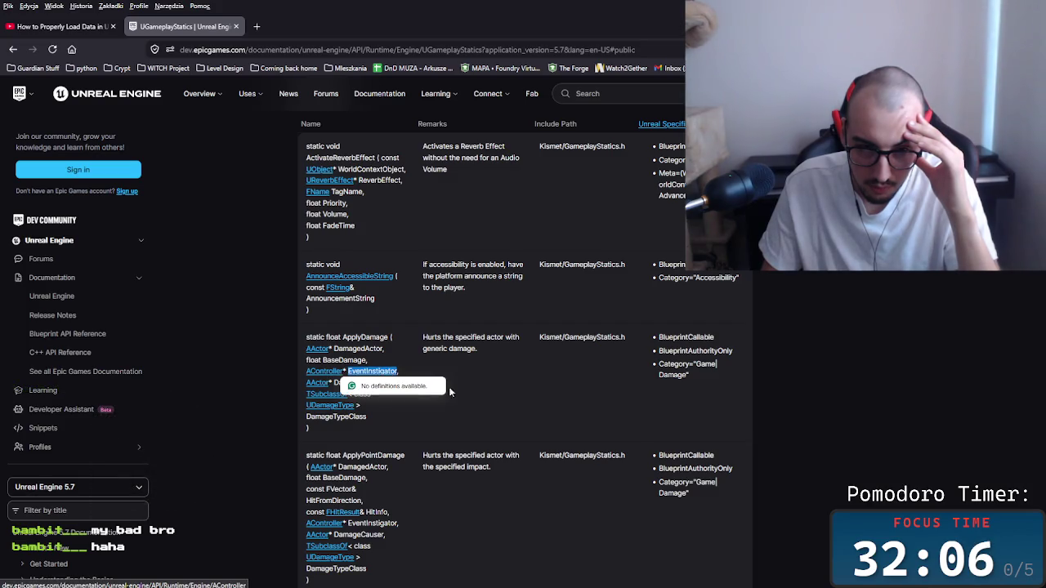
double_click(357, 382)
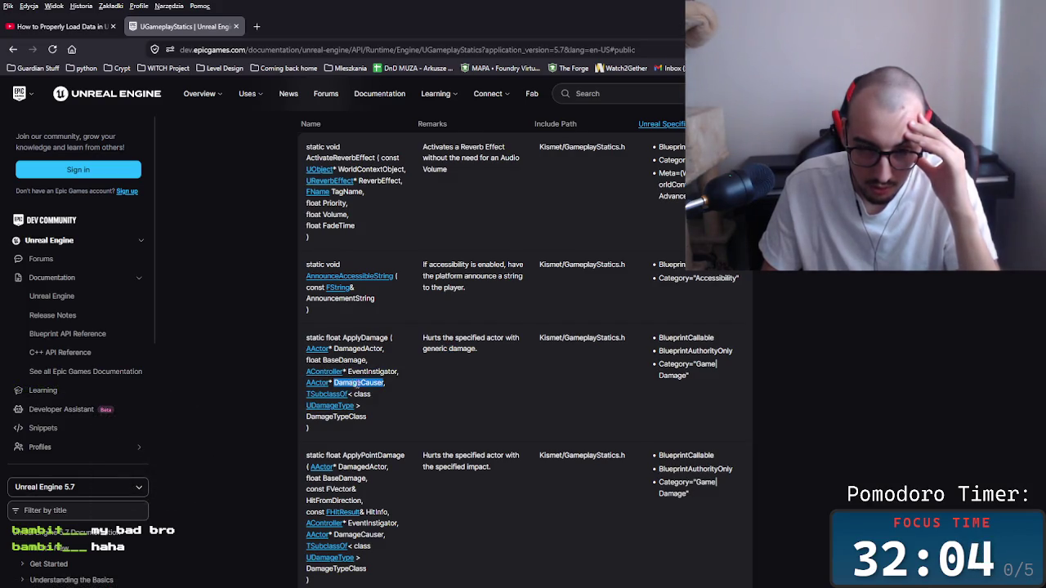
left_click(415, 394)
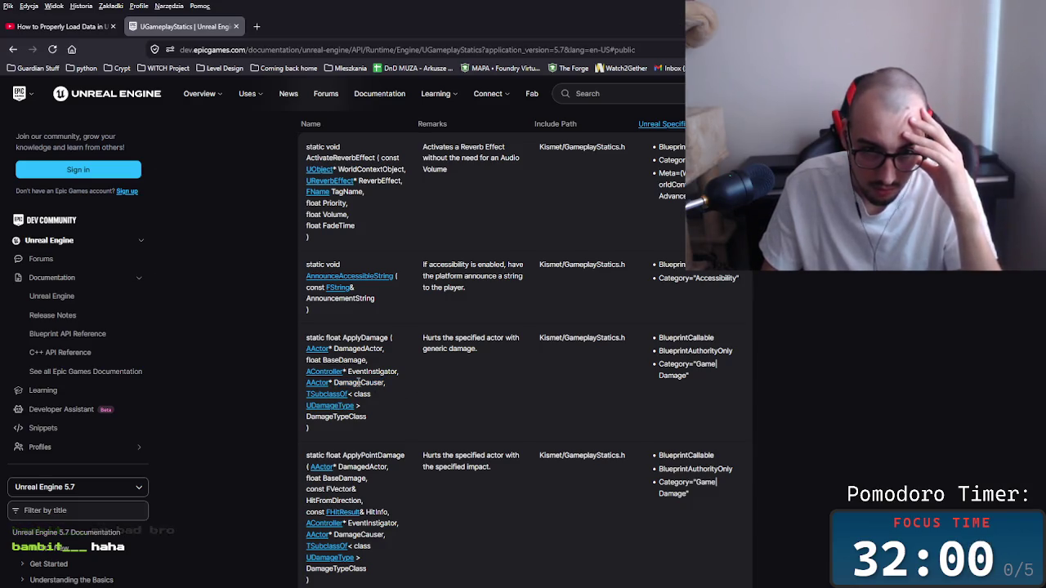
double_click(360, 382)
left_click(367, 394)
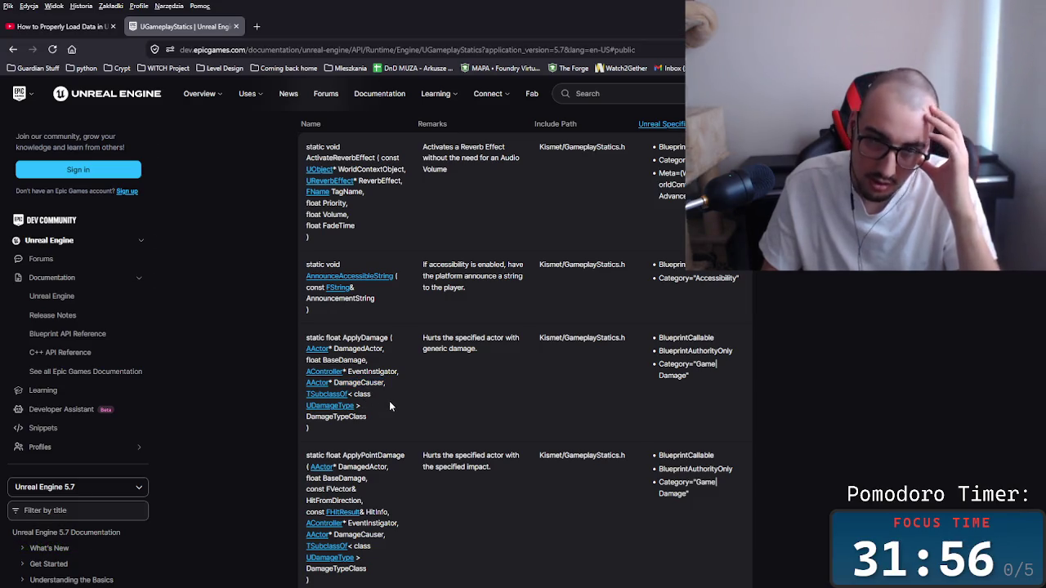
double_click(384, 419)
left_click(420, 417)
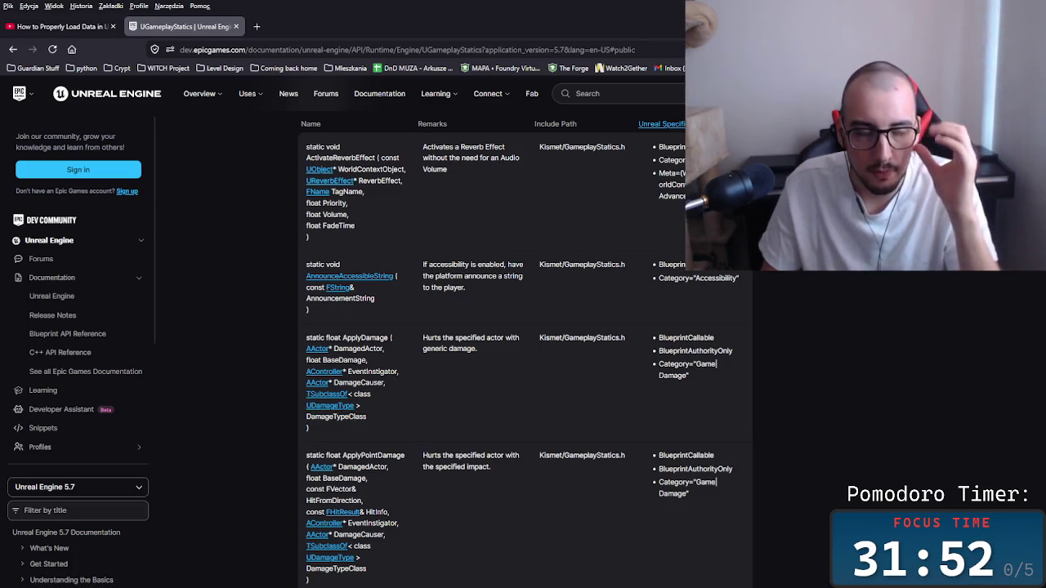
mouse_move(356, 582)
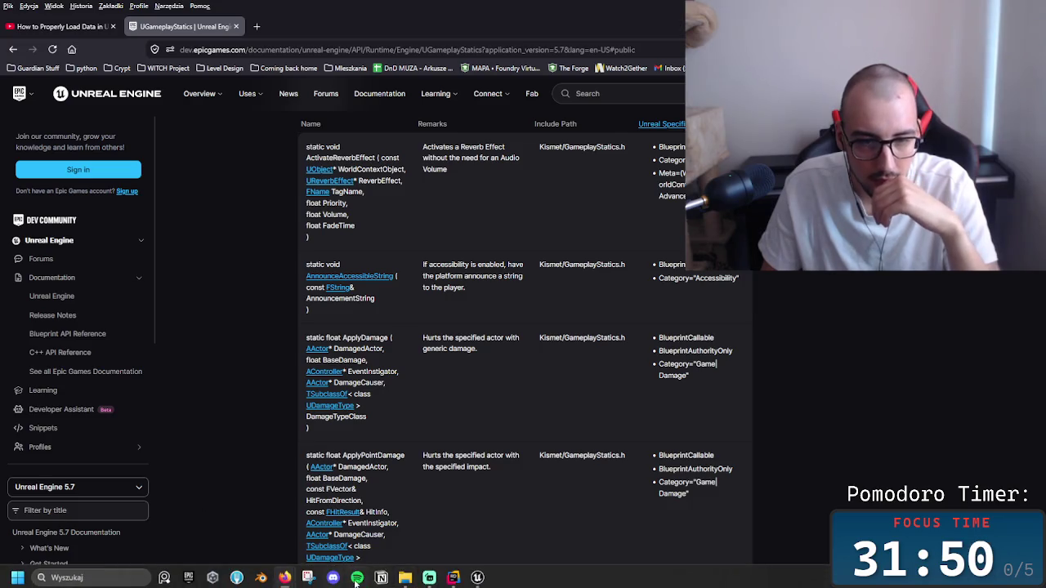
Open FPPtest.sln from the FPPtest project folder with Visual Studio Code.
mouse_move(453, 580)
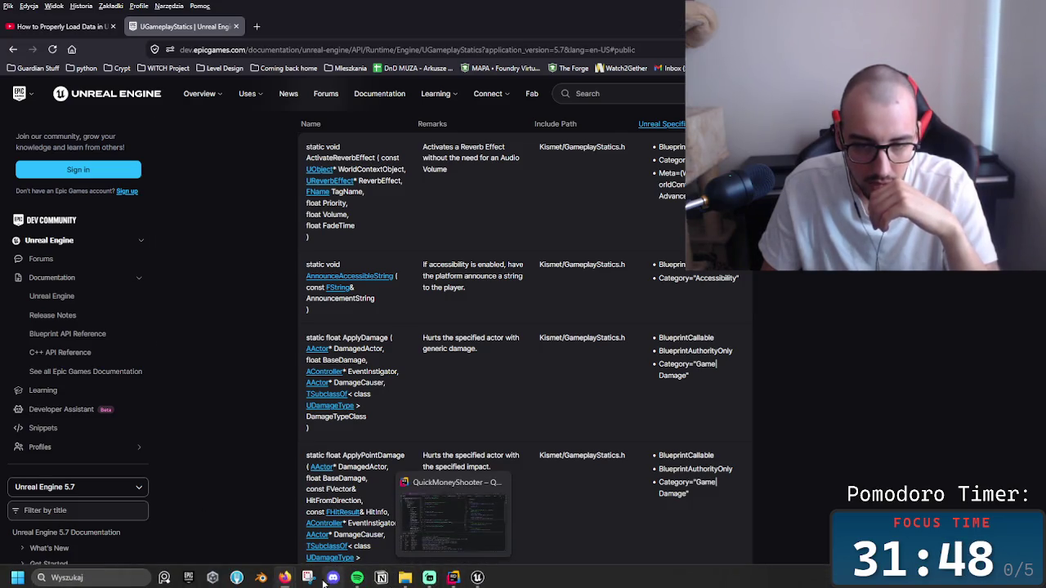
left_click(405, 578)
left_click(274, 387)
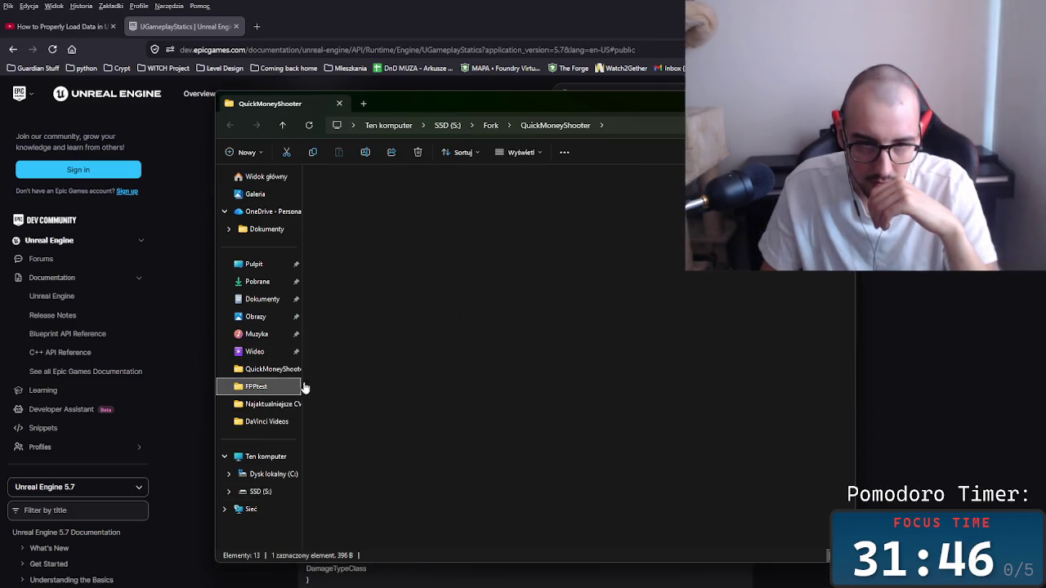
right_click(324, 327)
left_click(343, 326)
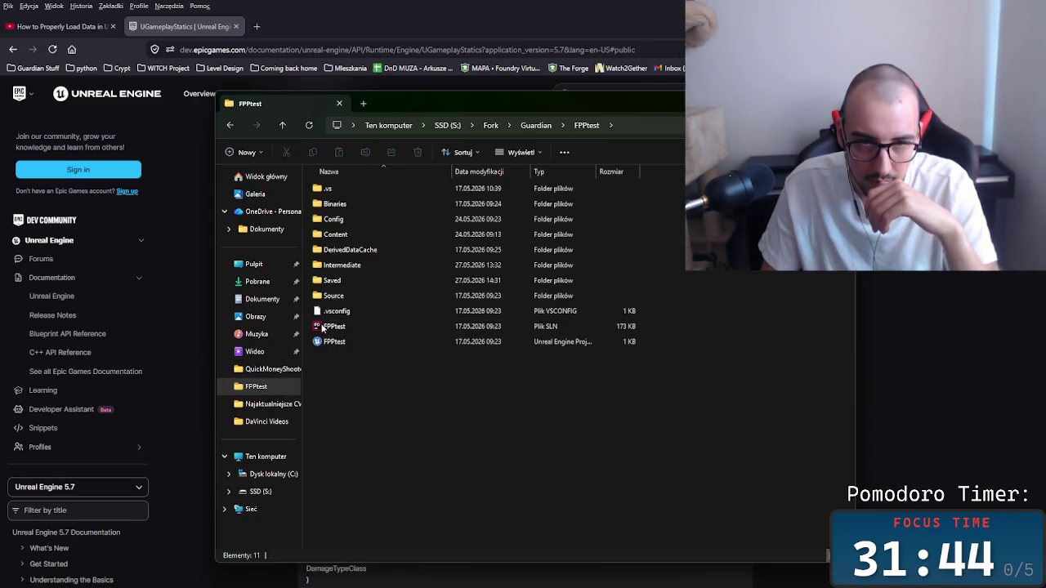
right_click(323, 326)
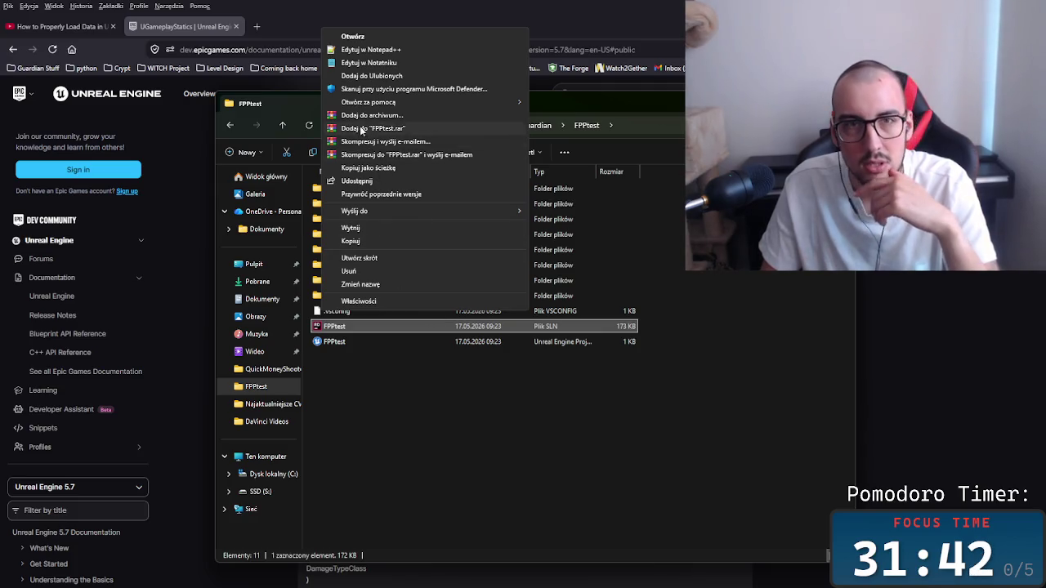
mouse_move(492, 102)
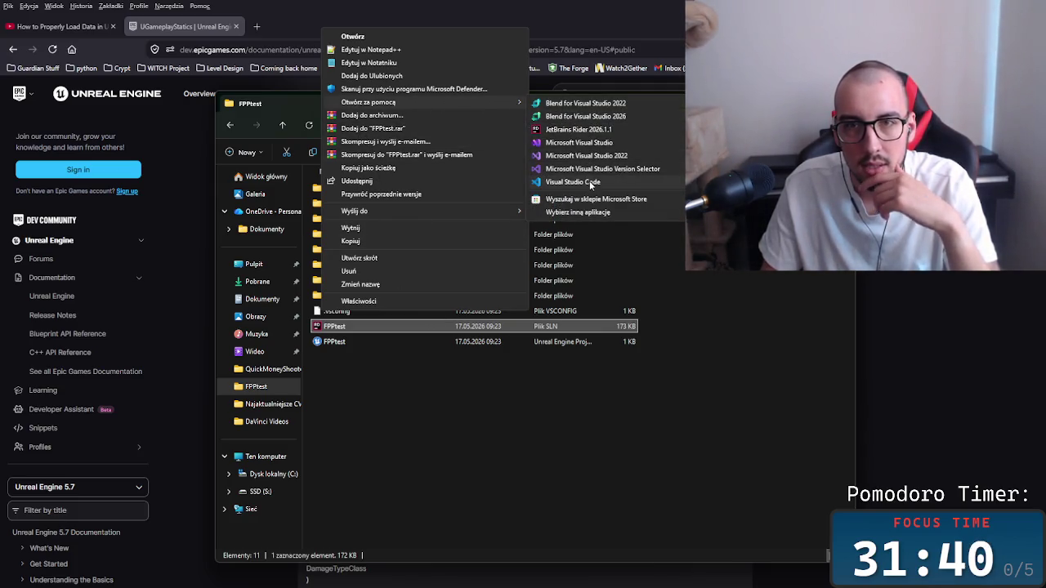
left_click(590, 181)
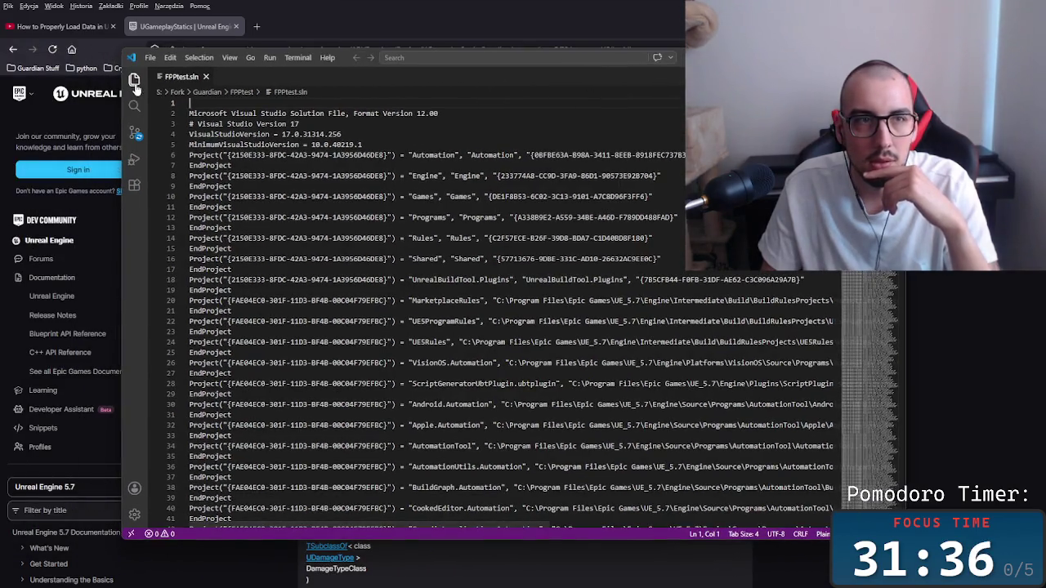
Load the FPPtest Source folder into the VS Code Explorer.
left_click(135, 79)
left_click(221, 155)
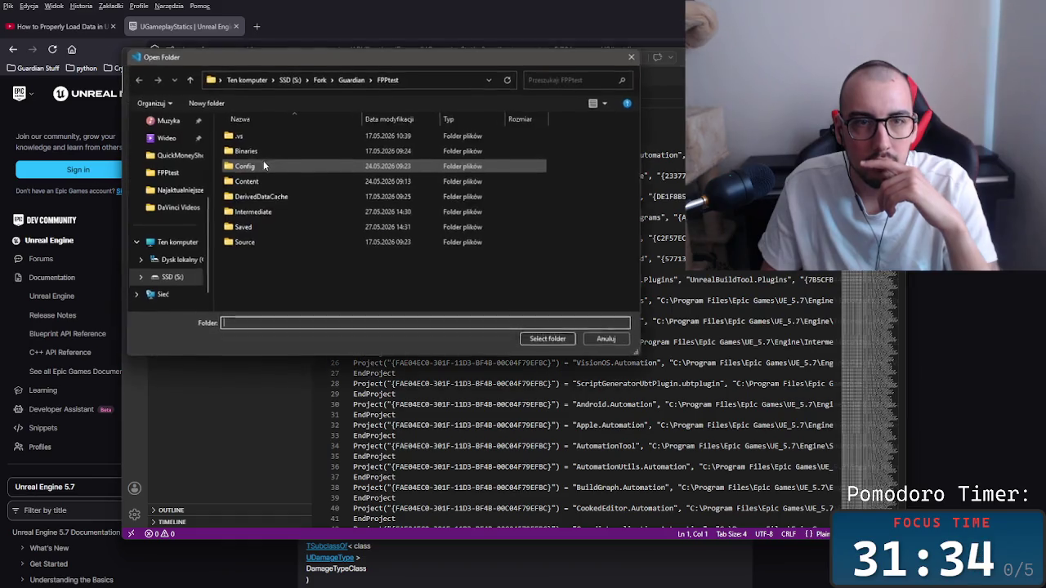
left_click(252, 244)
left_click(549, 340)
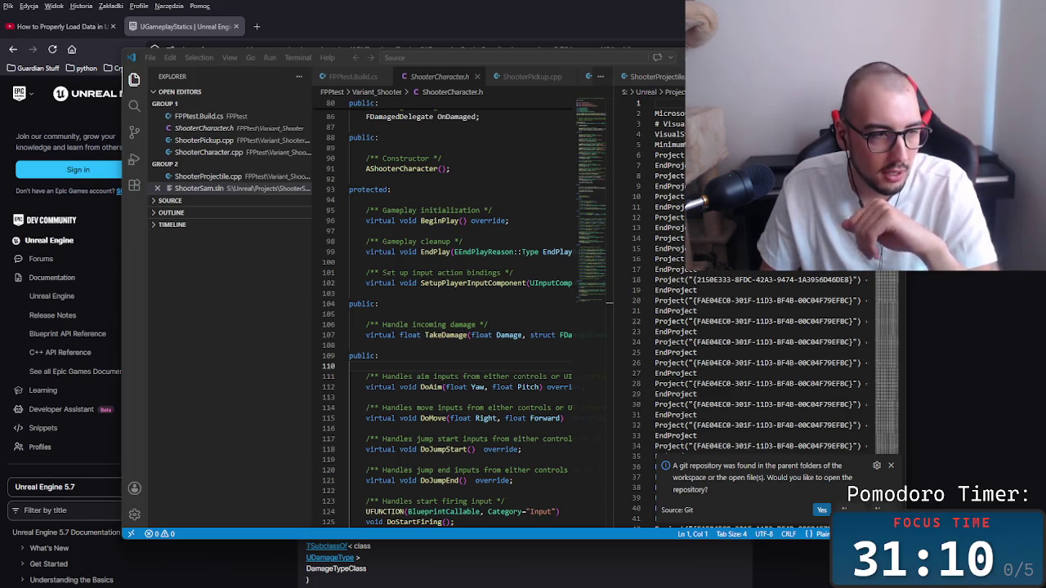
left_click(191, 287)
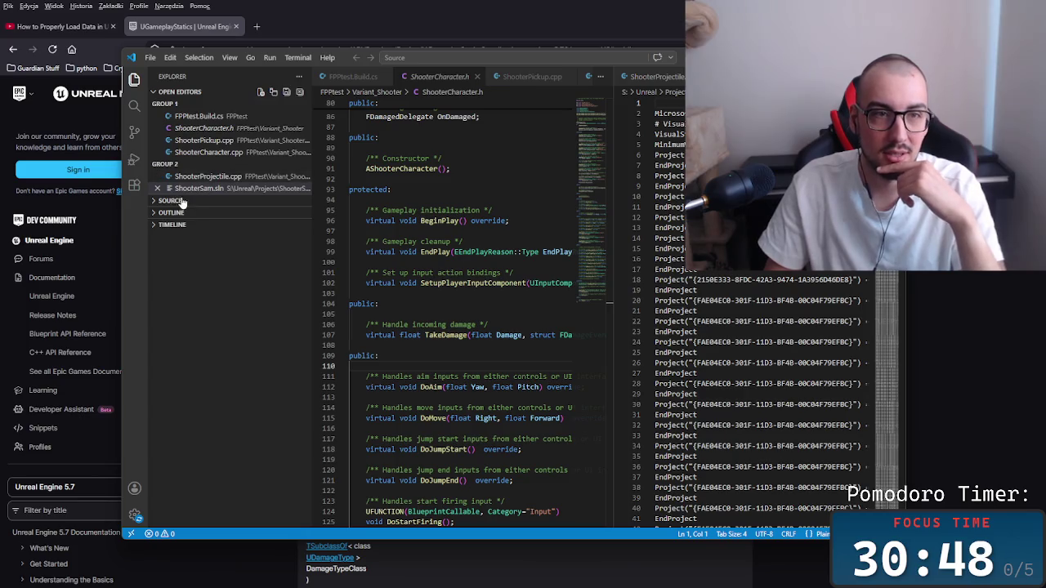
Open ShooterProjectile.h and ShooterProjectile.cpp from Variant_Shooter > Weapons side by side, caret at the NotifyHit line 91.
left_click(154, 201)
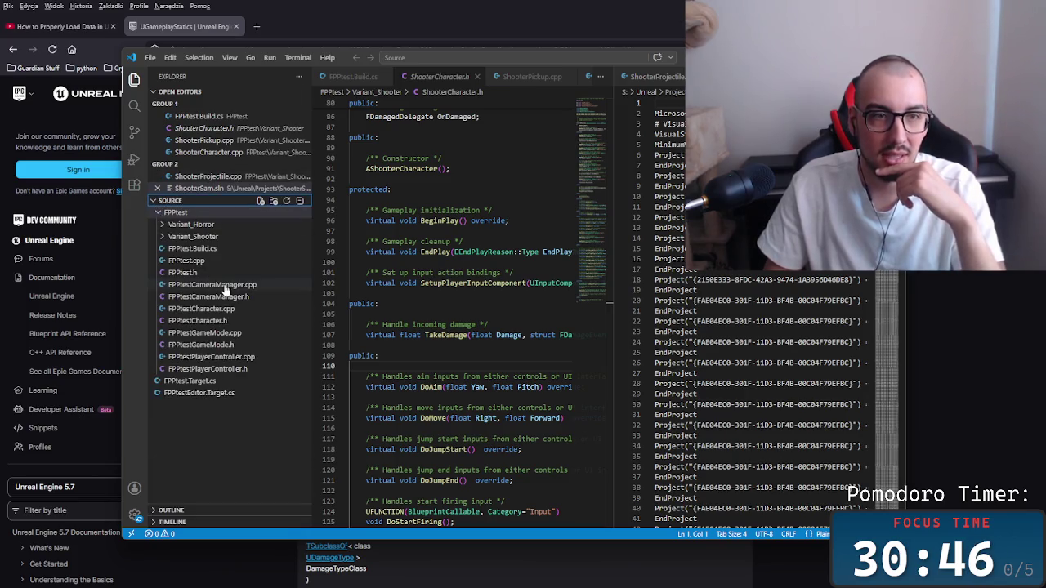
left_click(163, 238)
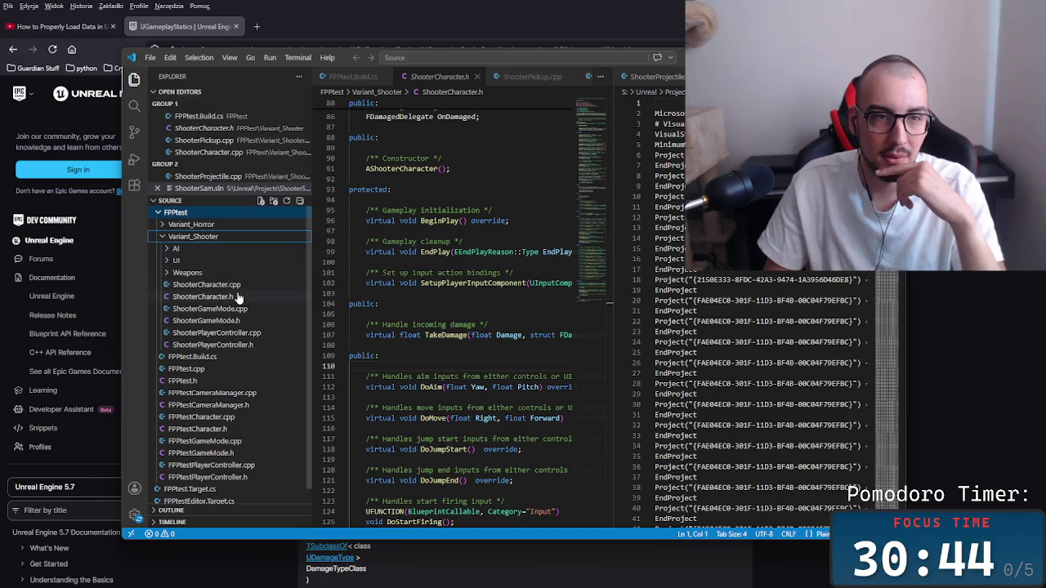
left_click(237, 298)
left_click(208, 286)
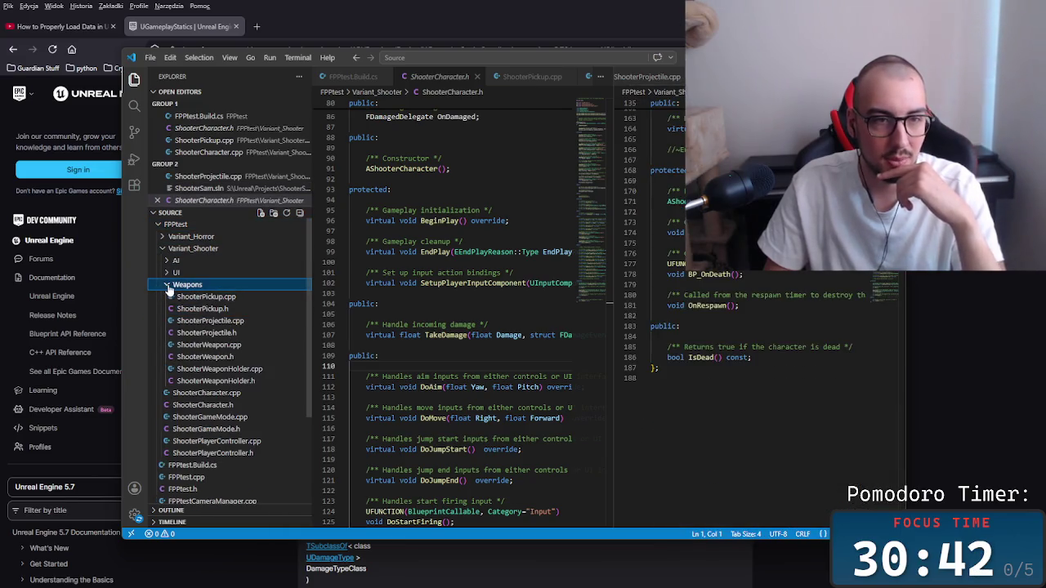
left_click(223, 346)
left_click(219, 322)
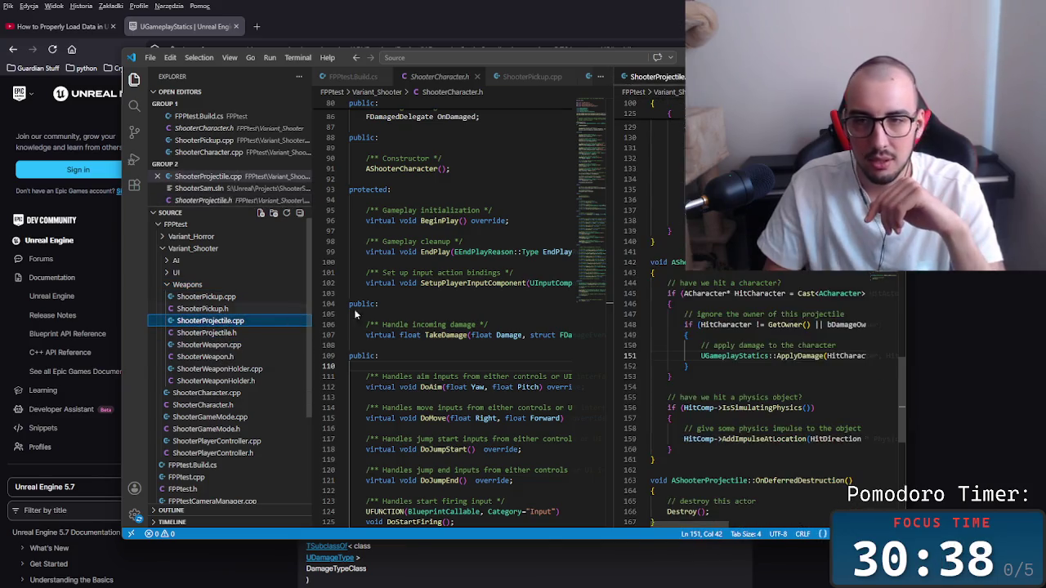
left_click(254, 297)
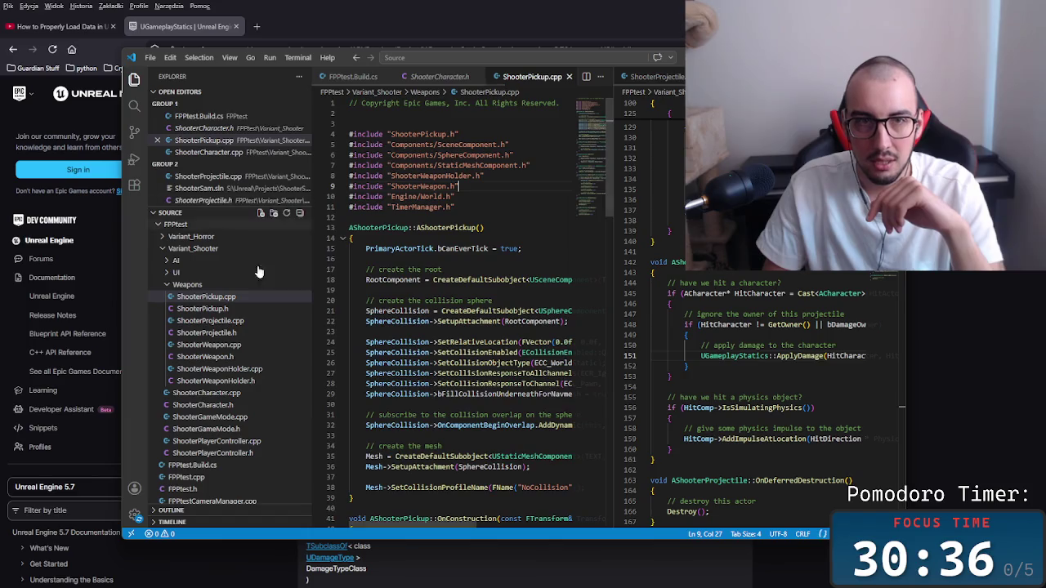
left_click(220, 333)
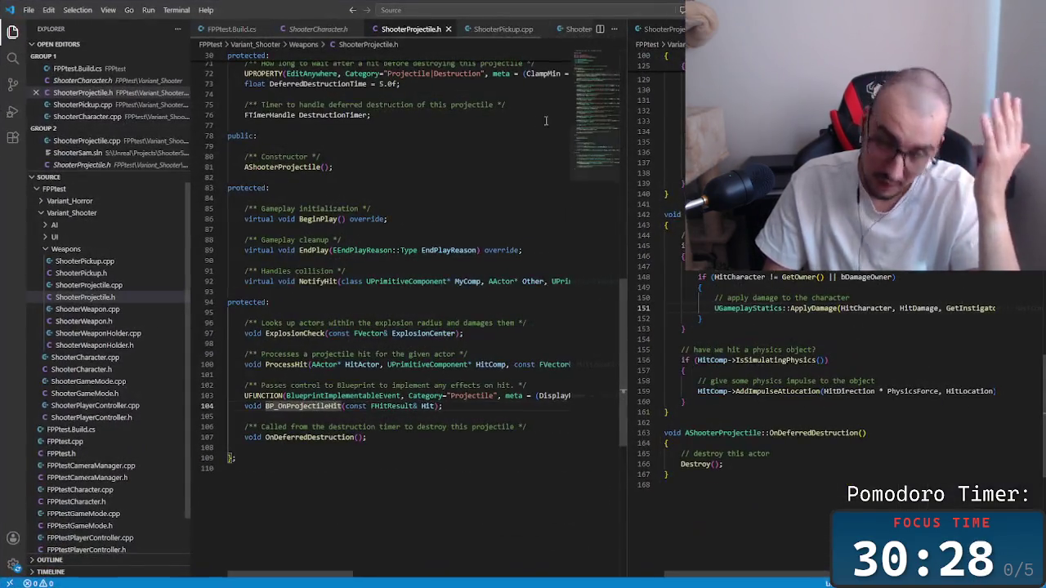
left_click_drag(438, 283, 425, 292)
left_click(388, 273)
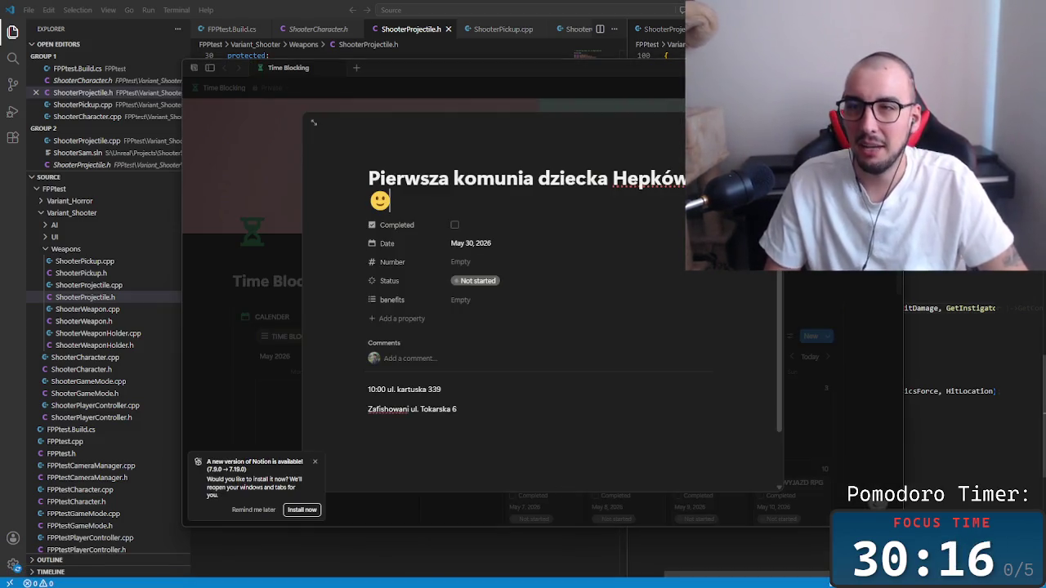
Close the event peek, open the pages sidebar and go to the Sky Game Dev page.
key("Escape")
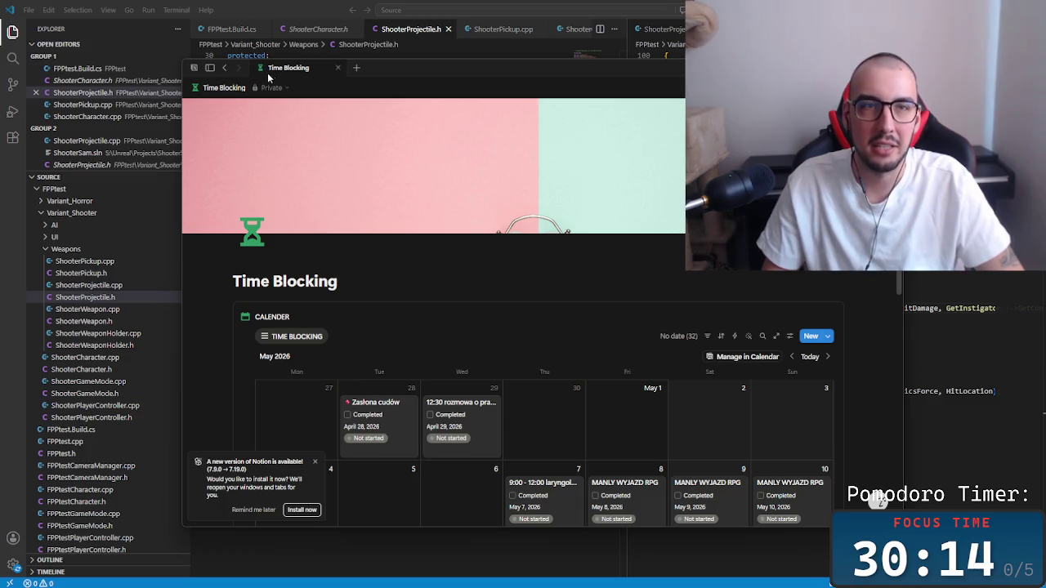
scroll(407, 249, "down", 1)
scroll(410, 247, "up", 1)
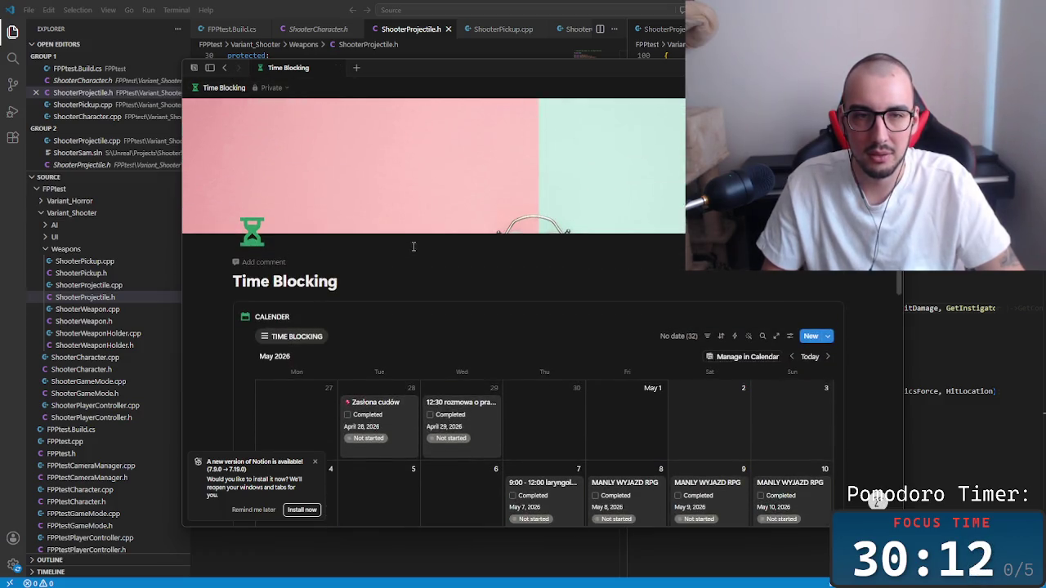
left_click(194, 72)
left_click(210, 68)
left_click(211, 68)
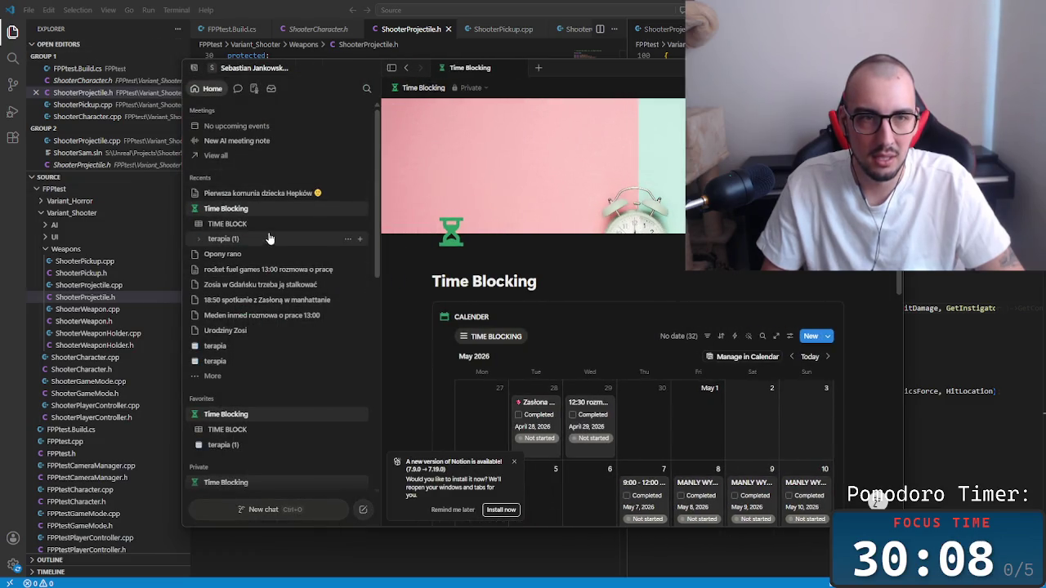
mouse_move(378, 260)
left_mouse_down()
mouse_move(376, 380)
mouse_move(376, 362)
mouse_move(376, 380)
mouse_move(373, 370)
left_mouse_up()
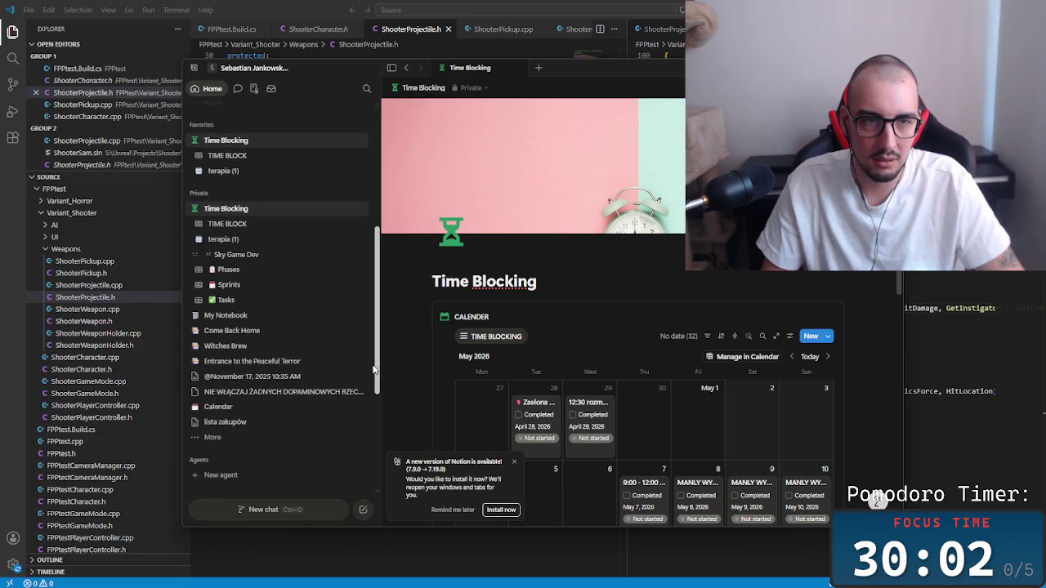
scroll(368, 364, "down", 1)
left_click(240, 242)
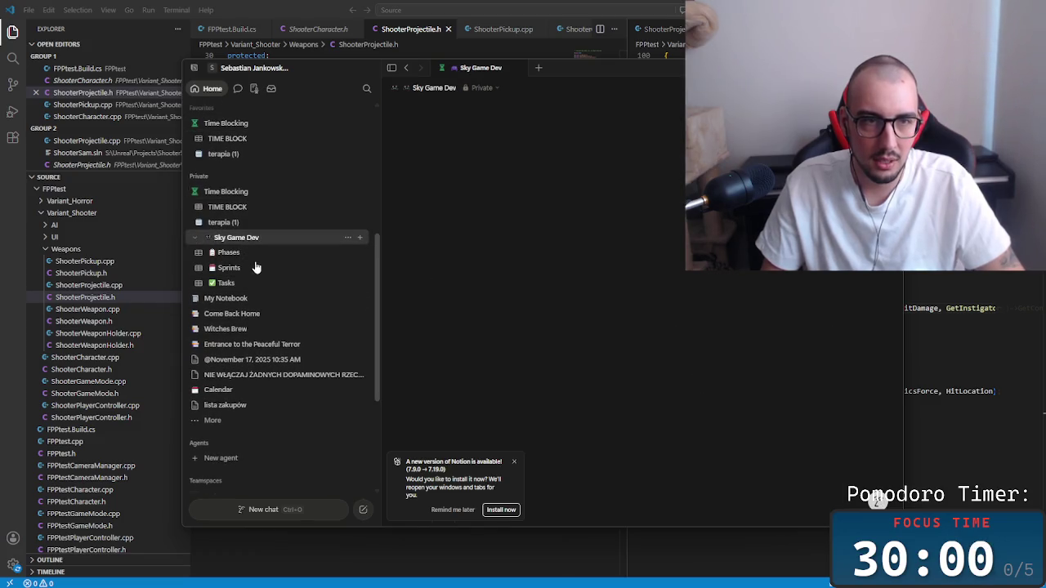
Look through the Phases, Sprints and Tasks databases, dismissing the Notion update notice.
left_click(253, 256)
left_click(253, 237)
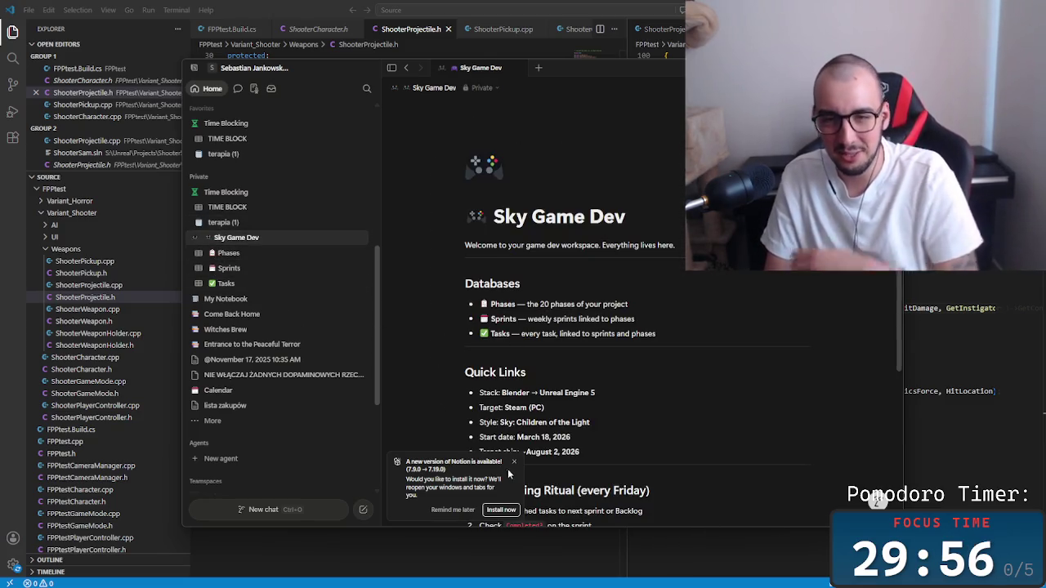
left_click(514, 462)
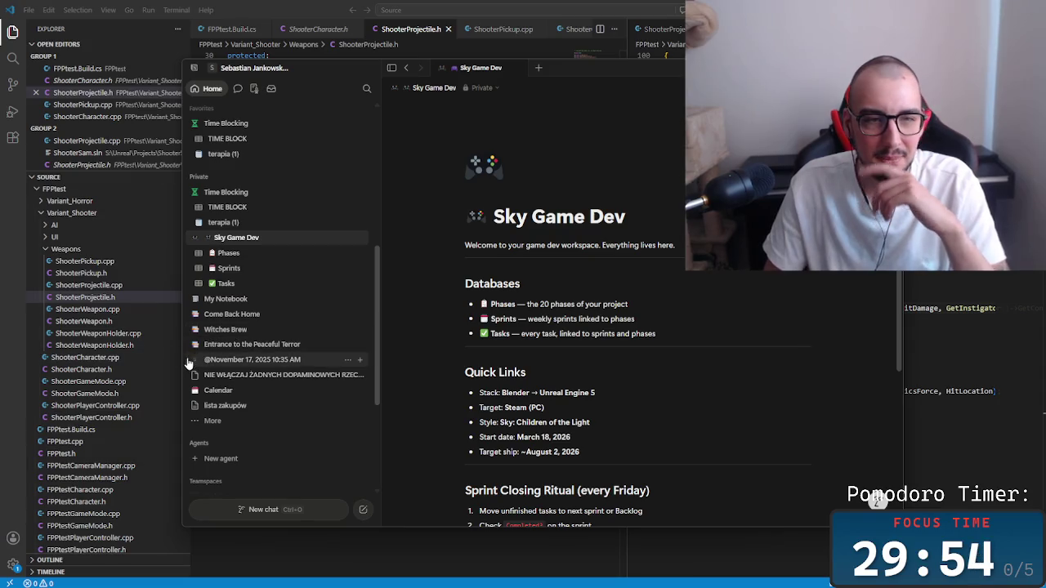
left_click_drag(187, 360, 85, 335)
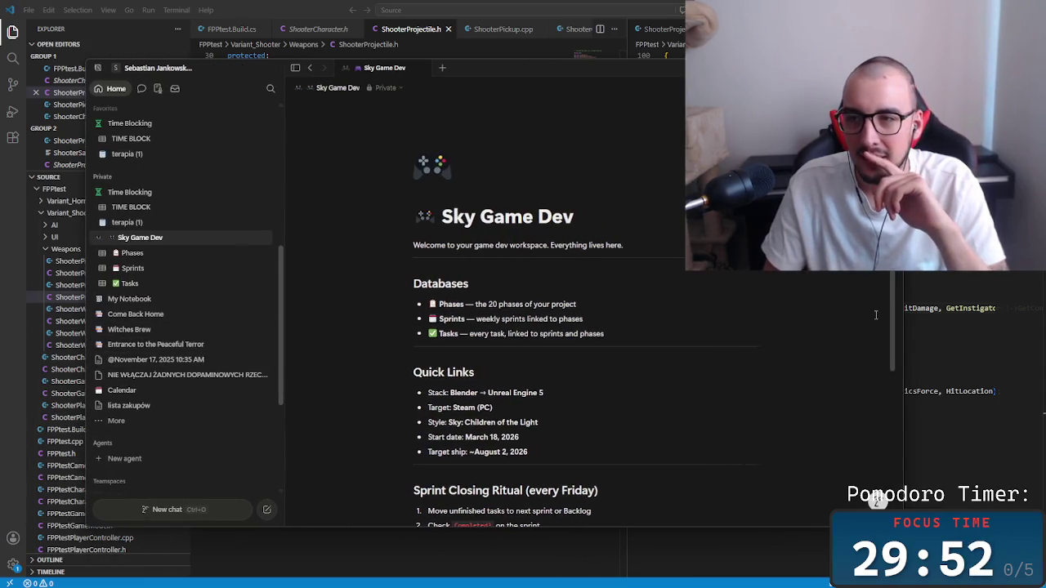
left_click(159, 269)
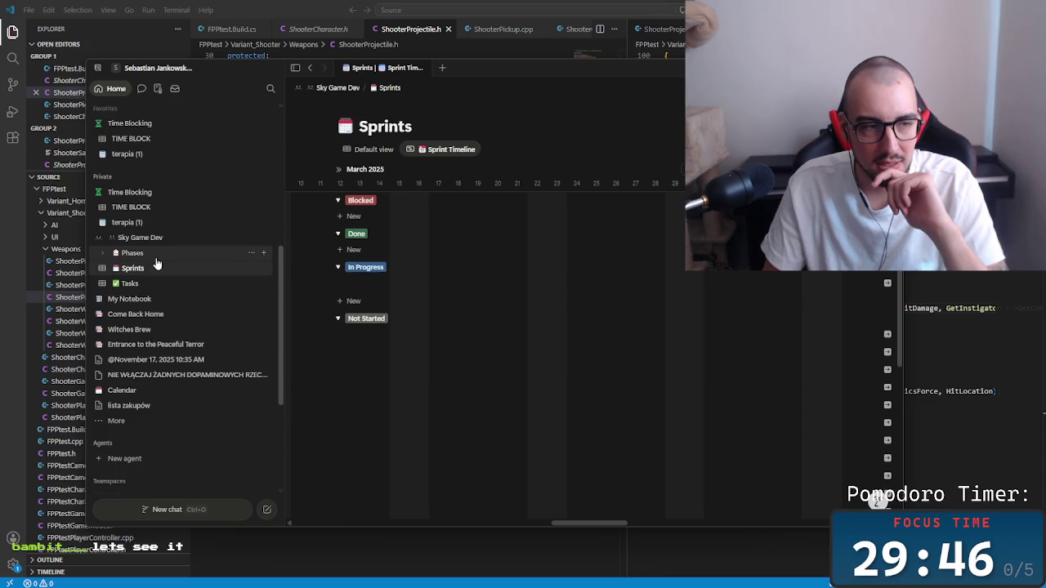
left_click(142, 257)
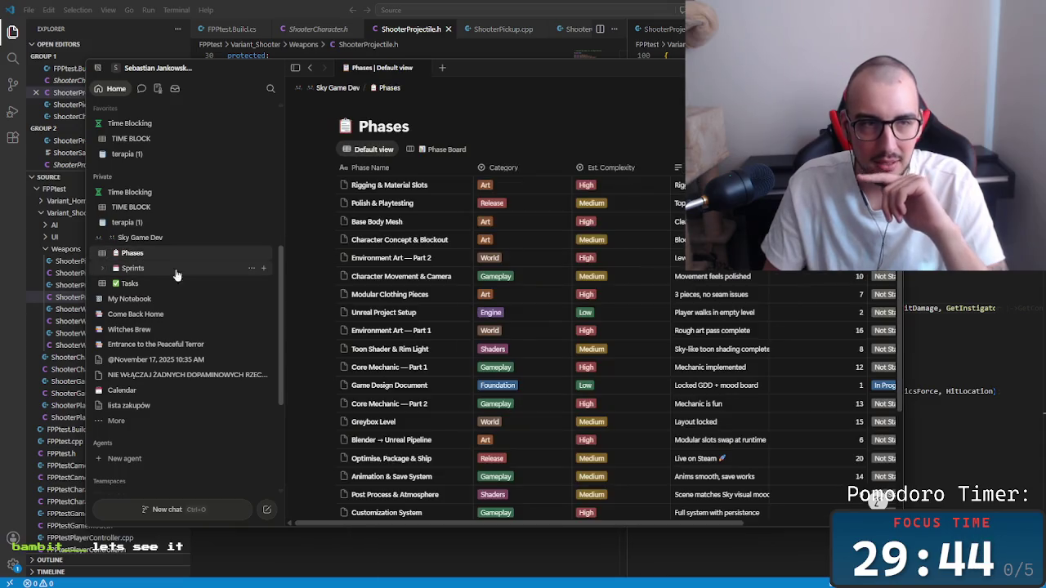
left_click(144, 286)
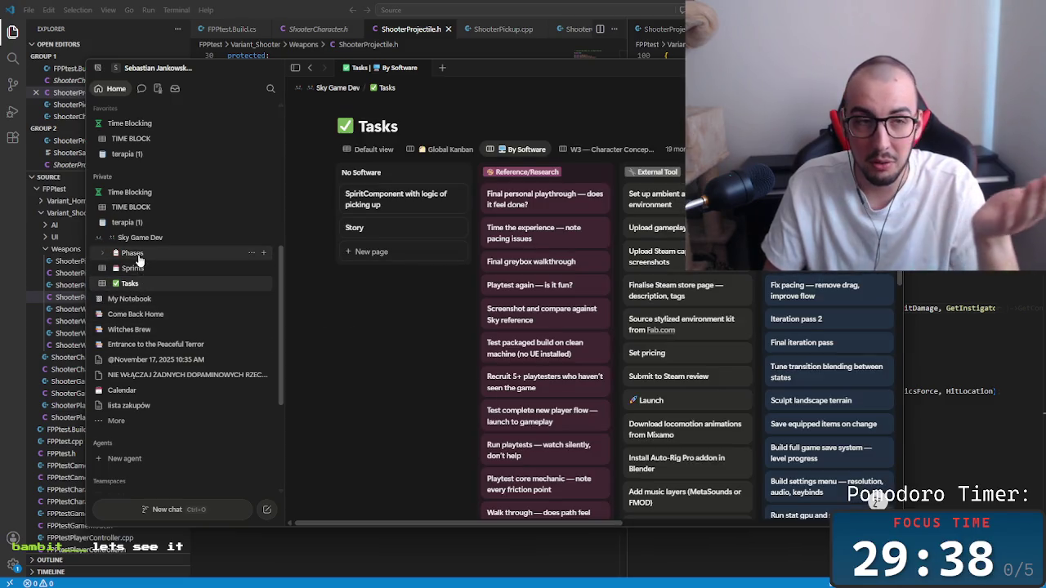
Return to the Sky Game Dev home page, select its title, and minimize Notion.
left_click(135, 238)
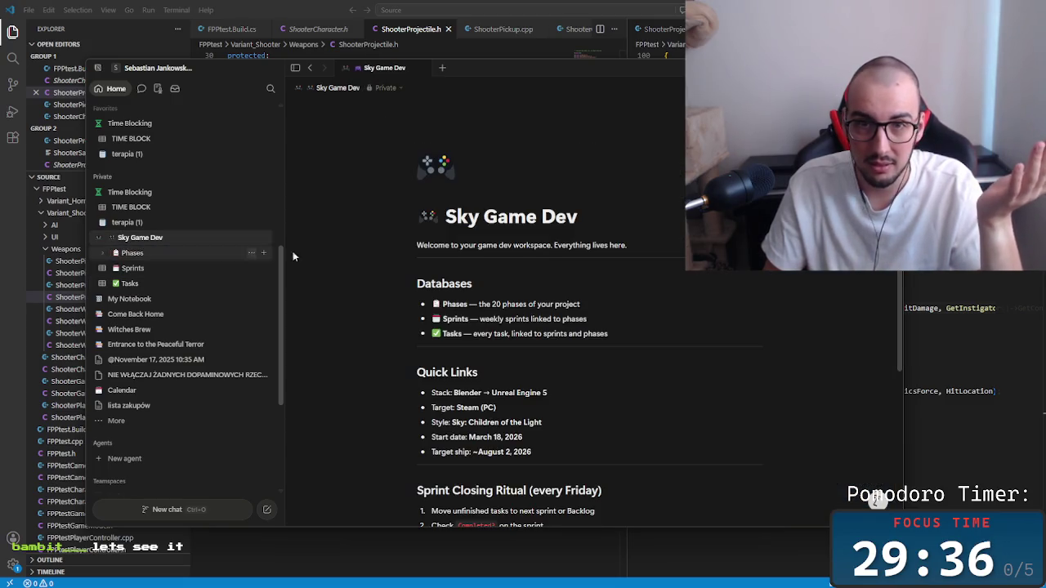
left_click_drag(578, 217, 439, 215)
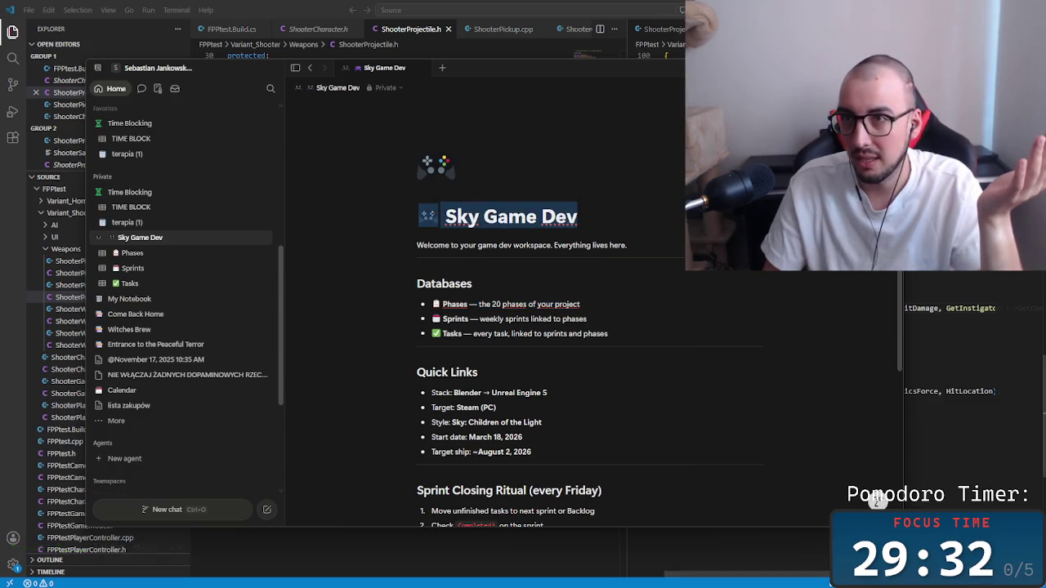
key("super+Down")
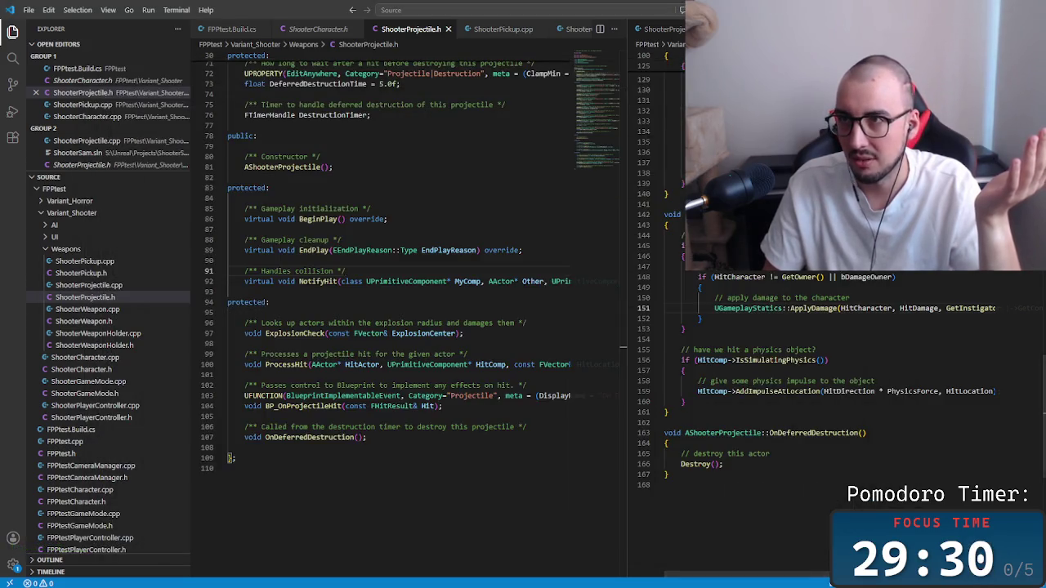
Launch the Guardian Unreal project from its folder, then bring Notion back to the front.
key("super+Down")
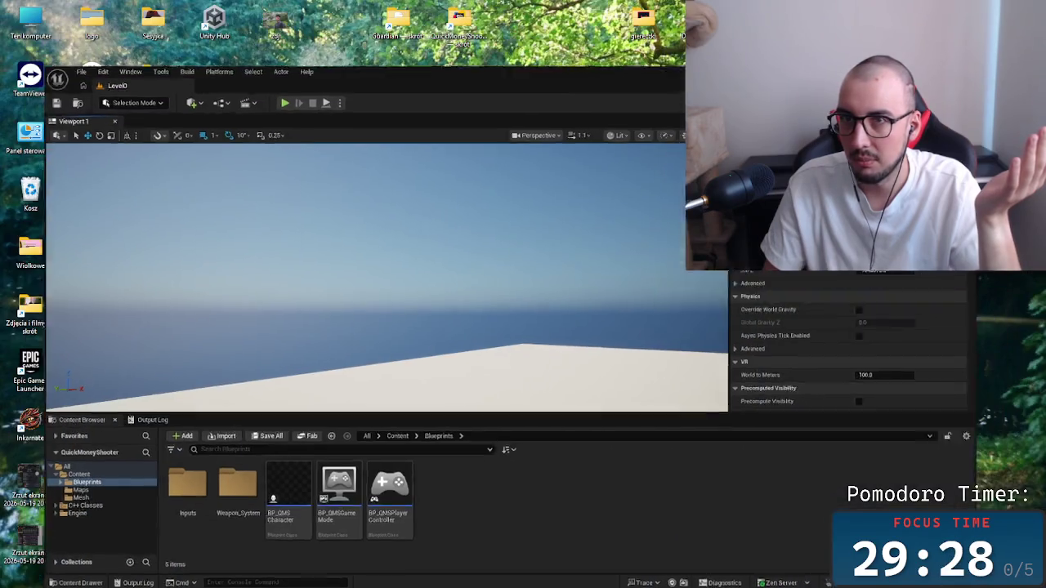
double_click(399, 30)
left_click(398, 298)
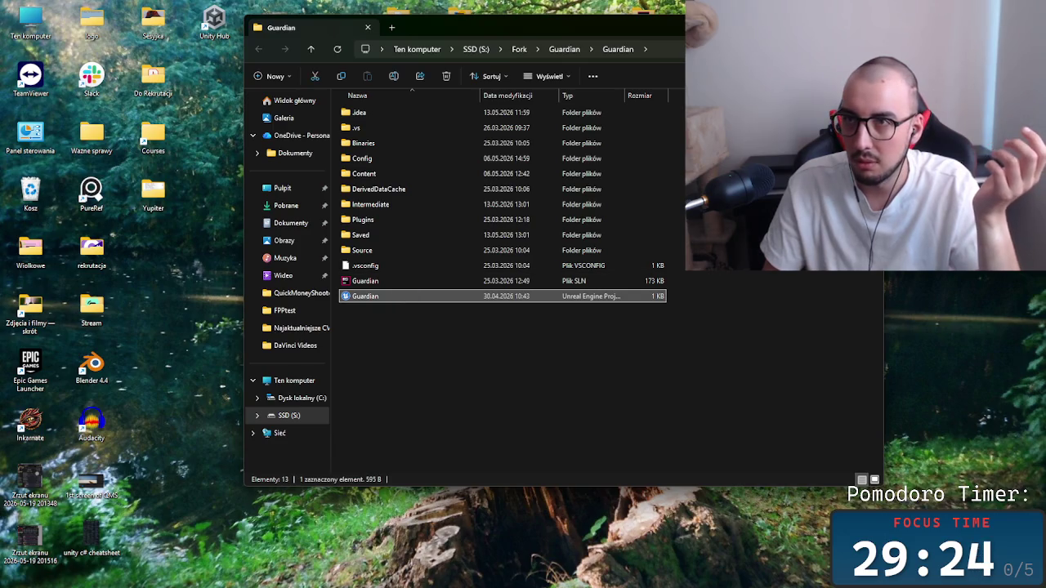
key("super+Down")
mouse_move(478, 578)
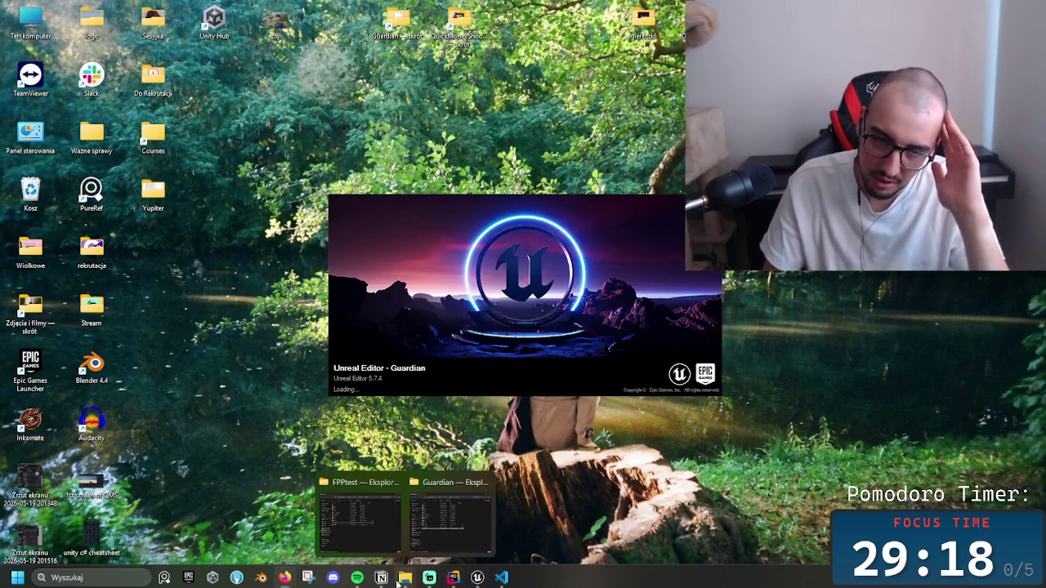
left_click(381, 577)
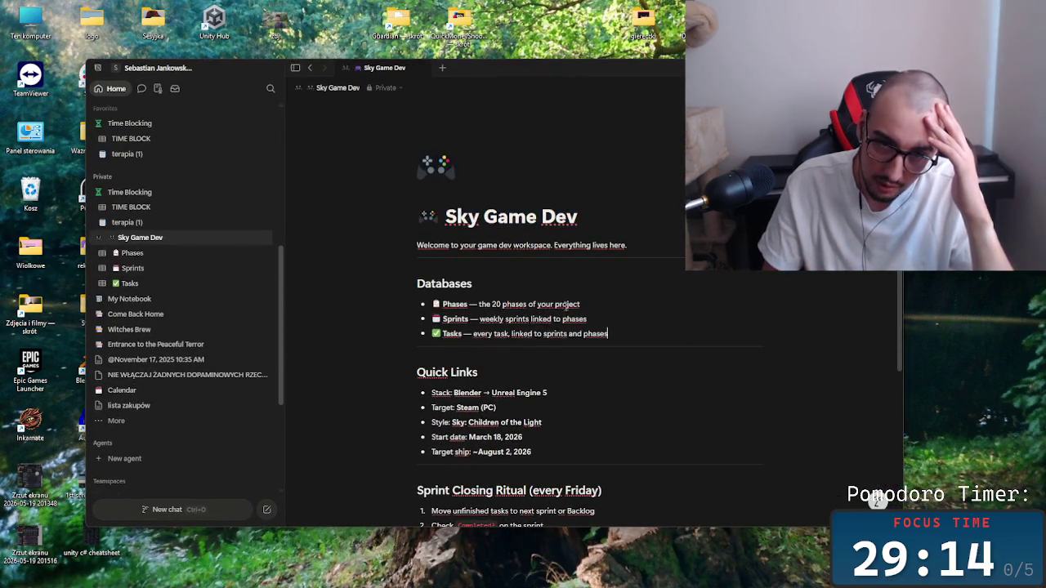
Expand Sprints and Tasks in the sidebar and open the W3 — Character Concept & Blockout board.
left_click(599, 319)
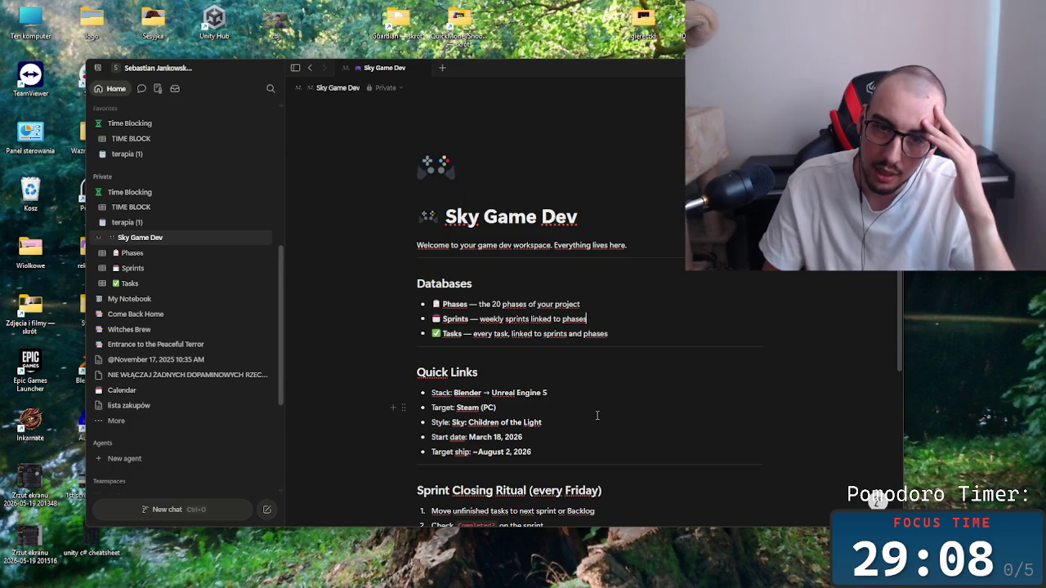
scroll(602, 418, "down", 5)
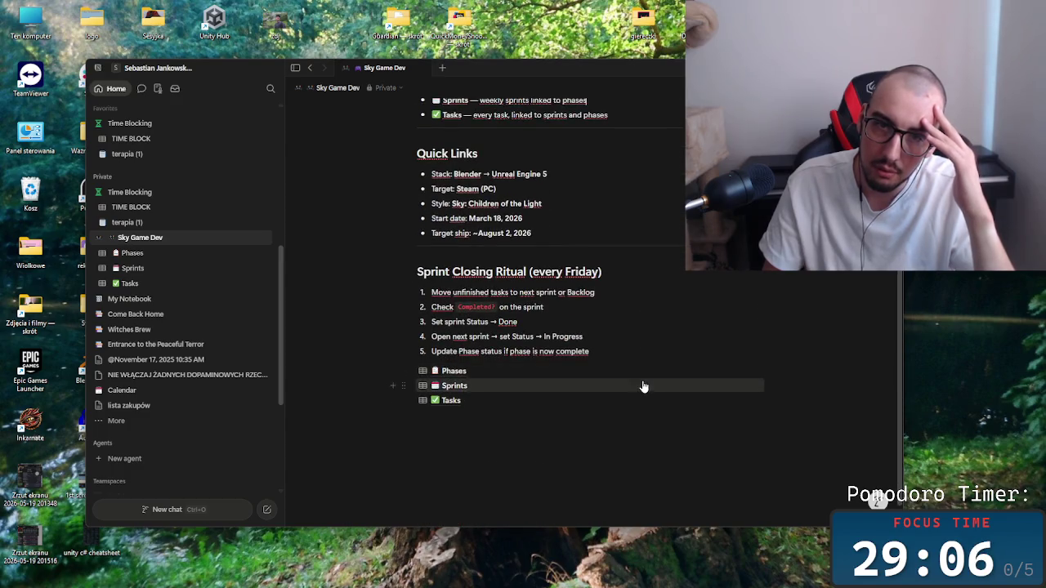
scroll(648, 404, "up", 3)
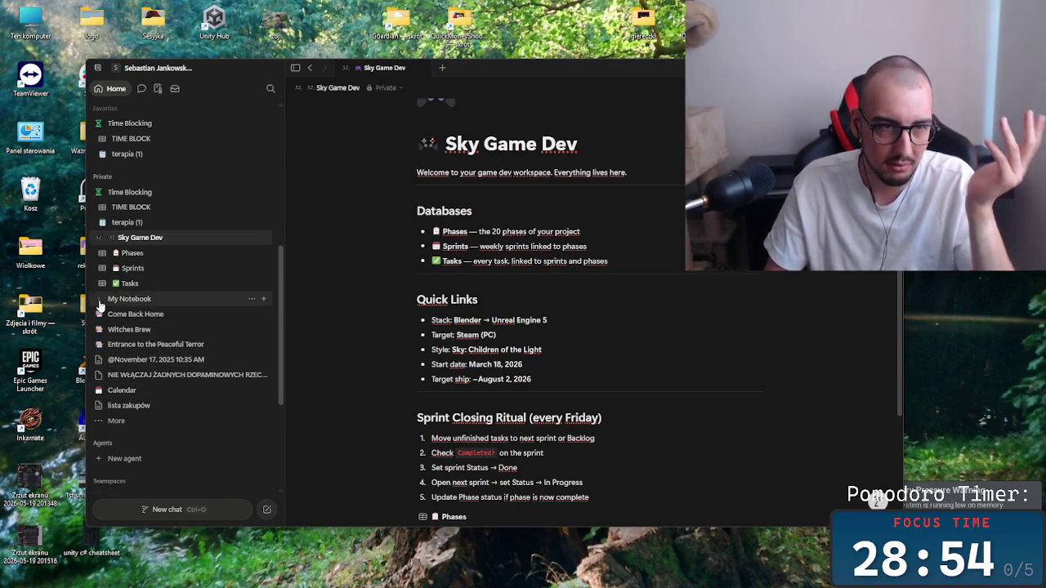
left_click(102, 268)
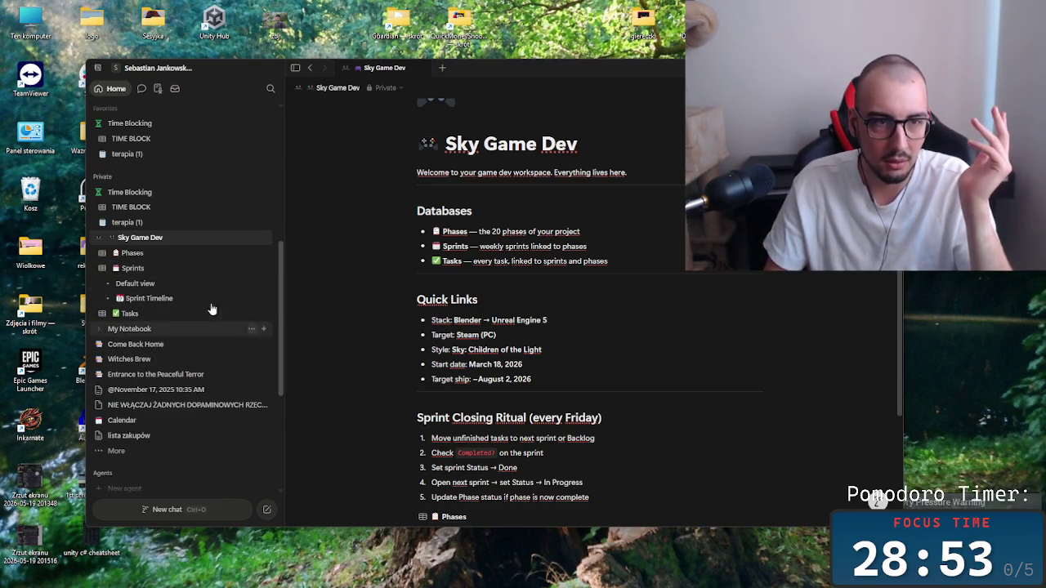
left_click(102, 314)
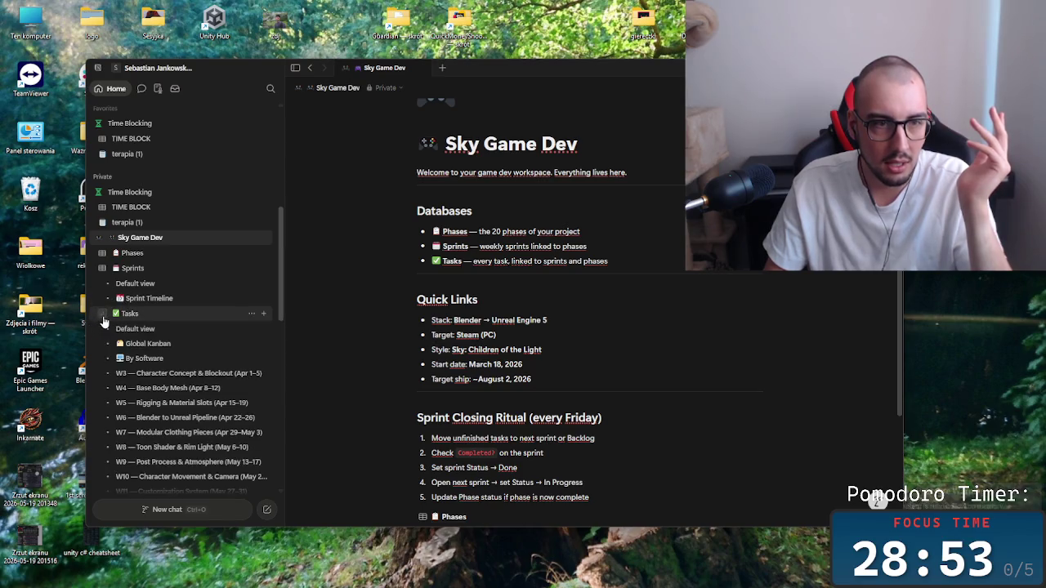
scroll(167, 400, "down", 3)
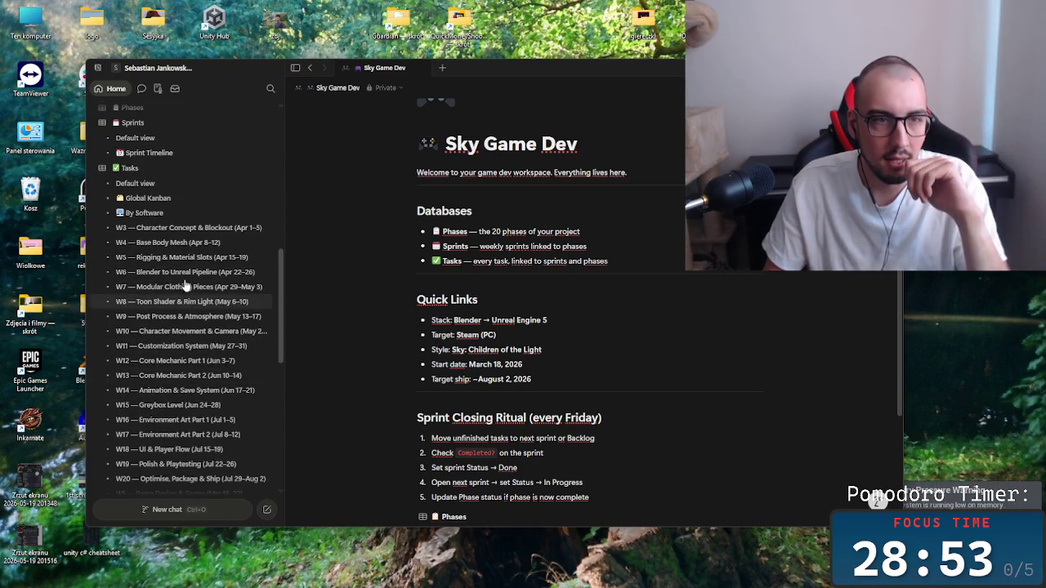
left_click(191, 228)
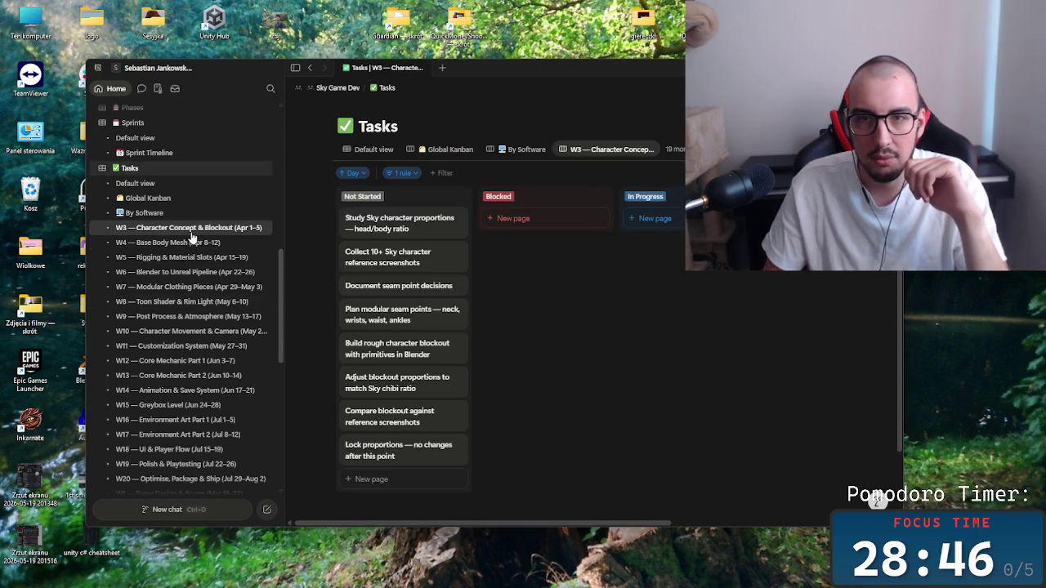
Browse the W4, W3 and W2 sprint boards, ending on W1 — Game Design & Scope.
scroll(196, 310, "up", 2)
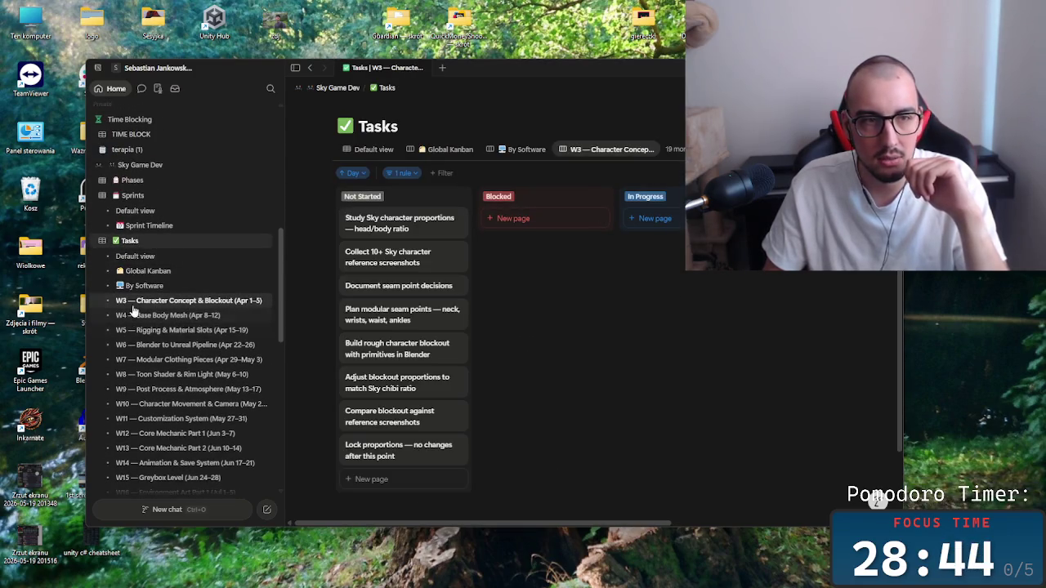
scroll(180, 319, "down", 2)
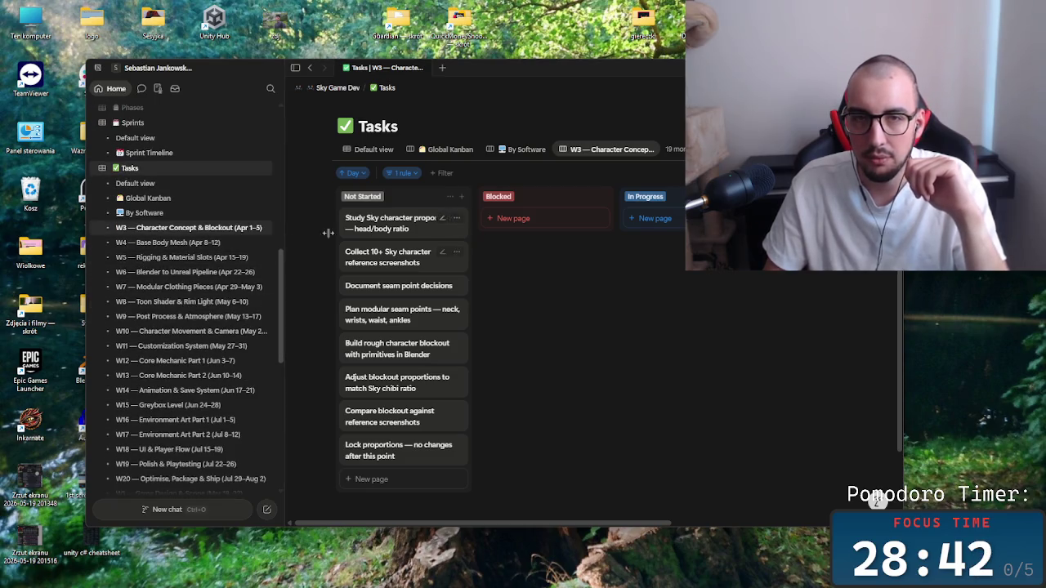
left_click(223, 243)
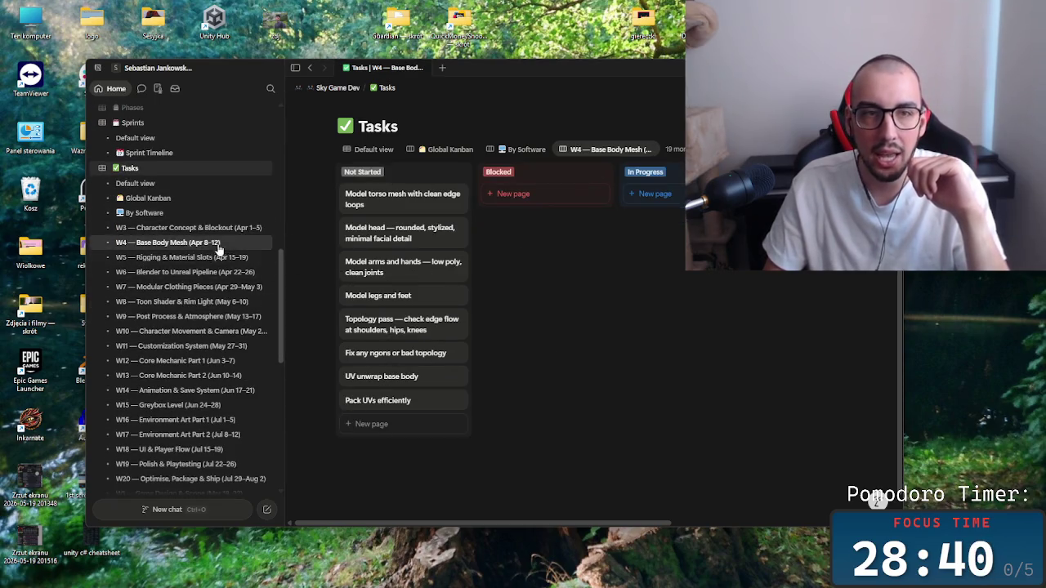
left_click(223, 232)
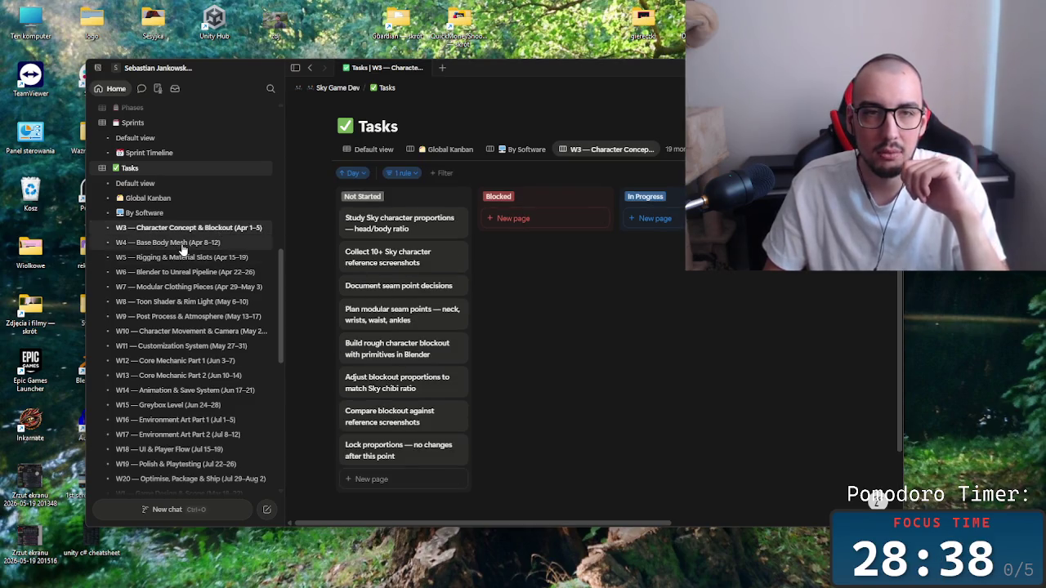
scroll(245, 335, "down", 3)
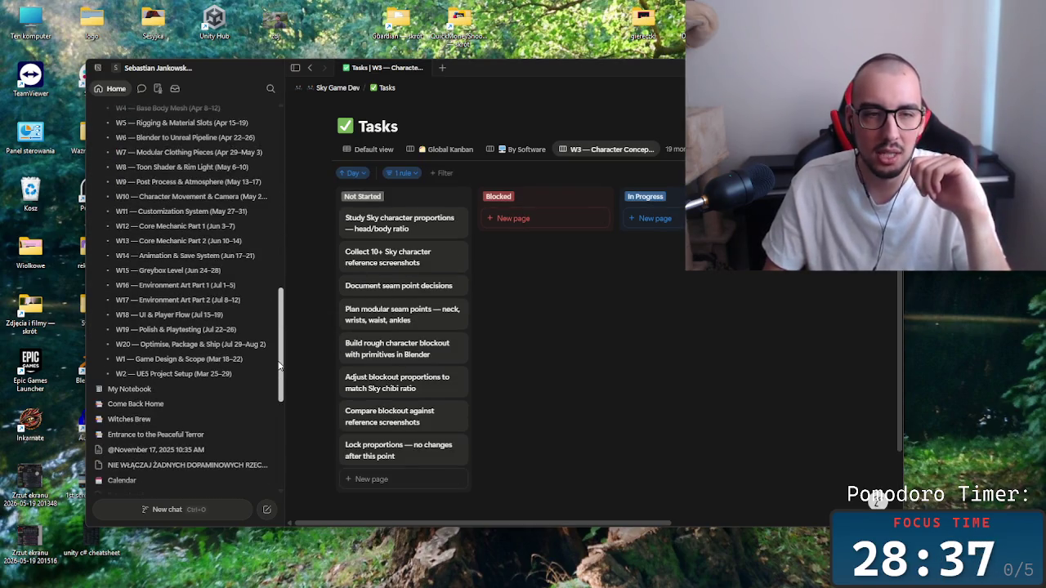
left_click(187, 373)
left_click(194, 360)
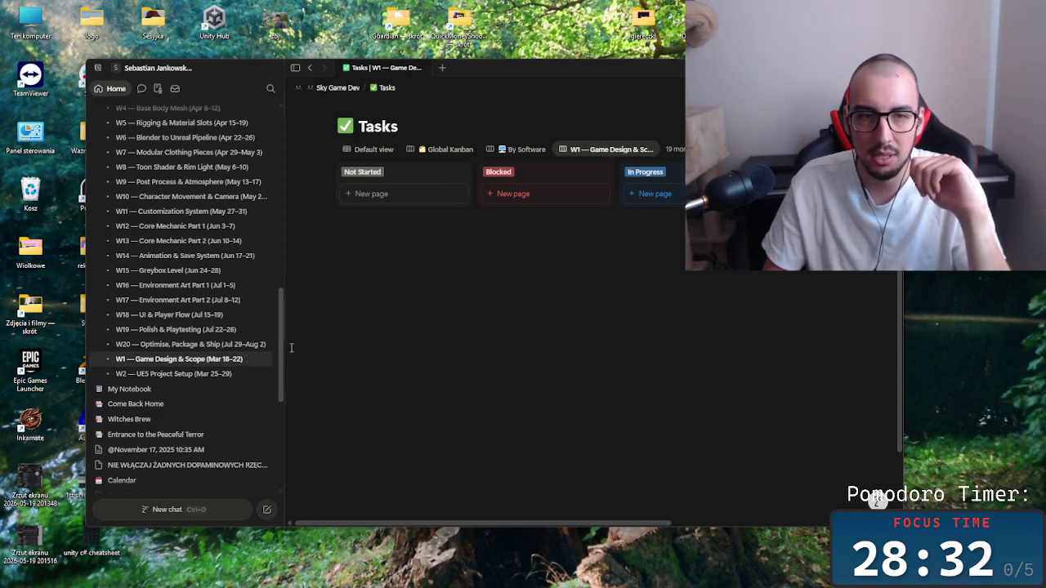
Scroll the W1 board right to the Done column and select its nine completed task cards.
scroll(587, 519, "right", 5)
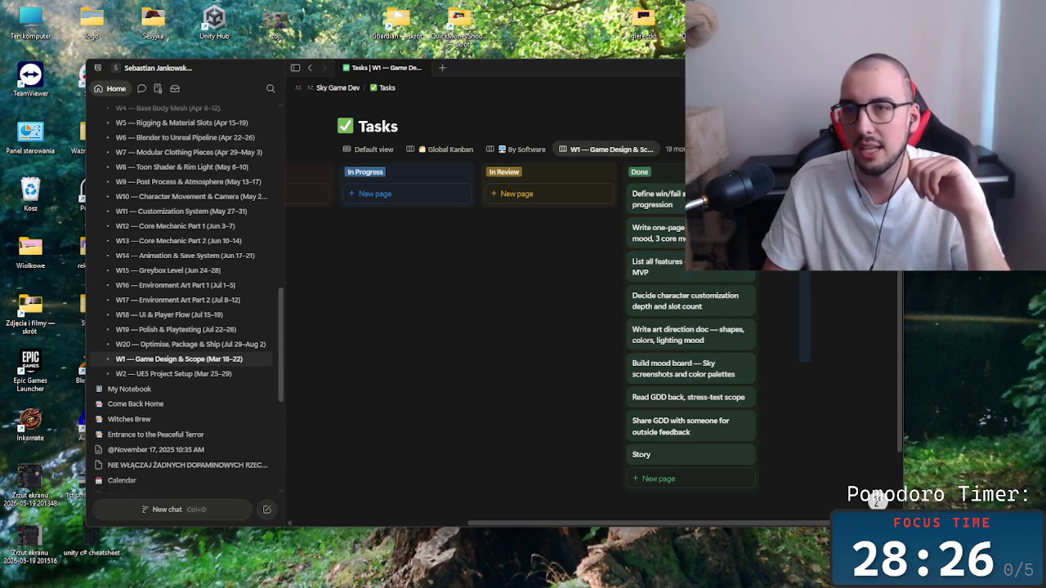
scroll(592, 345, "right", 1)
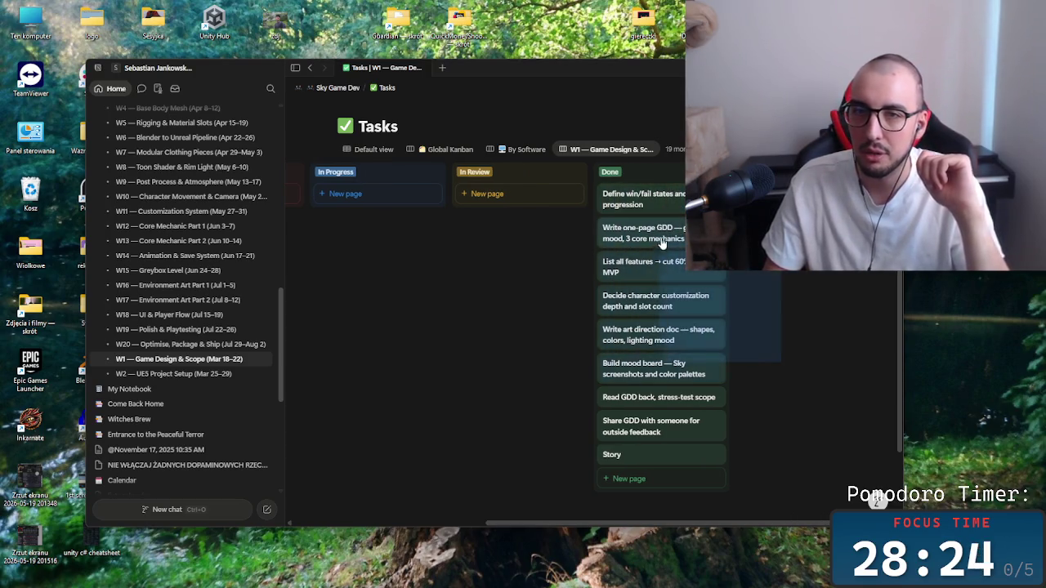
mouse_move(783, 263)
left_mouse_down()
mouse_move(707, 379)
mouse_move(598, 442)
mouse_move(832, 386)
mouse_move(775, 404)
mouse_move(868, 403)
mouse_move(694, 359)
mouse_move(570, 452)
mouse_move(796, 354)
mouse_move(768, 339)
left_mouse_up()
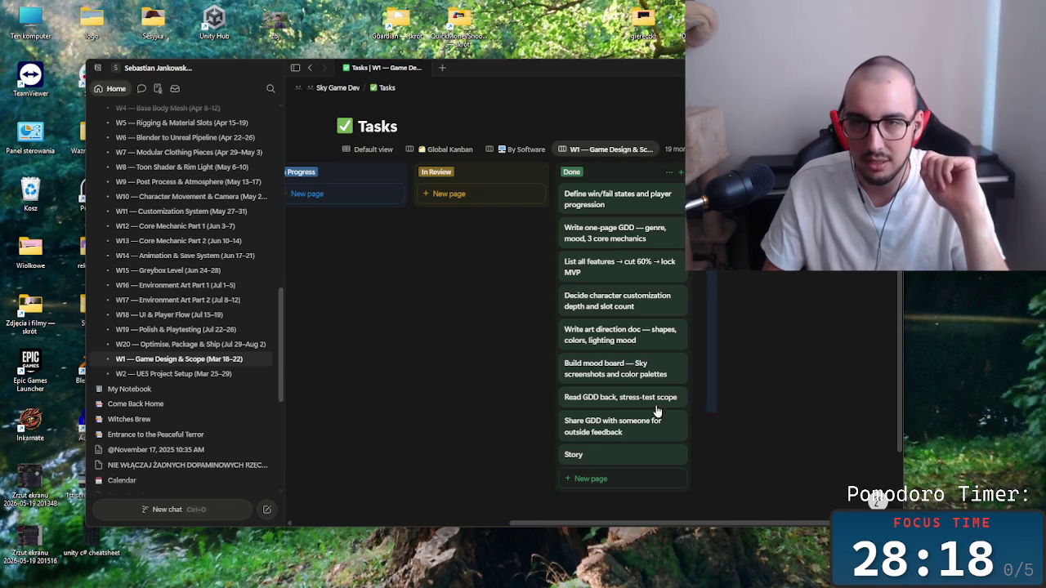
mouse_move(735, 451)
left_mouse_down()
mouse_move(600, 351)
mouse_move(755, 338)
left_mouse_up()
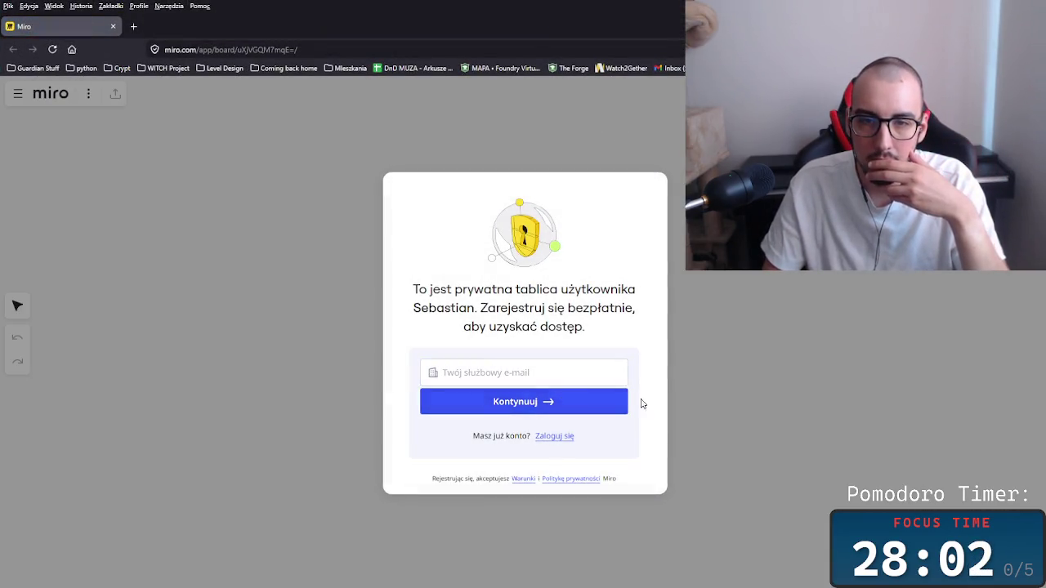
Close the Miro sign-up tab and return to the Notion 'W1 — Game Design & Scope' board.
key("ctrl+w")
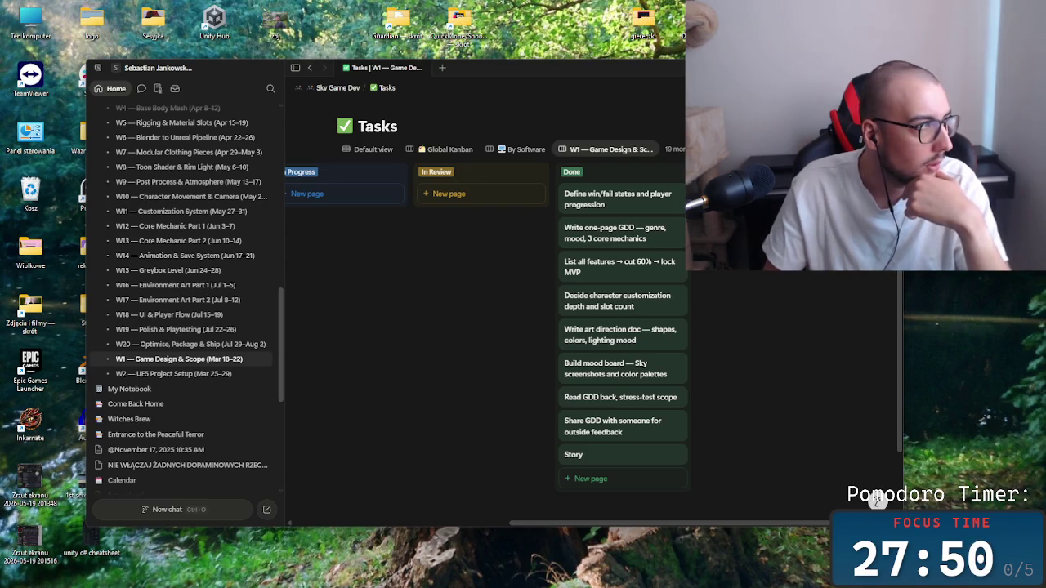
key("alt+Tab")
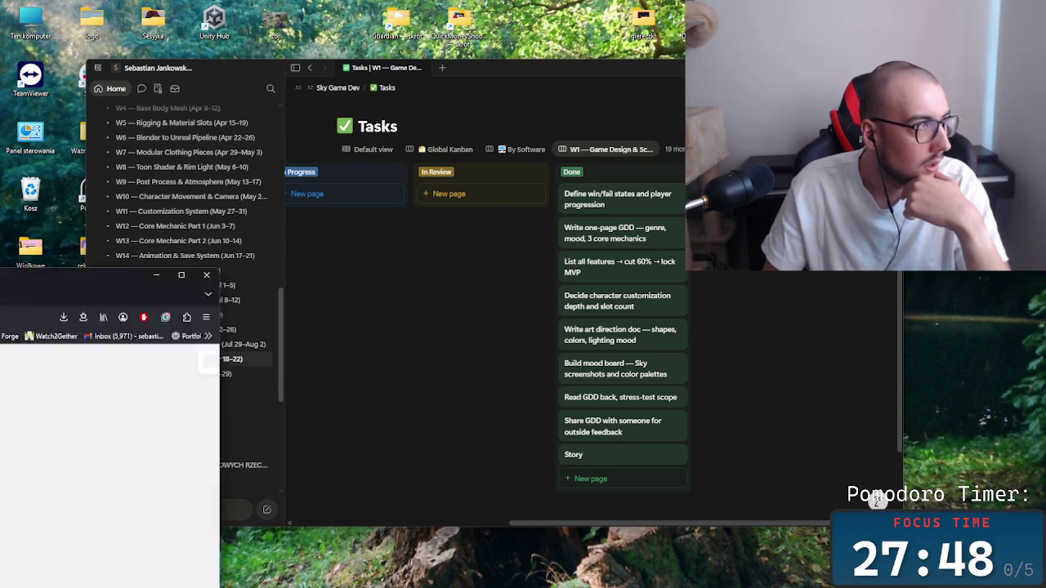
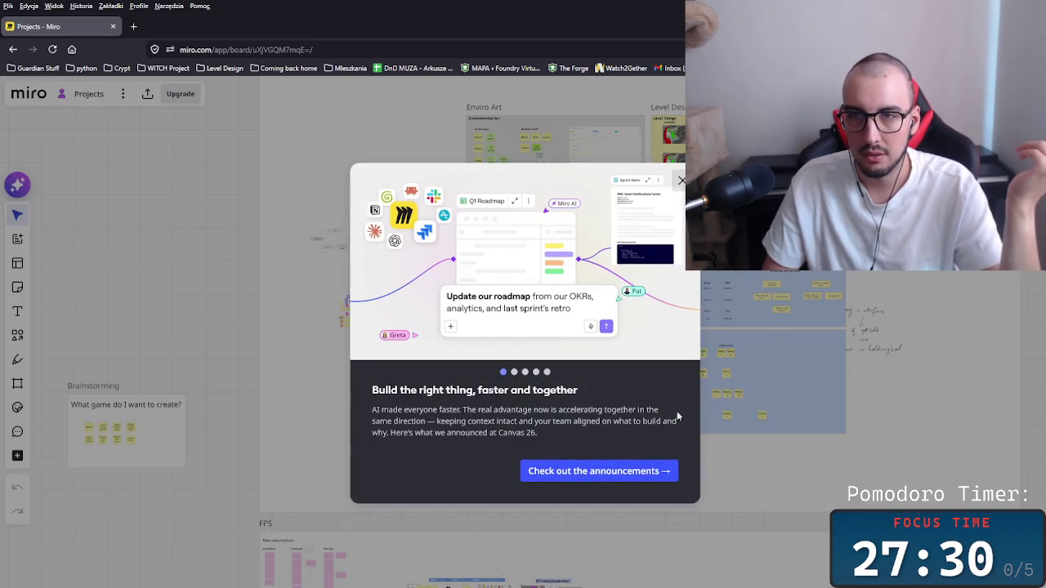
Close the Canvas announcement and inspect the Come back home frame by selecting and deselecting it.
left_click(681, 180)
scroll(401, 269, "down", 3)
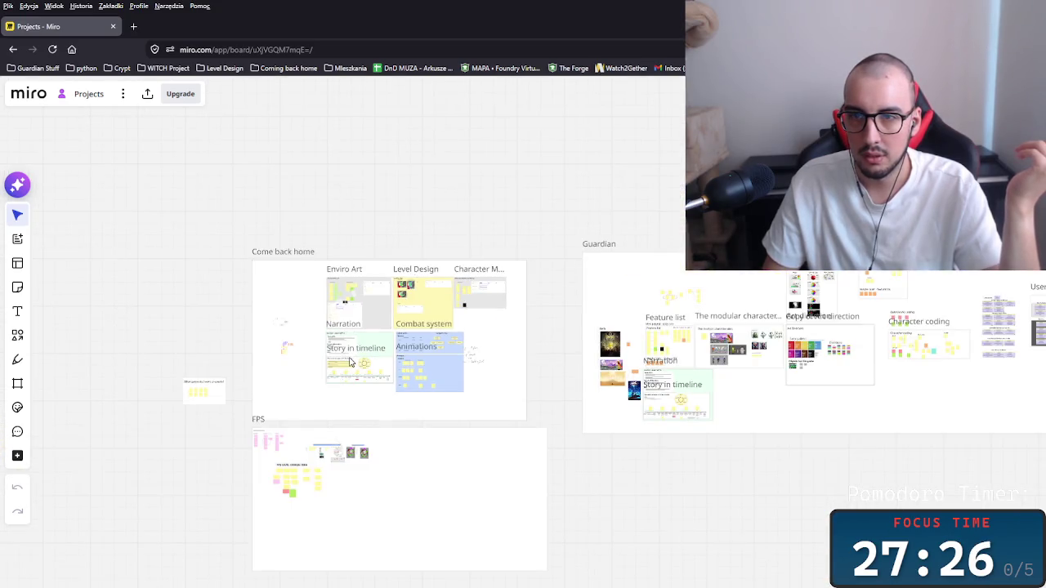
scroll(285, 243, "up", 5)
scroll(285, 242, "down", 2)
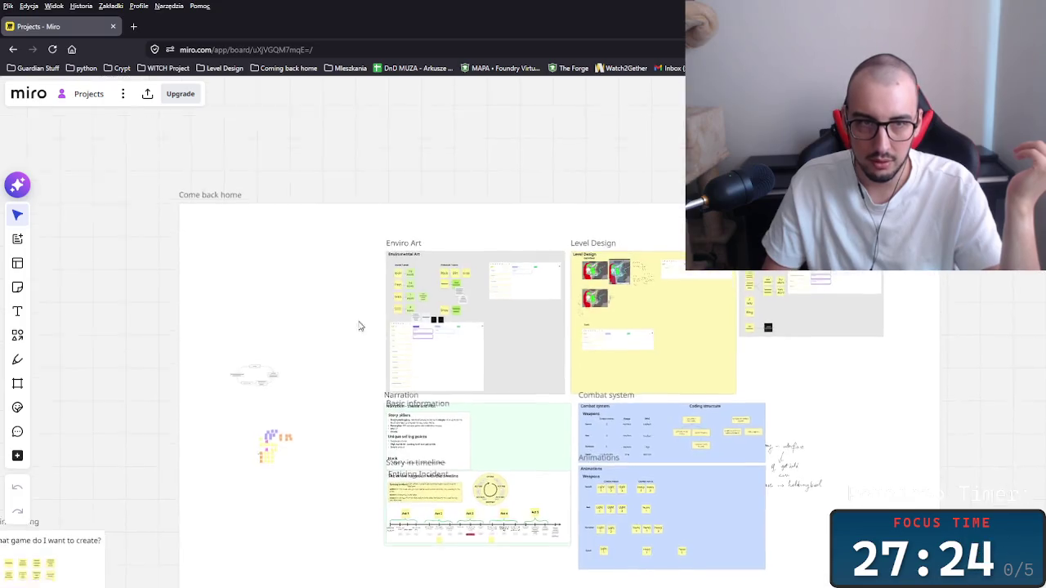
mouse_move(128, 135)
left_mouse_down()
mouse_move(858, 483)
mouse_move(992, 441)
mouse_move(901, 334)
left_mouse_up()
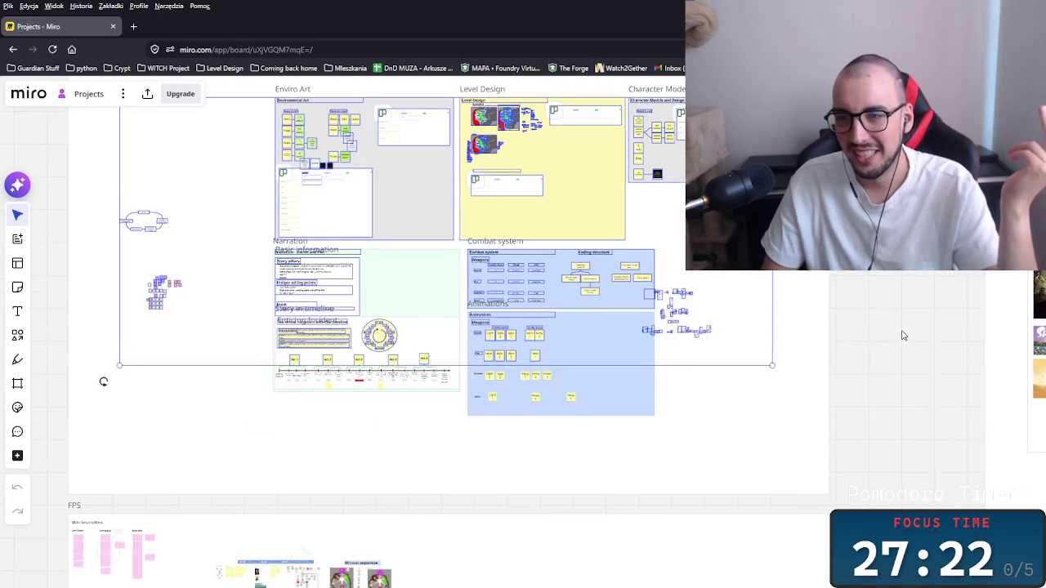
left_click(891, 320)
scroll(528, 280, "up", 2)
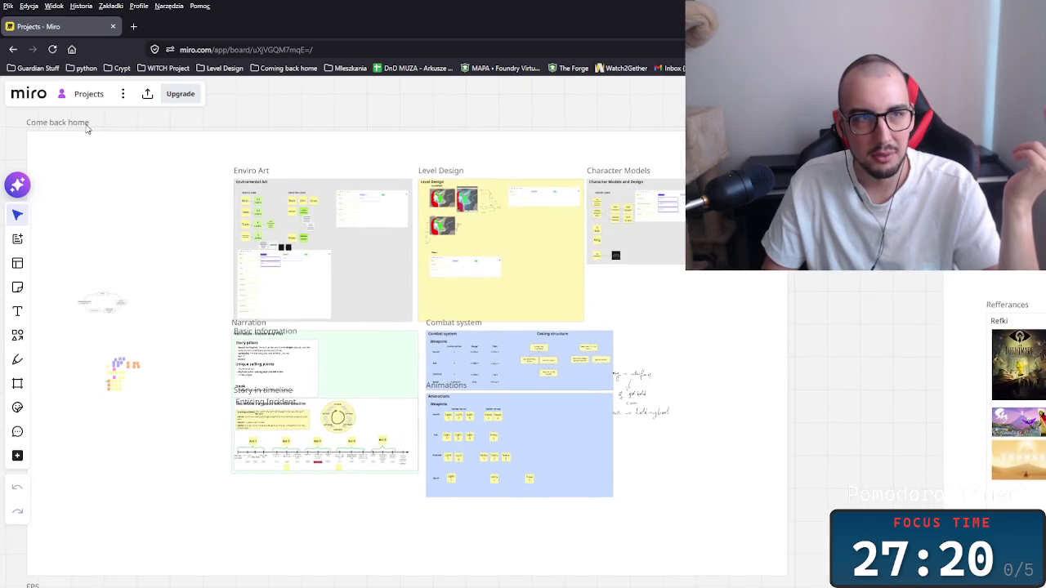
left_click(564, 319)
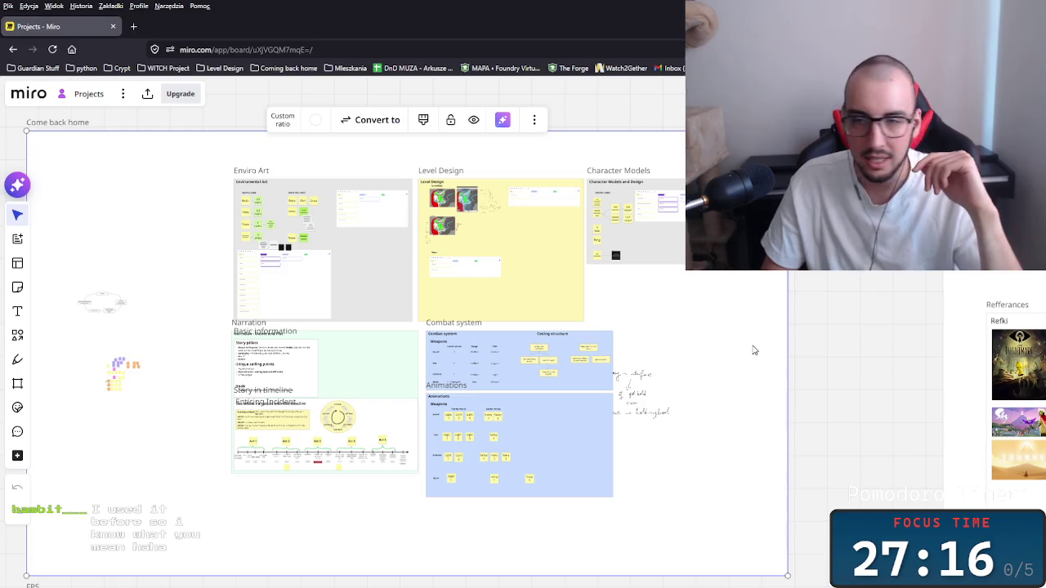
left_click(844, 312)
Zoom and pan the board until the Narration theme and plot section fills the view.
scroll(270, 262, "up", 4)
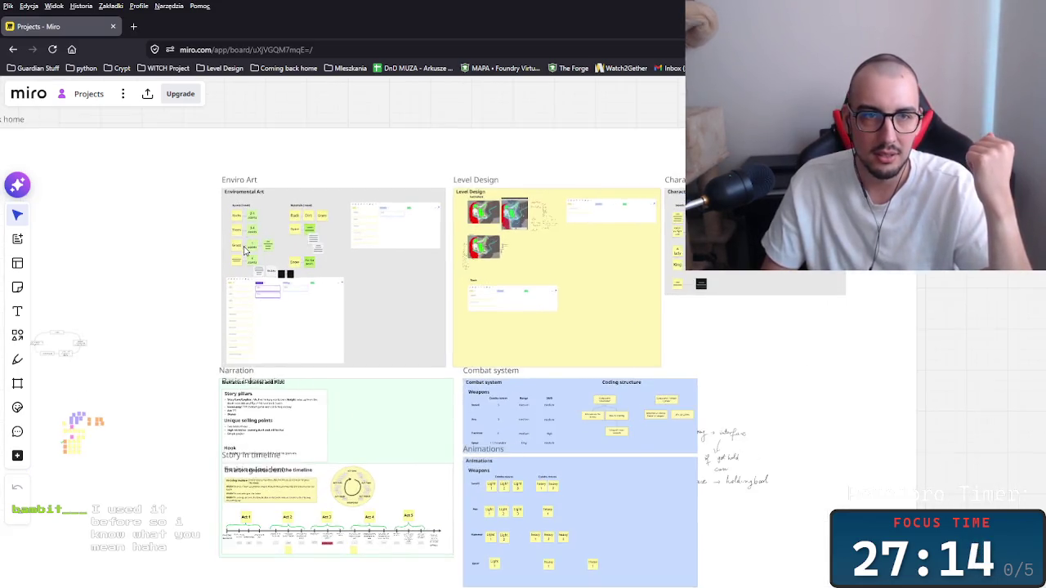
scroll(258, 260, "up", 2)
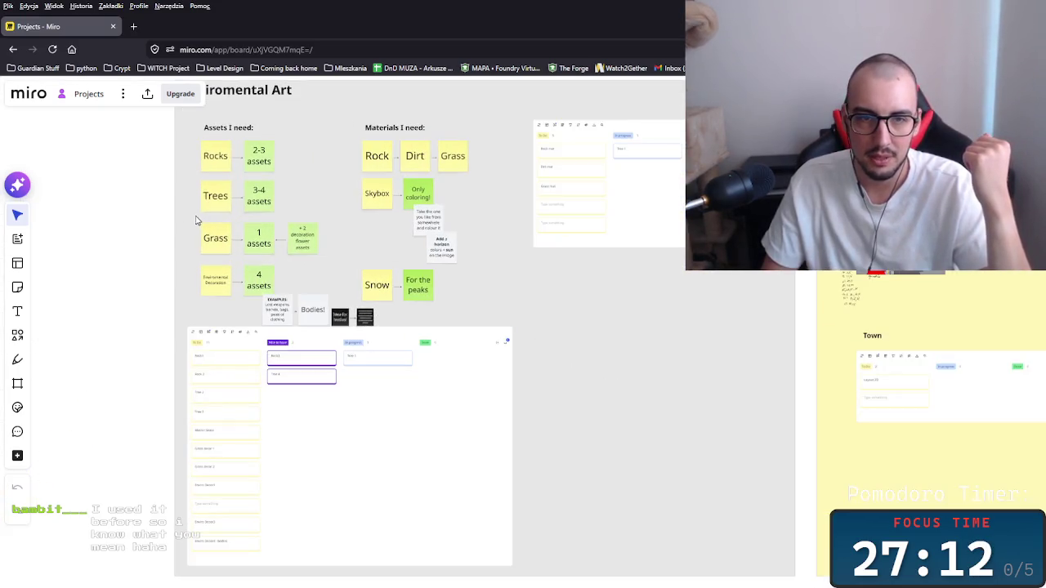
right_click(210, 221)
mouse_move(210, 221)
left_mouse_down()
mouse_move(446, 306)
mouse_move(596, 400)
left_mouse_up()
scroll(596, 400, "right", 10)
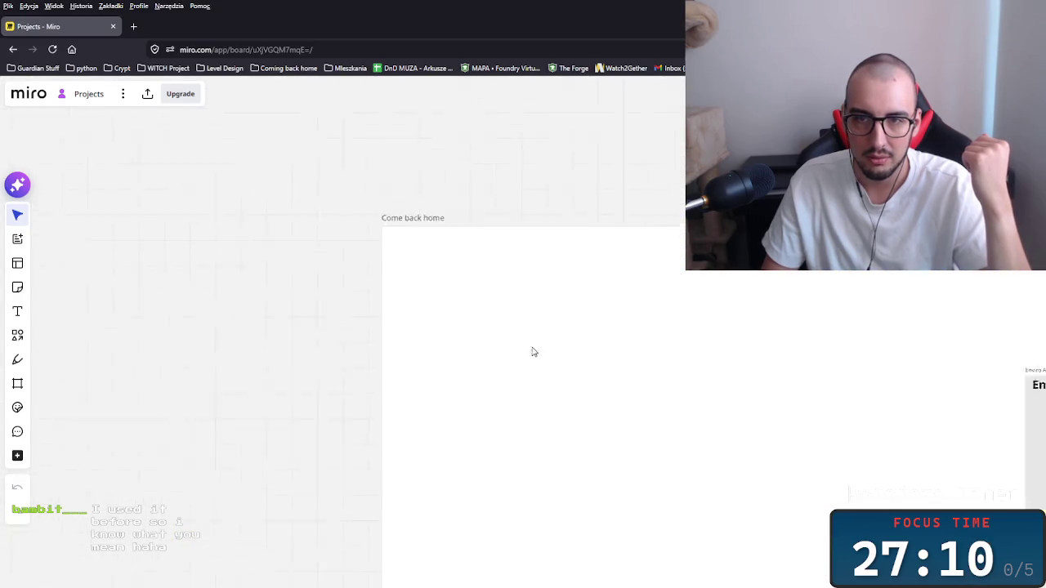
scroll(523, 319, "down", 5)
scroll(609, 416, "down", 2)
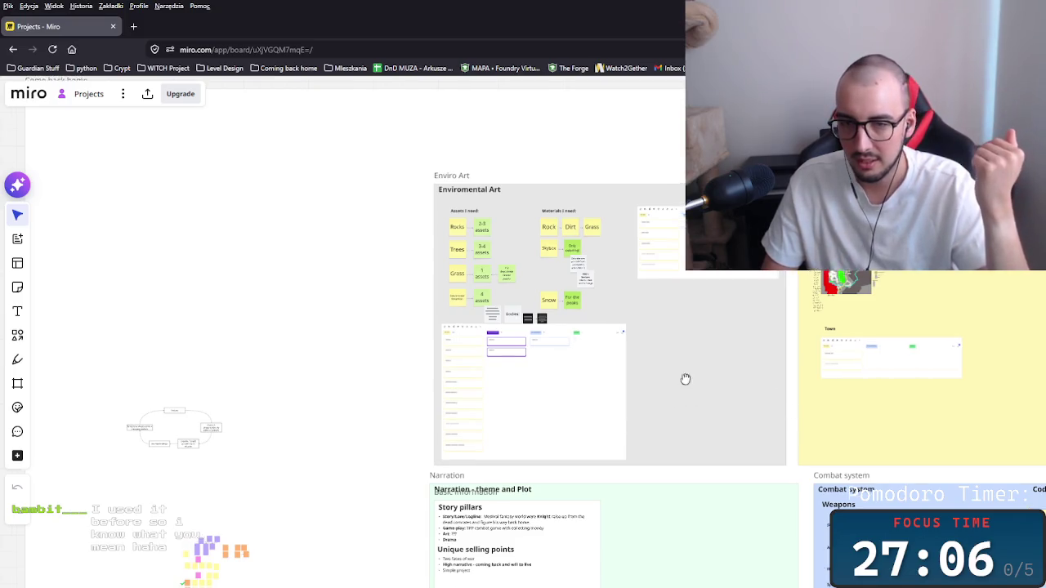
scroll(684, 378, "down", 3)
scroll(578, 447, "up", 3)
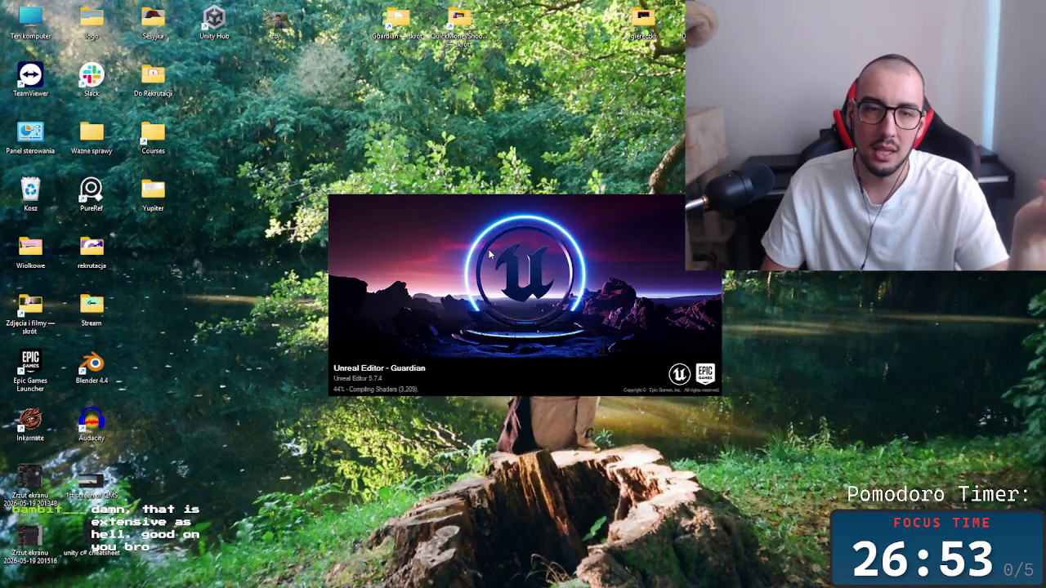
Nudge the Unreal Editor splash window aside while the Guardian project loads.
mouse_move(489, 249)
left_mouse_down()
mouse_move(460, 256)
mouse_move(539, 251)
left_mouse_up()
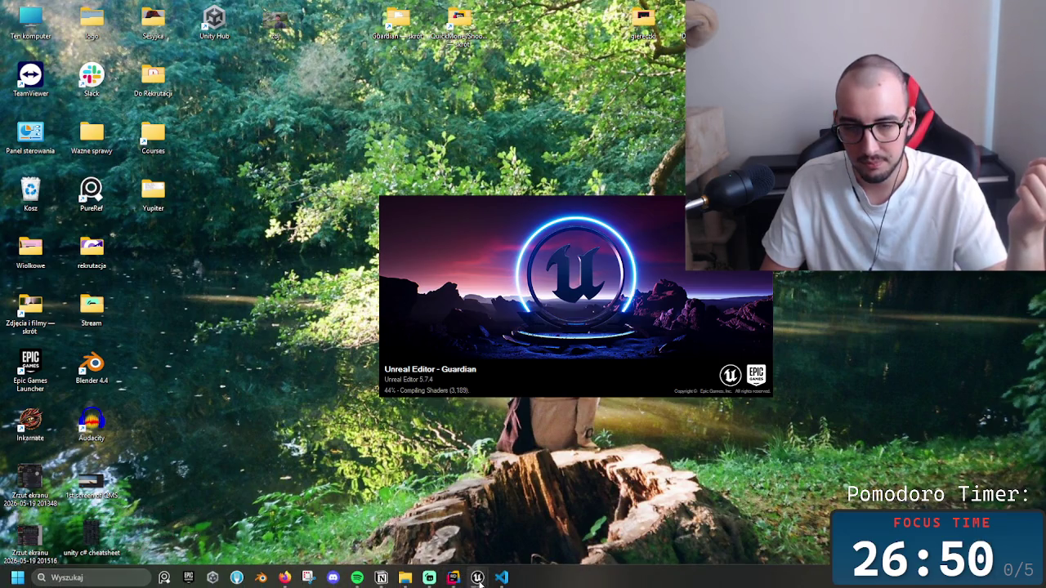
mouse_move(479, 579)
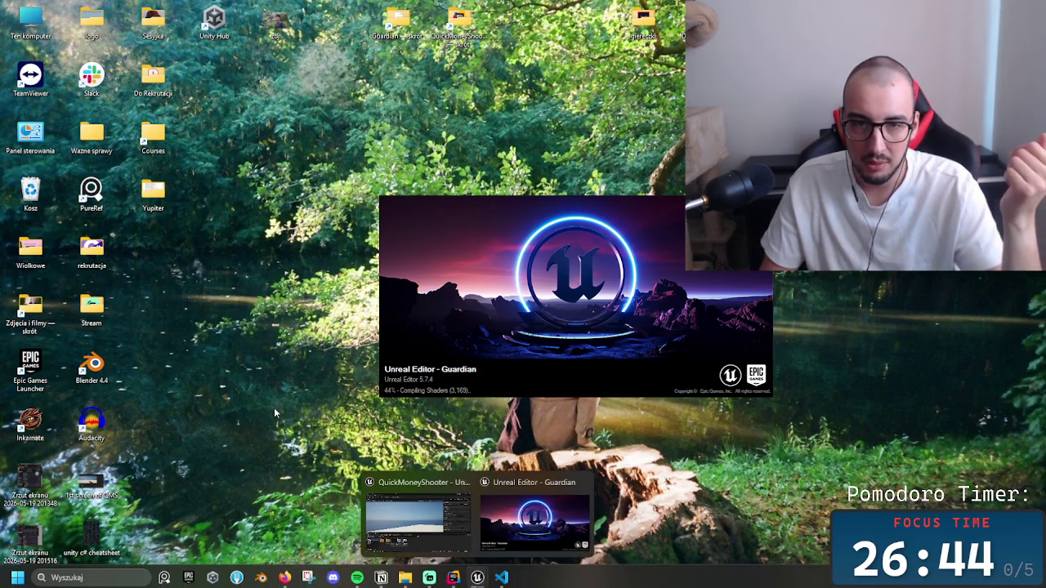
left_click_drag(591, 313, 595, 308)
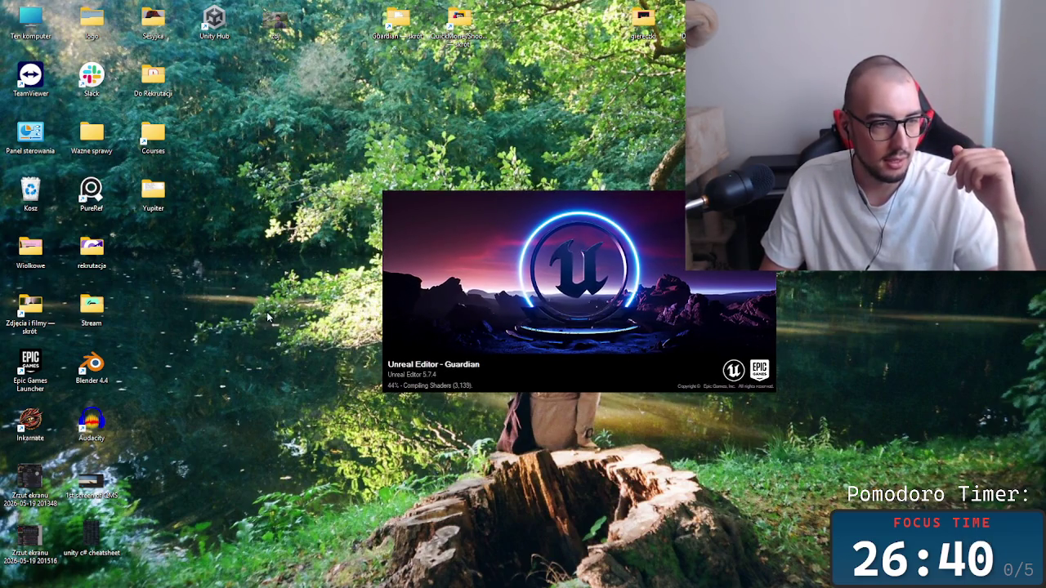
mouse_move(315, 582)
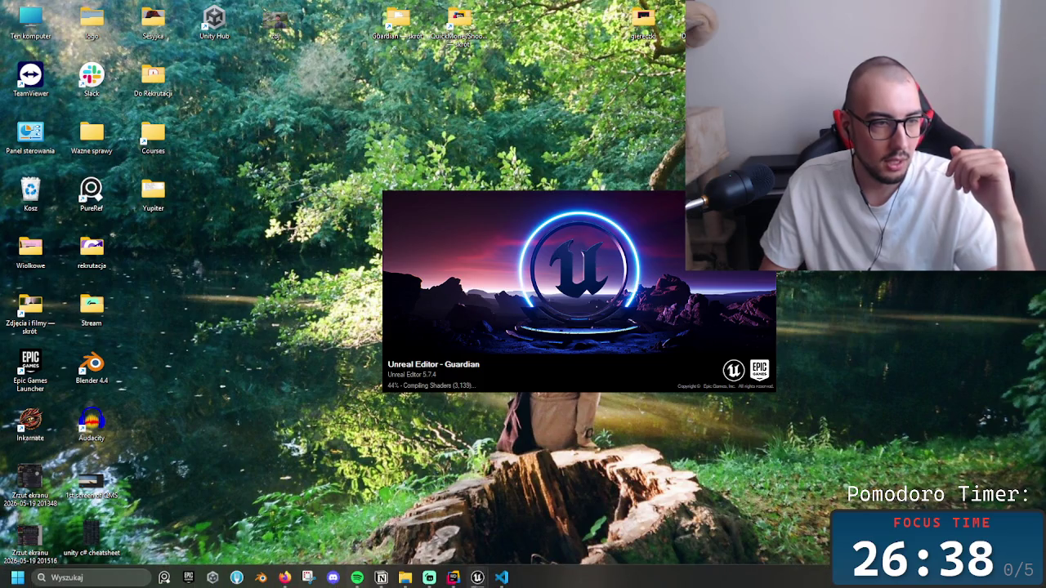
mouse_move(429, 577)
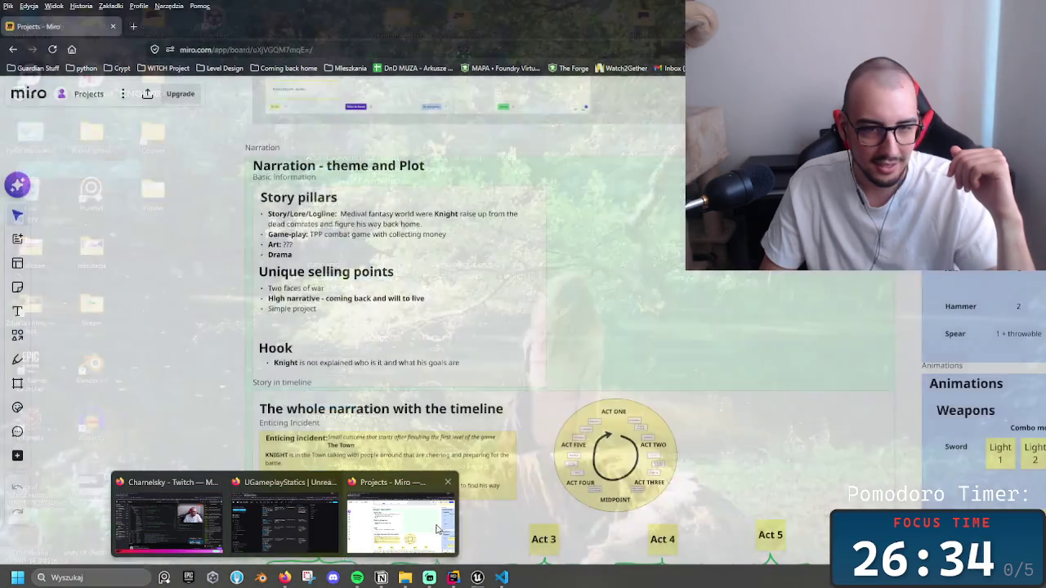
Switch back to the Miro board and pan toward the Level Design section.
left_click(399, 523)
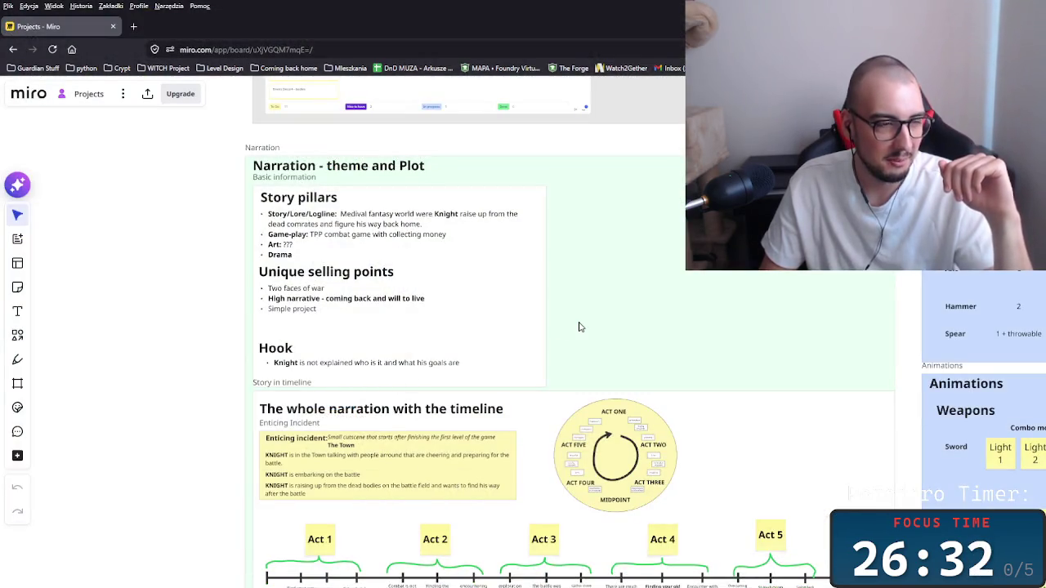
scroll(532, 319, "down", 4)
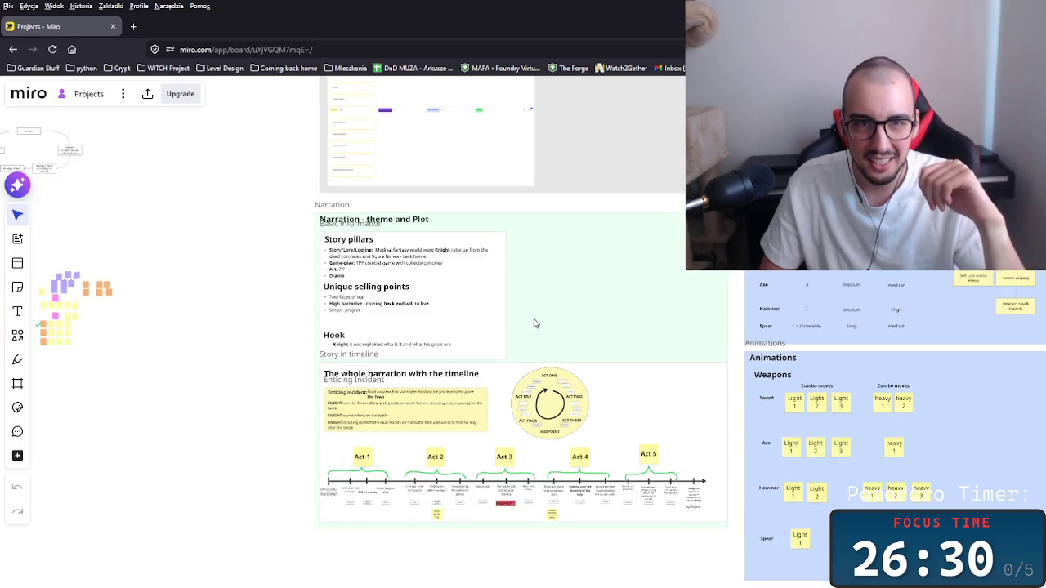
scroll(534, 323, "down", 2)
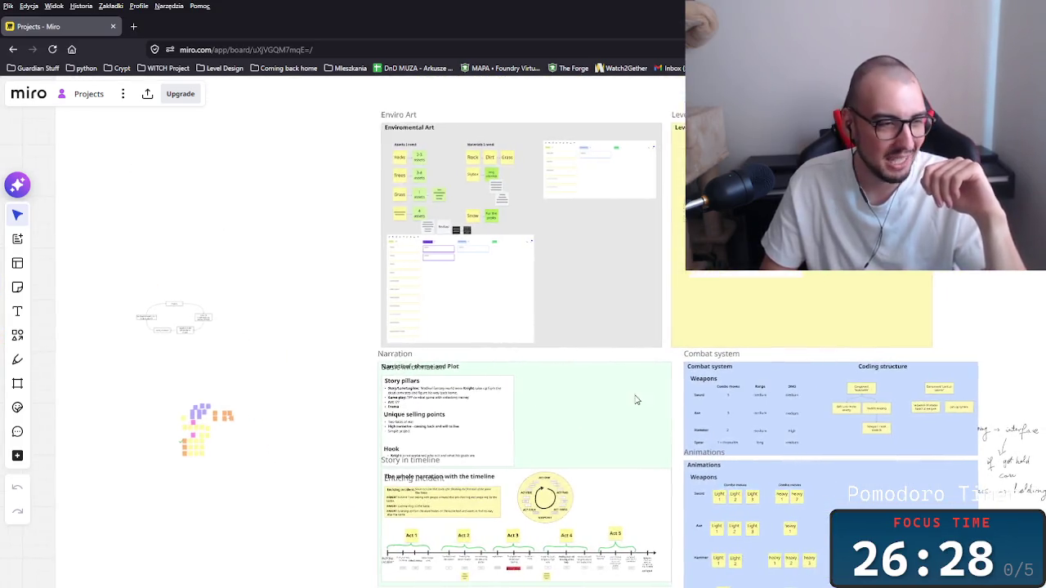
left_click_drag(637, 400, 561, 408)
scroll(488, 428, "up", 3)
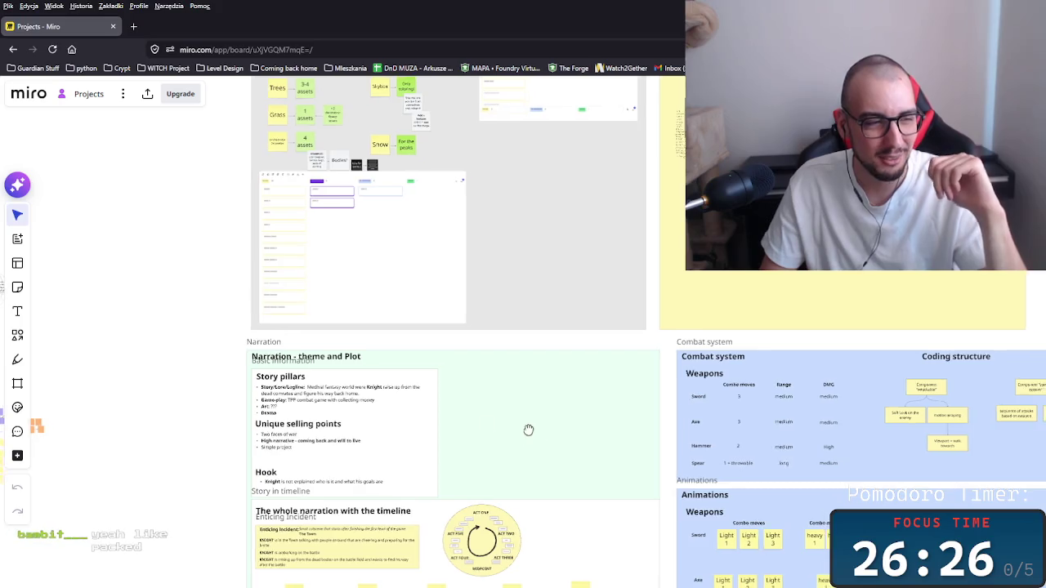
scroll(526, 453, "down", 2)
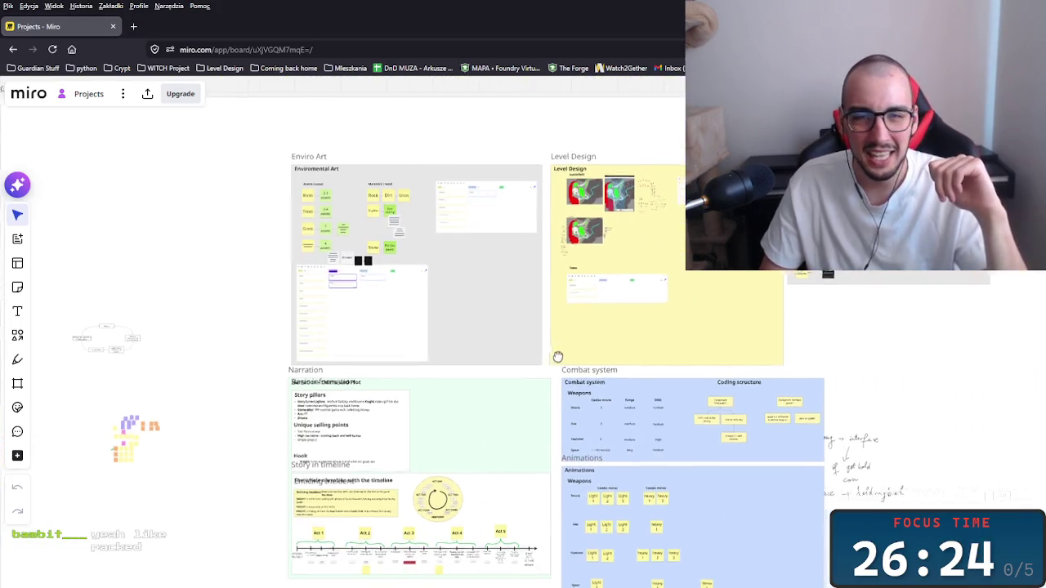
Zoom across Enviro Art, Level Design and Character Models, settling on the three battlefield map sketches.
left_click_drag(681, 392, 400, 309)
scroll(553, 356, "down", 3)
scroll(393, 476, "up", 4)
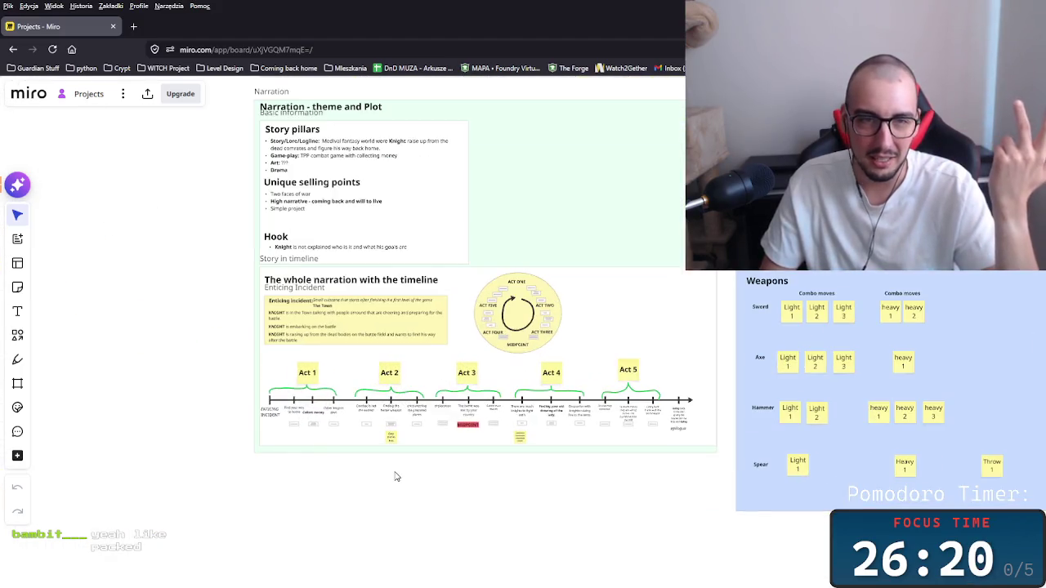
scroll(395, 477, "down", 4)
scroll(323, 278, "down", 5)
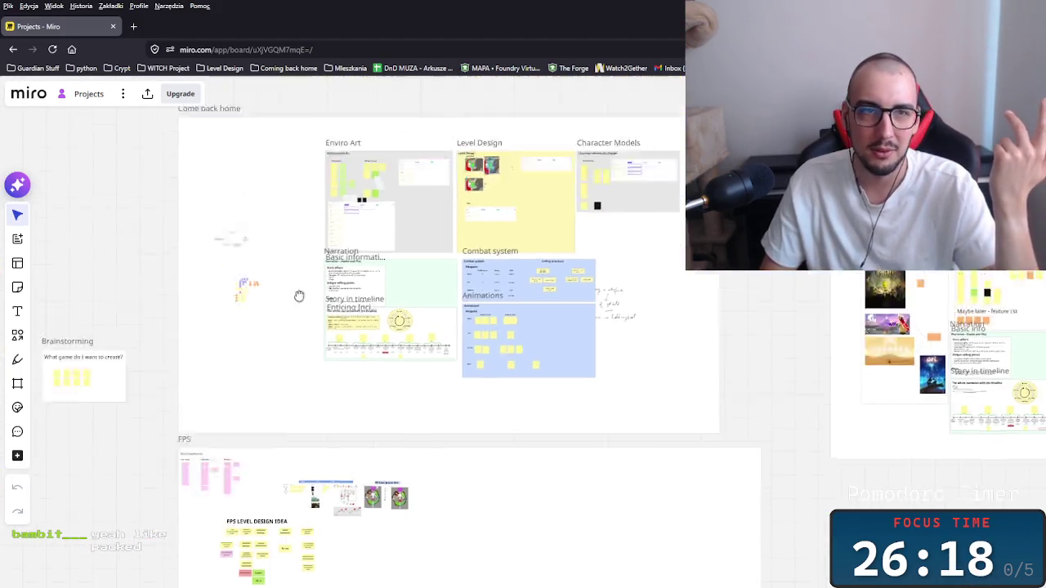
scroll(353, 419, "up", 5)
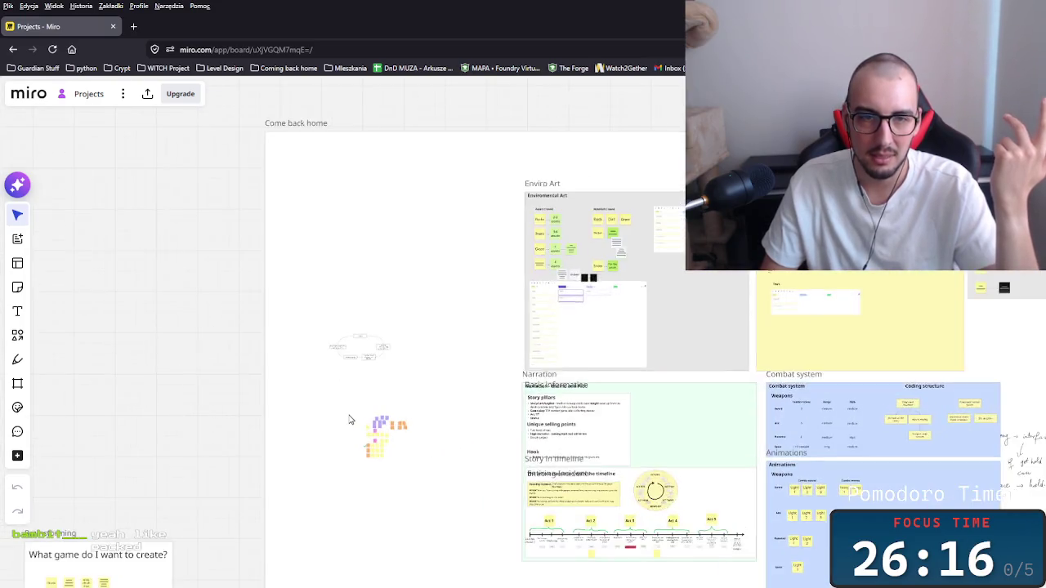
scroll(474, 362, "up", 5)
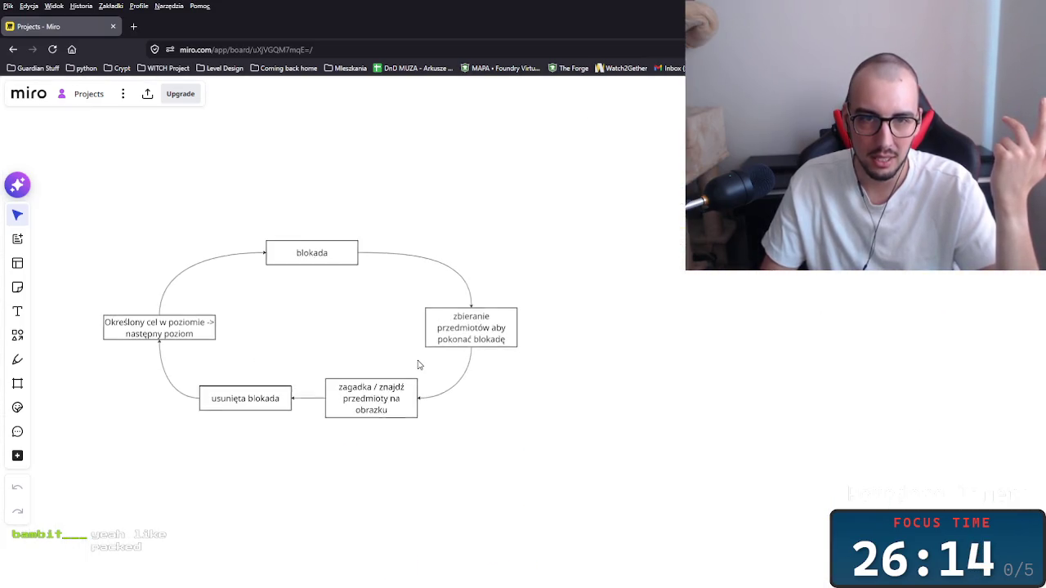
scroll(280, 371, "down", 5)
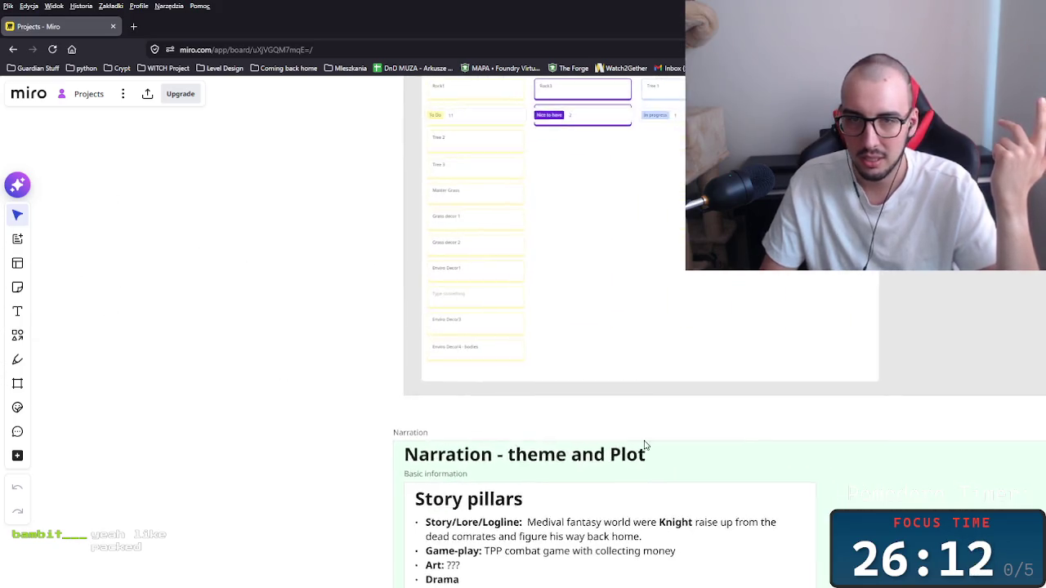
scroll(517, 358, "up", 5)
scroll(517, 357, "up", 3)
scroll(515, 384, "down", 3)
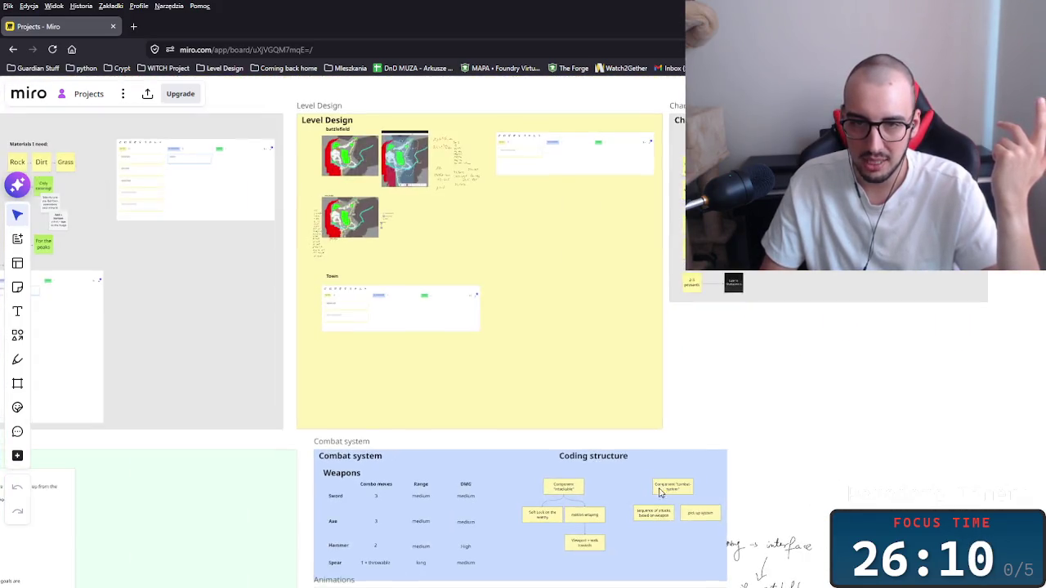
scroll(507, 416, "down", 5)
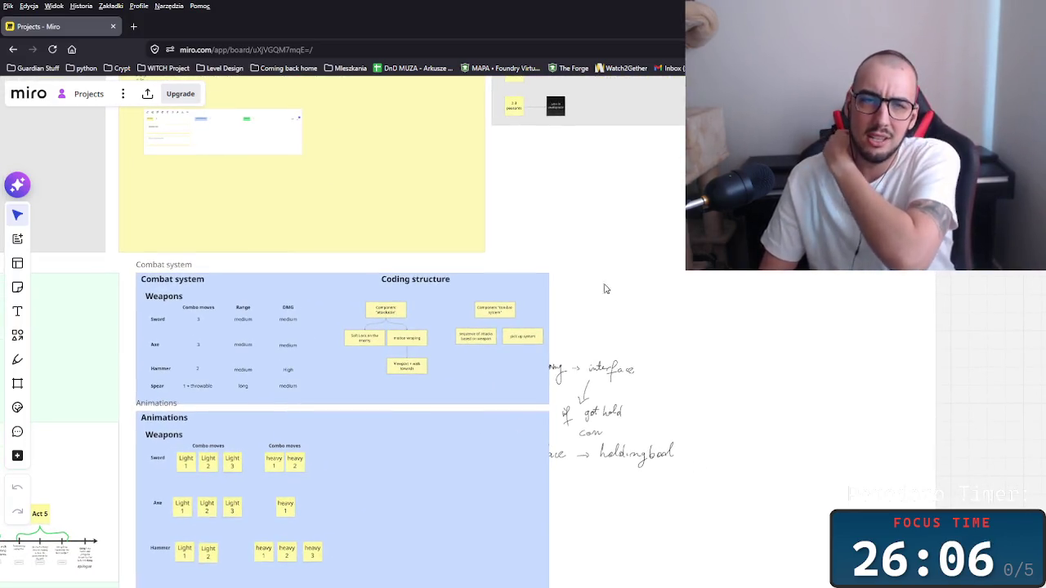
scroll(605, 288, "up", 3)
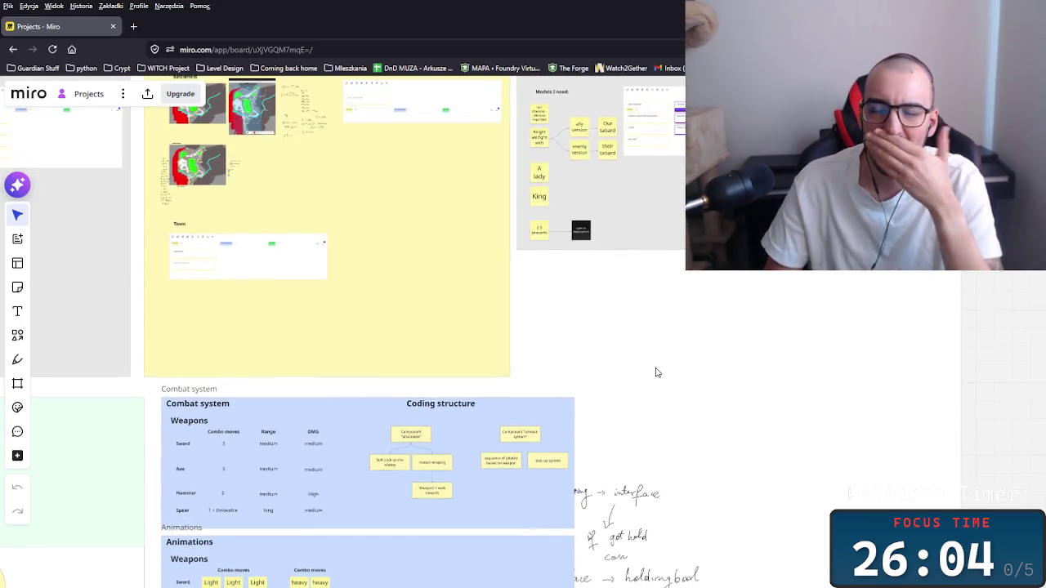
mouse_move(555, 320)
left_mouse_down()
mouse_move(640, 455)
mouse_move(692, 425)
mouse_move(766, 416)
mouse_move(761, 406)
mouse_move(502, 422)
mouse_move(580, 496)
left_mouse_up()
scroll(580, 496, "up", 5)
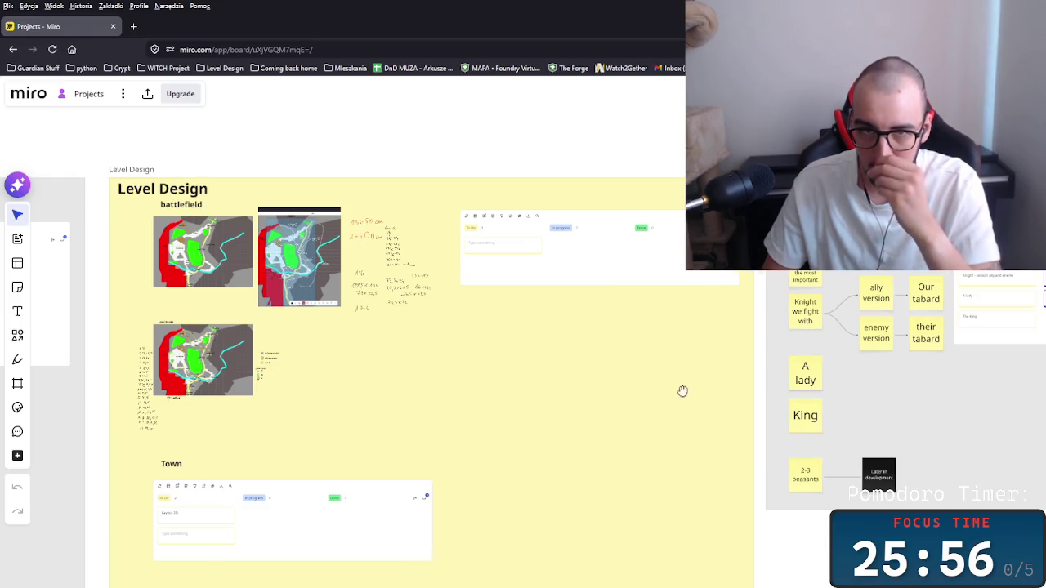
Pan the board over to the Character Models frame.
left_click_drag(683, 392, 571, 398)
scroll(571, 397, "left", 5)
scroll(514, 367, "up", 8)
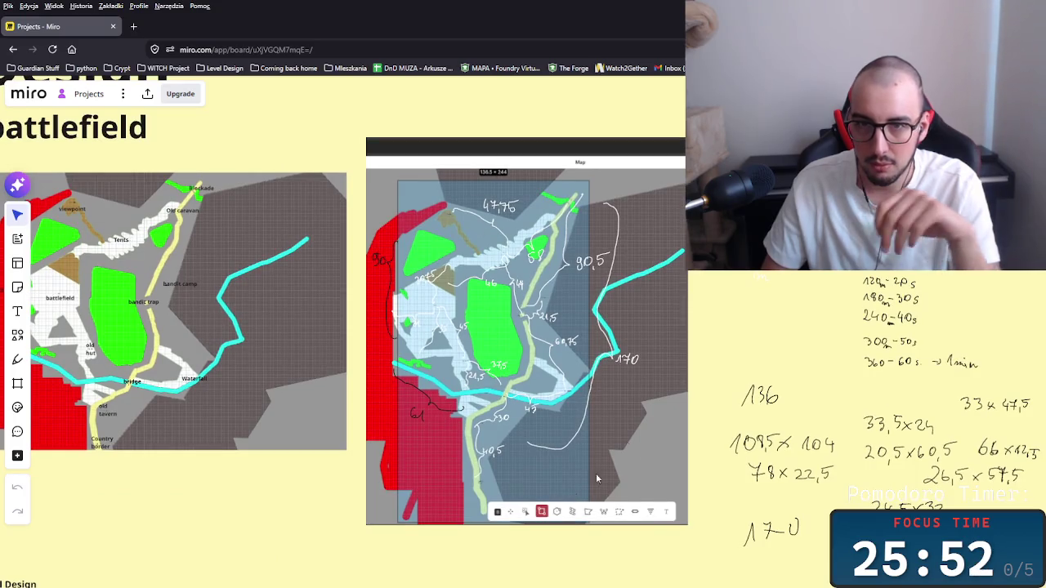
scroll(764, 493, "right", 3)
scroll(764, 494, "down", 2)
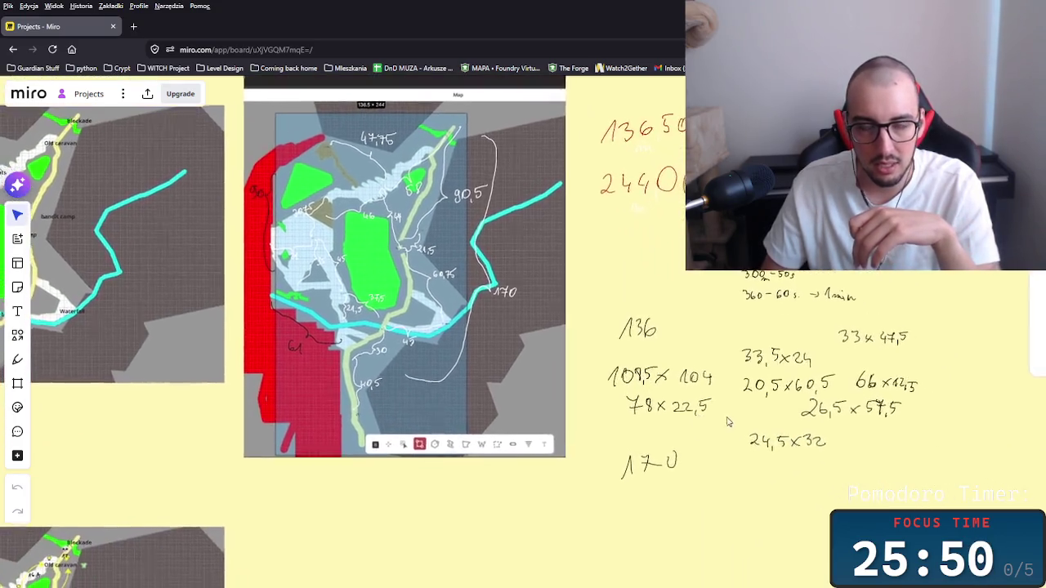
Minimize the browser to the desktop, then bring the Miro board window back to the front.
key("super+d")
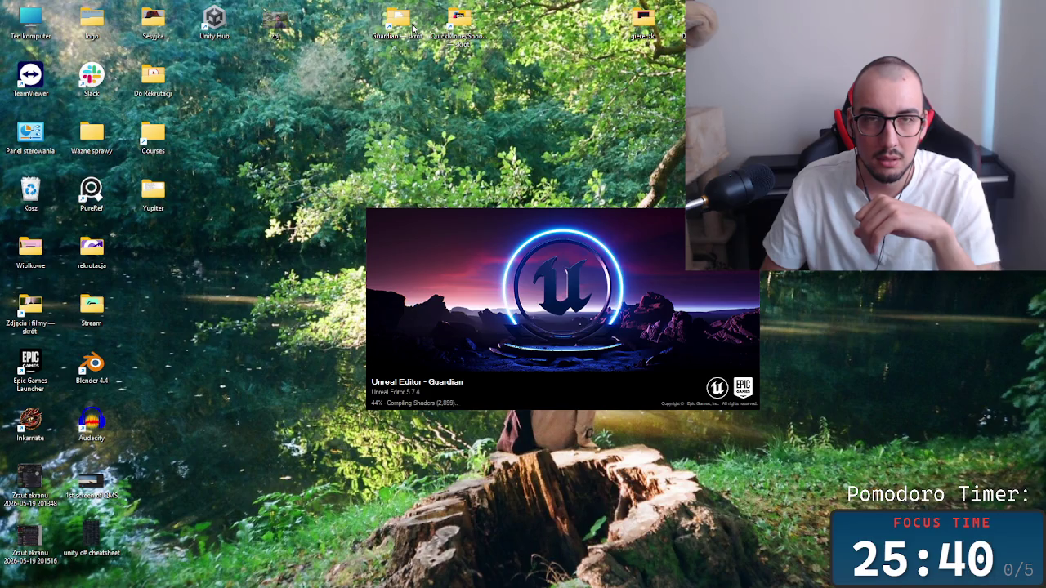
mouse_move(535, 585)
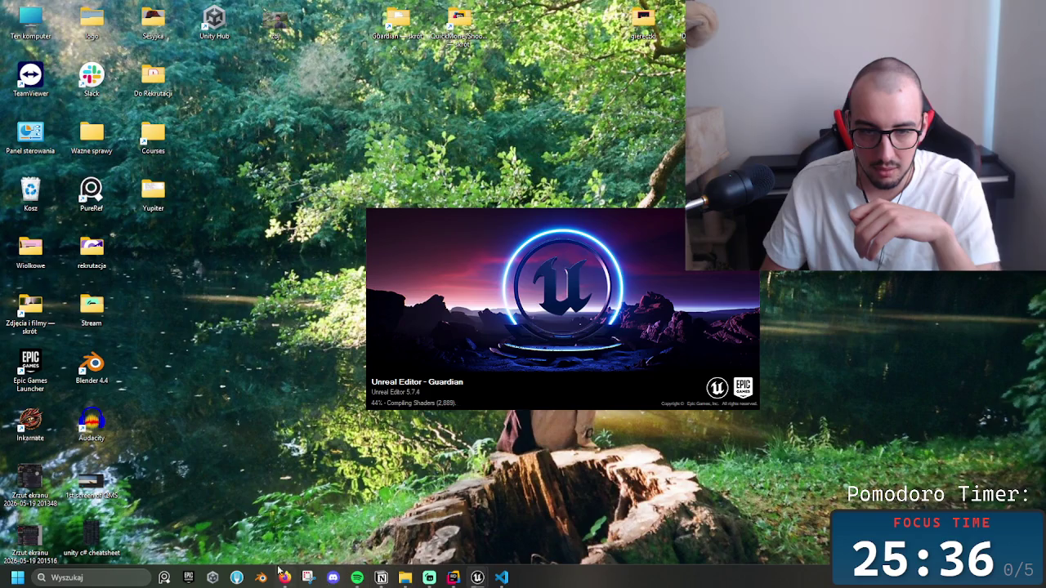
mouse_move(284, 577)
left_click(399, 514)
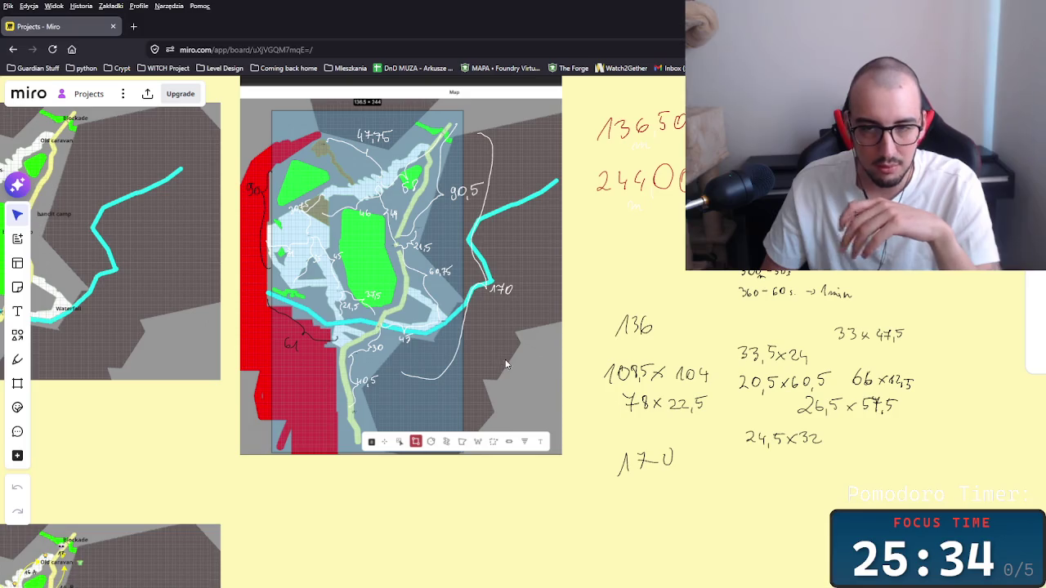
Zoom around the battlefield map and its measurement notes such as 13650 cm and 24400 cm.
scroll(588, 392, "right", 5)
scroll(589, 392, "down", 3)
scroll(439, 386, "up", 2)
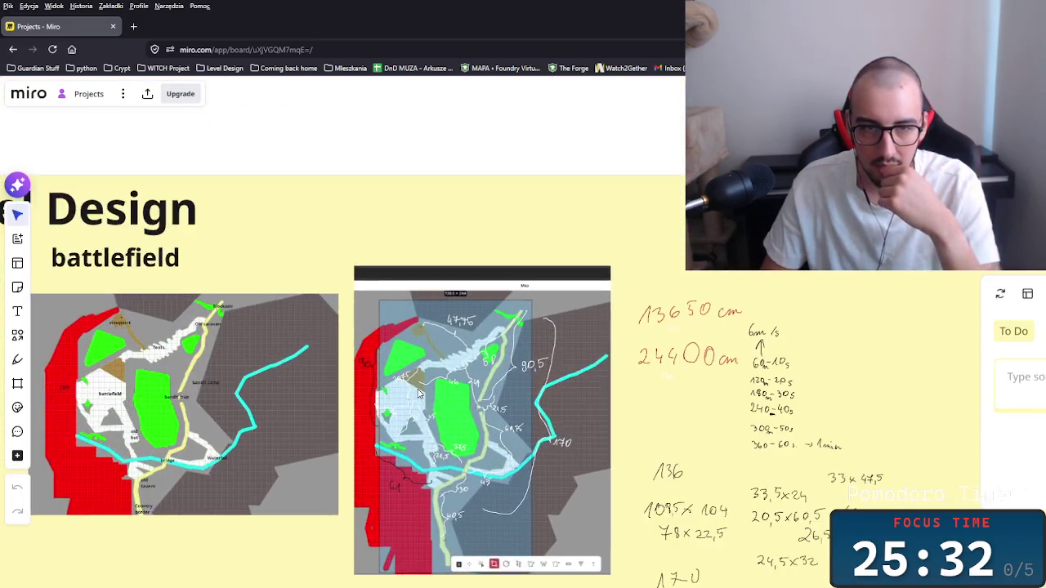
scroll(439, 387, "up", 2)
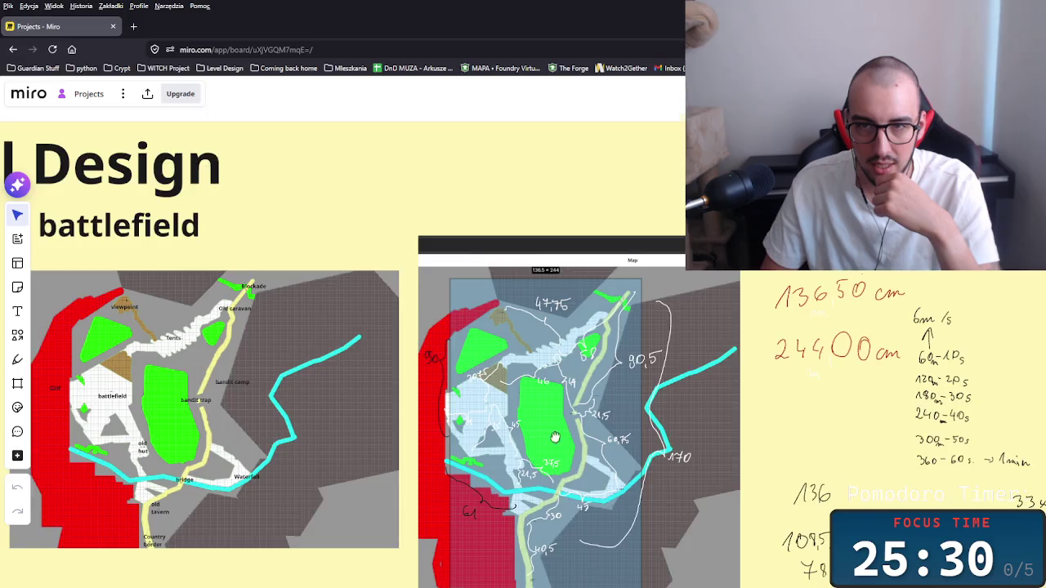
scroll(555, 434, "down", 3)
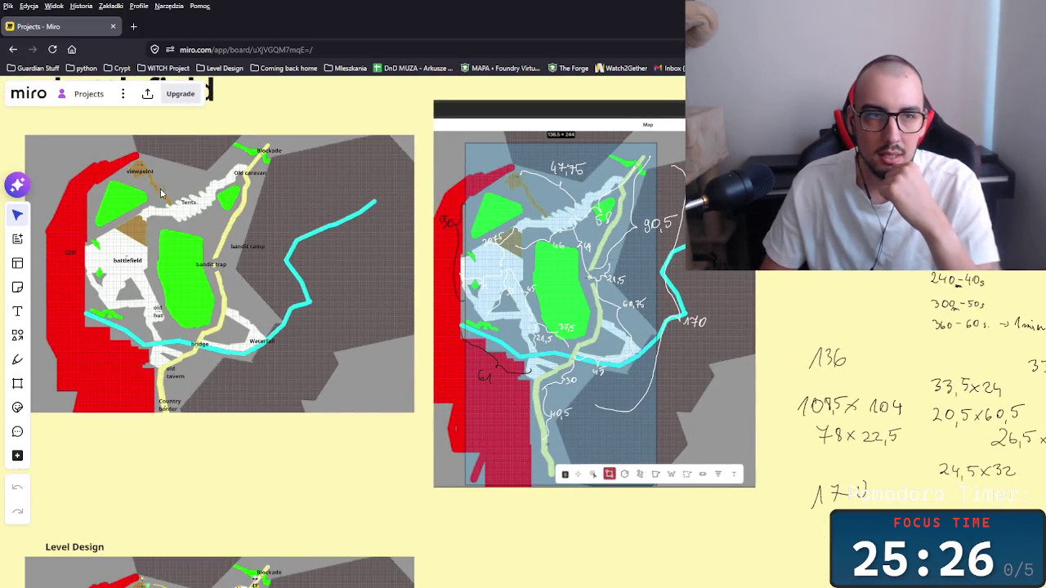
scroll(510, 333, "up", 2)
scroll(317, 356, "down", 4)
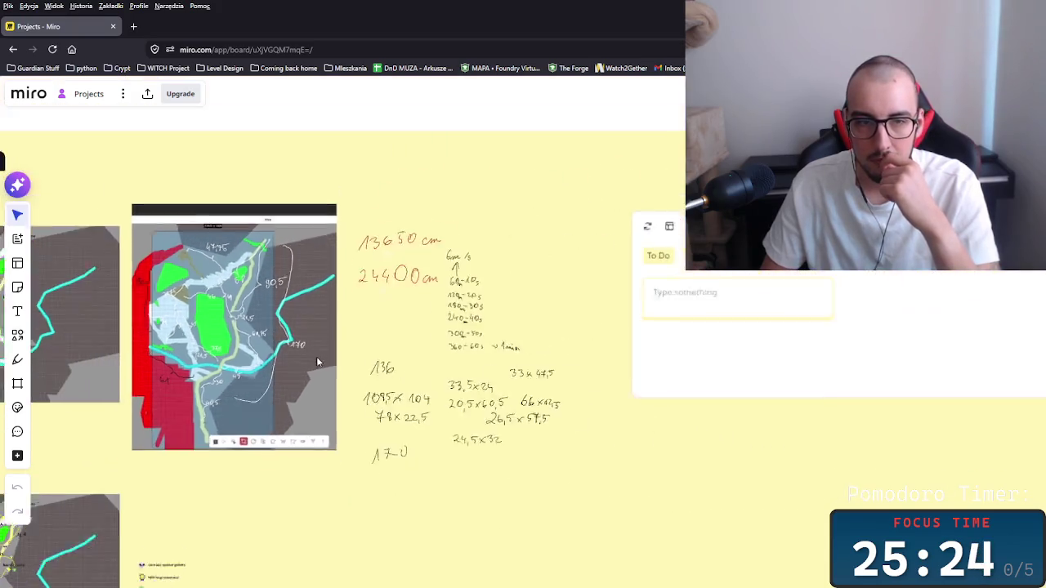
scroll(358, 393, "up", 4)
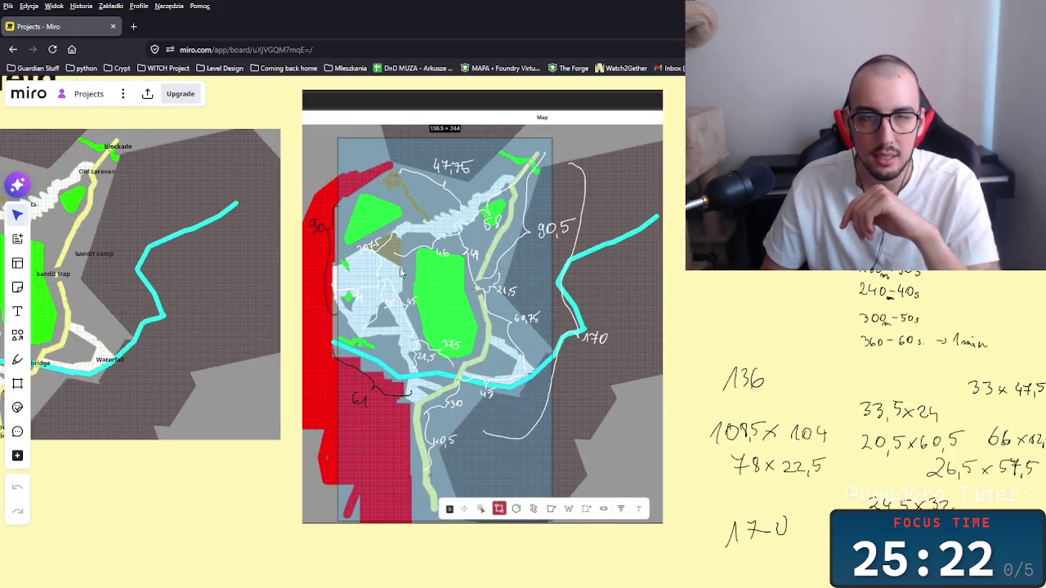
Zoom far out to see the Level Design, Character Models, Combat system and Animations frames.
scroll(572, 311, "right", 2)
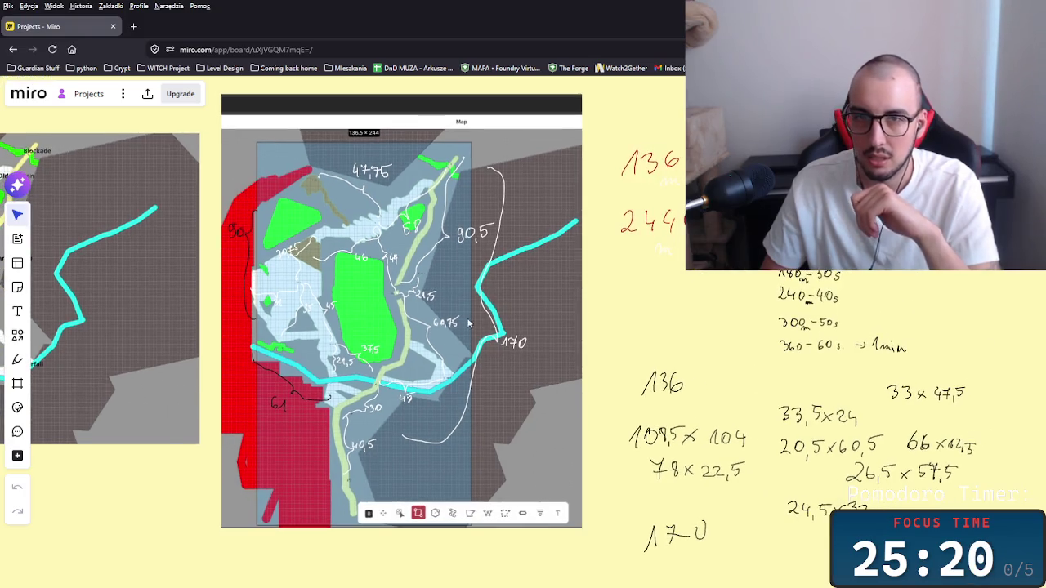
scroll(402, 327, "down", 2)
scroll(402, 327, "down", 3)
scroll(401, 334, "up", 1)
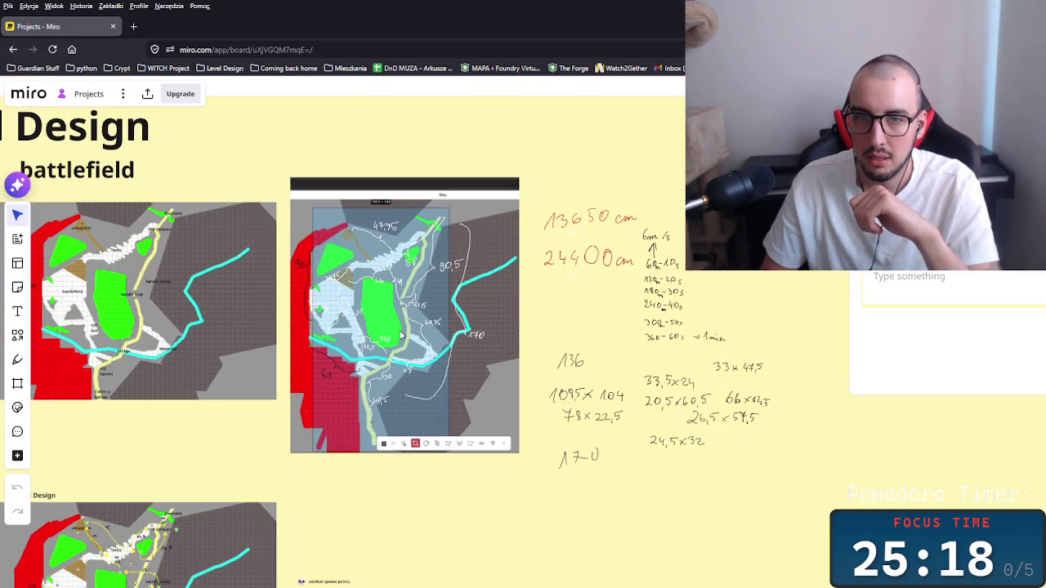
scroll(659, 357, "right", 3)
scroll(572, 327, "down", 4)
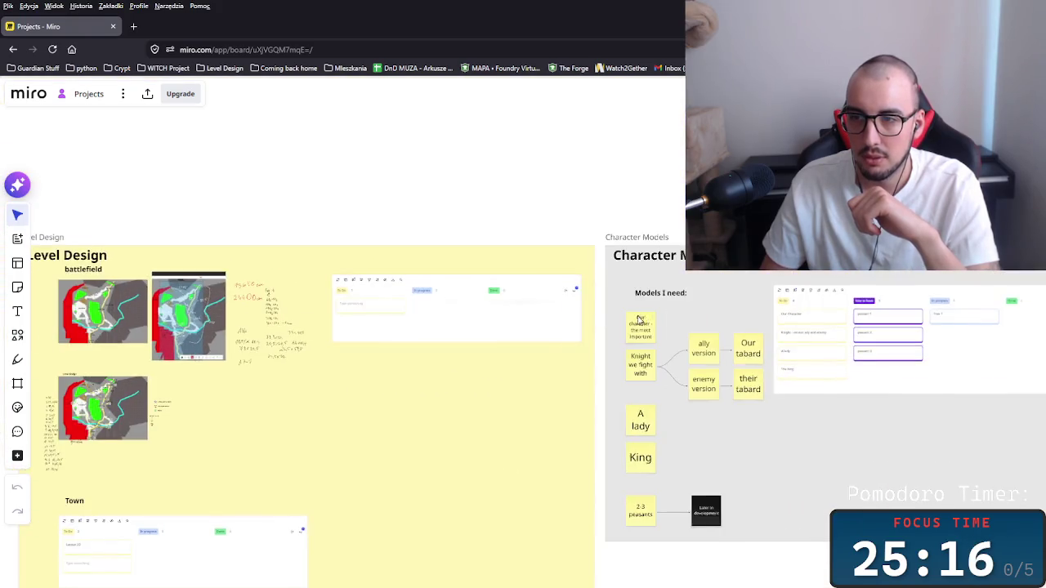
scroll(558, 313, "up", 5)
scroll(558, 313, "down", 5)
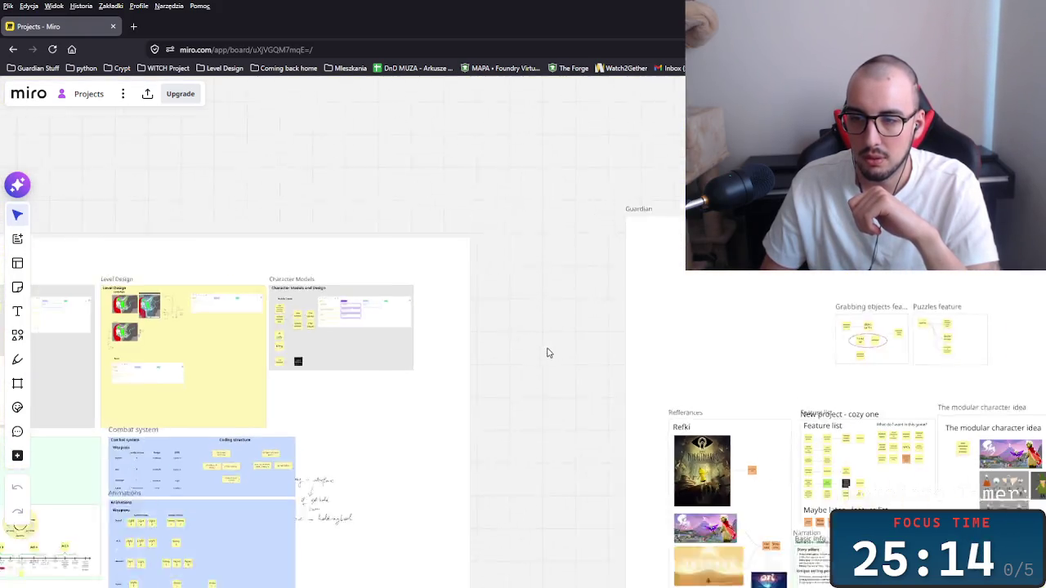
Pan across the board to the Guardian project frames and feature ideas.
scroll(760, 309, "right", 8)
scroll(760, 309, "down", 2)
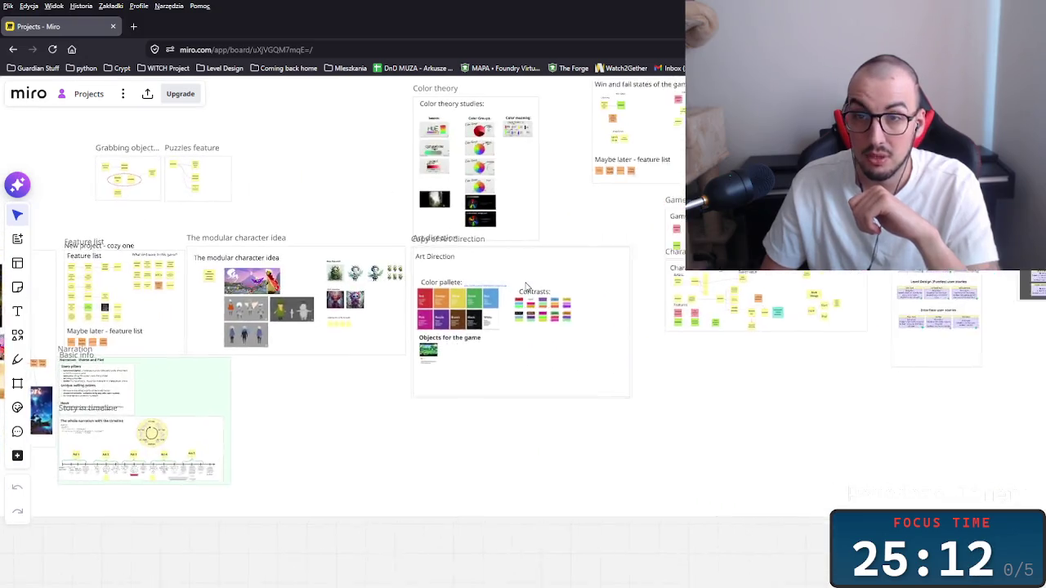
mouse_move(525, 323)
left_mouse_down()
mouse_move(196, 280)
mouse_move(642, 353)
mouse_move(812, 367)
mouse_move(740, 342)
left_mouse_up()
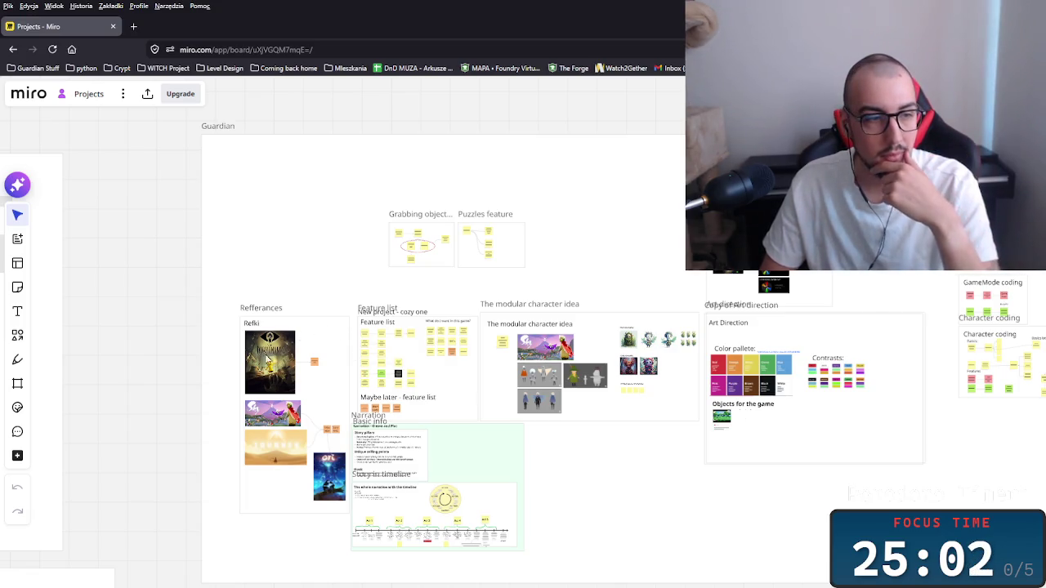
scroll(295, 409, "up", 5)
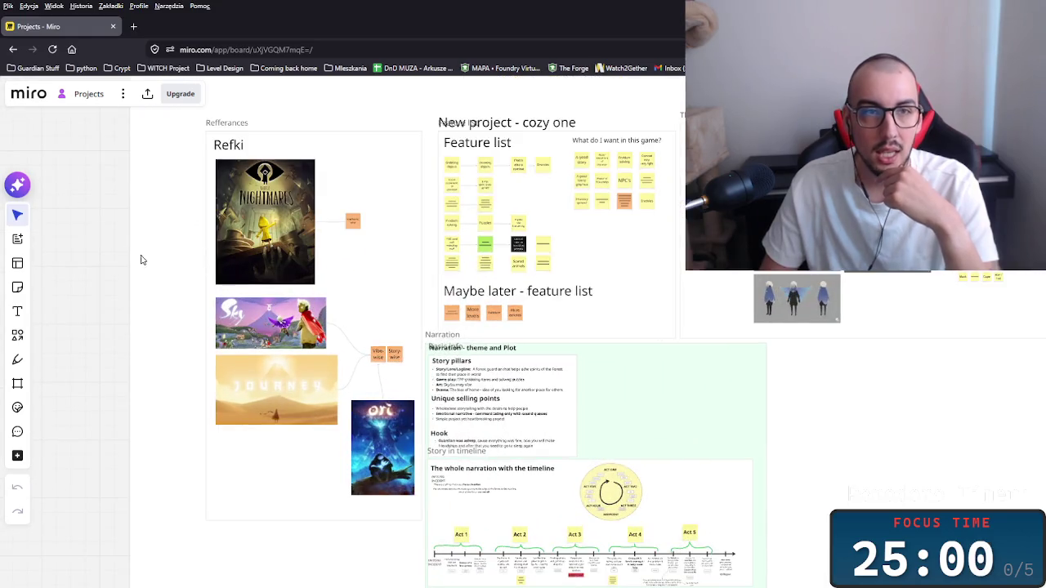
scroll(141, 260, "up", 1)
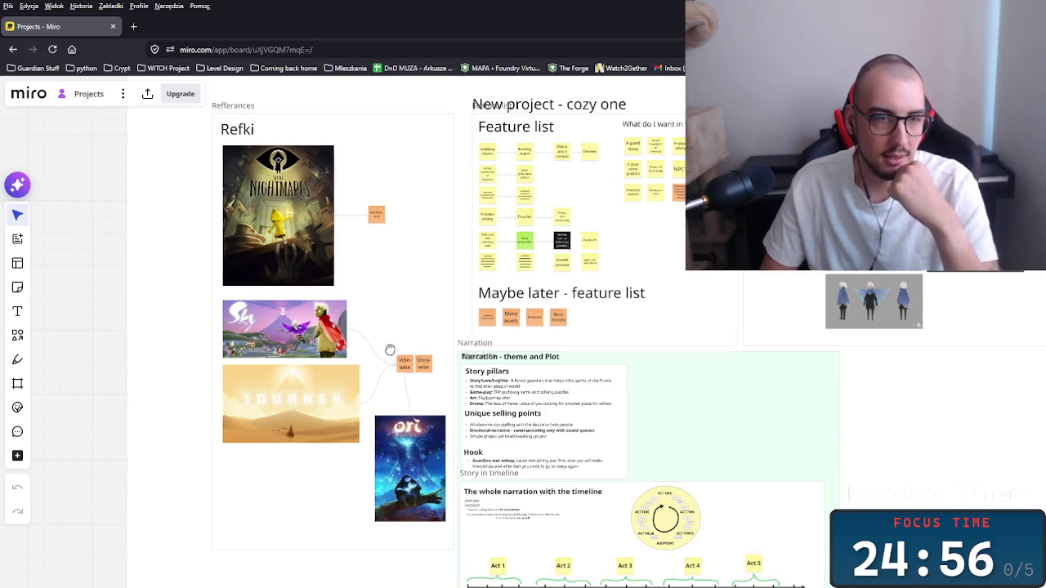
scroll(392, 351, "up", 5)
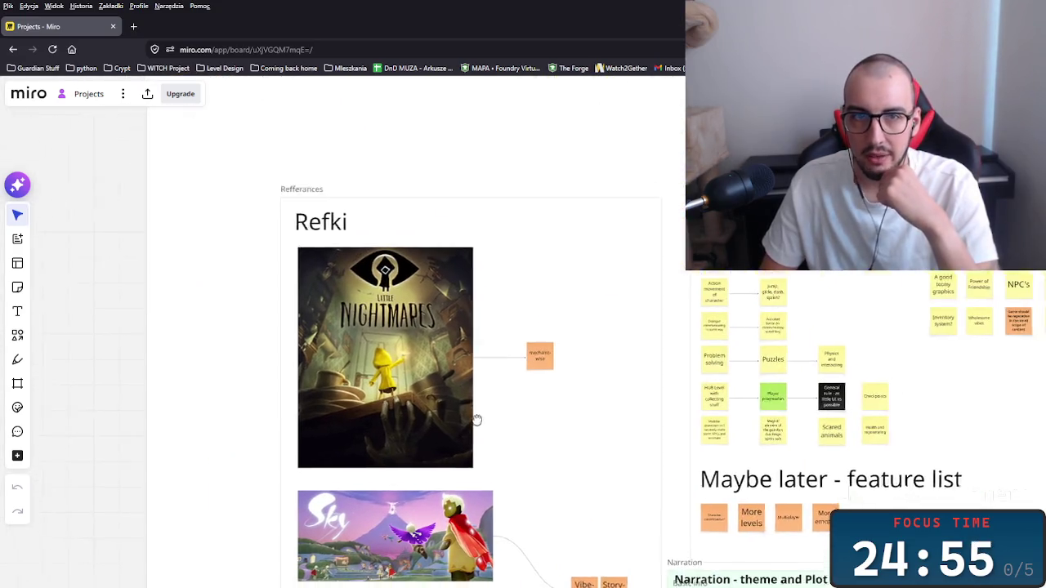
Zoom into the Refferances frame with its Little Nightmares, Sky, Journey and Ori images.
left_click_drag(477, 419, 483, 426)
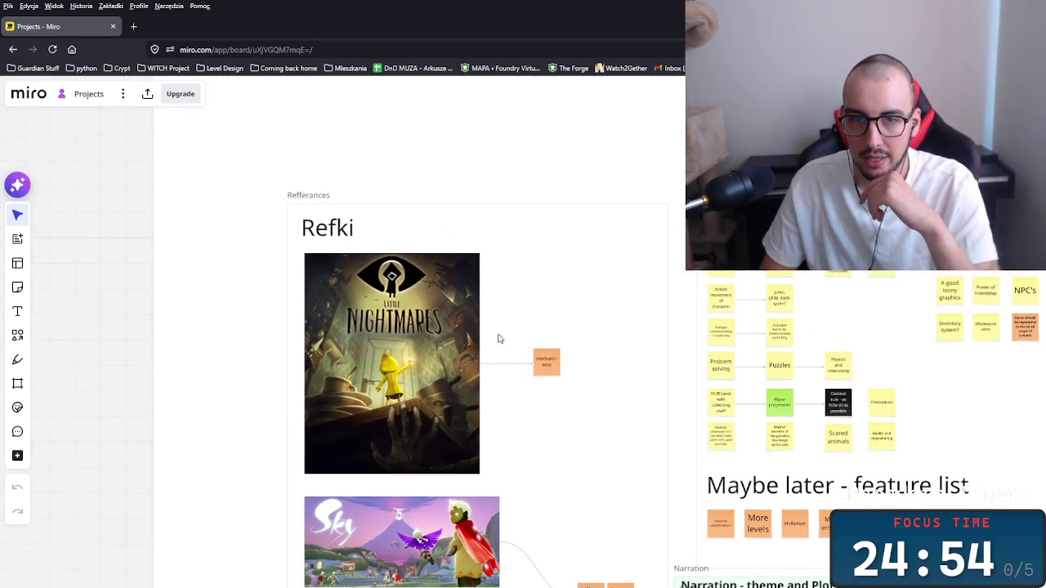
scroll(426, 362, "down", 3)
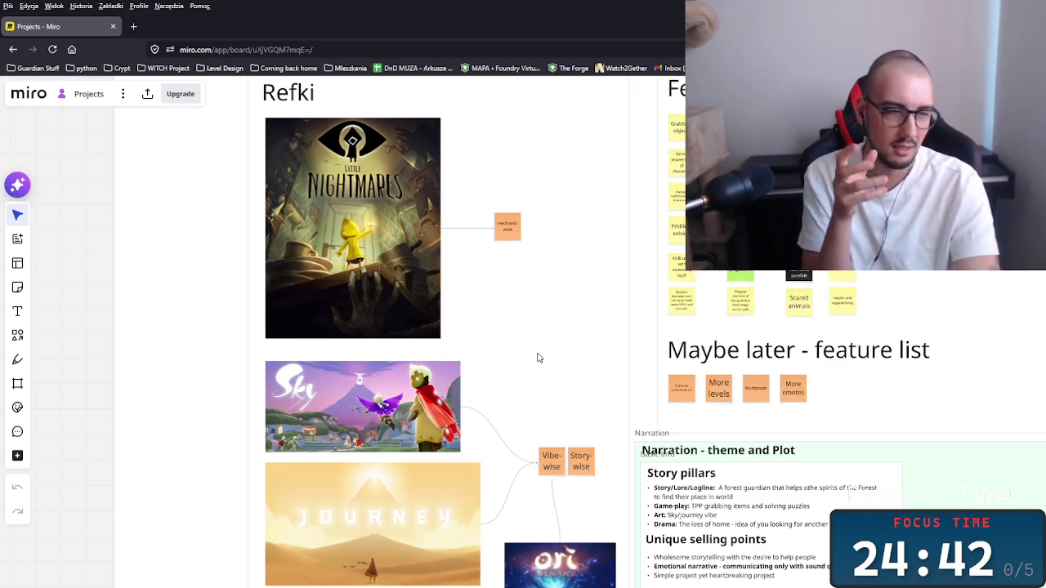
scroll(516, 375, "up", 2)
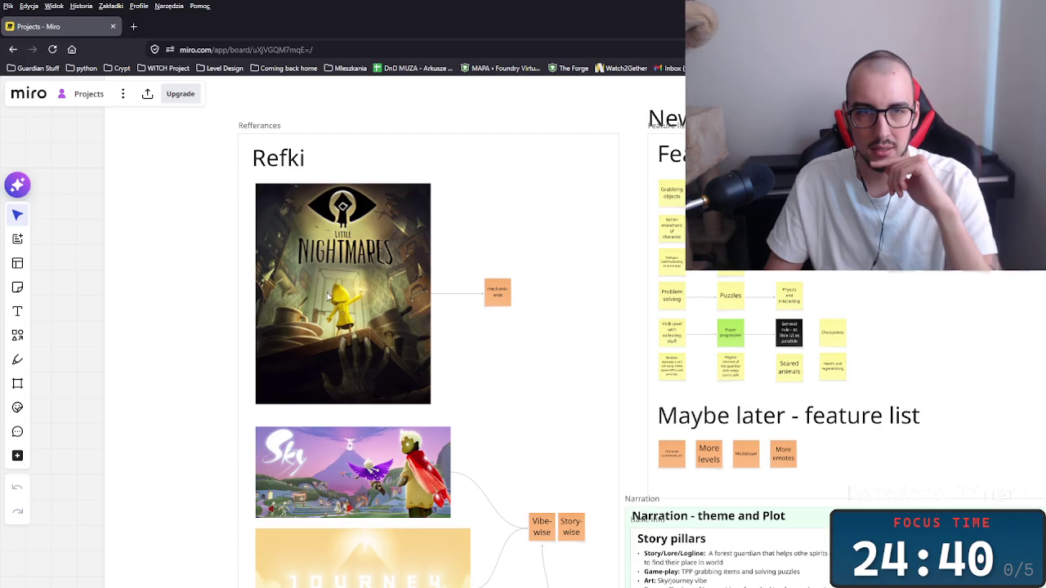
scroll(548, 370, "down", 3)
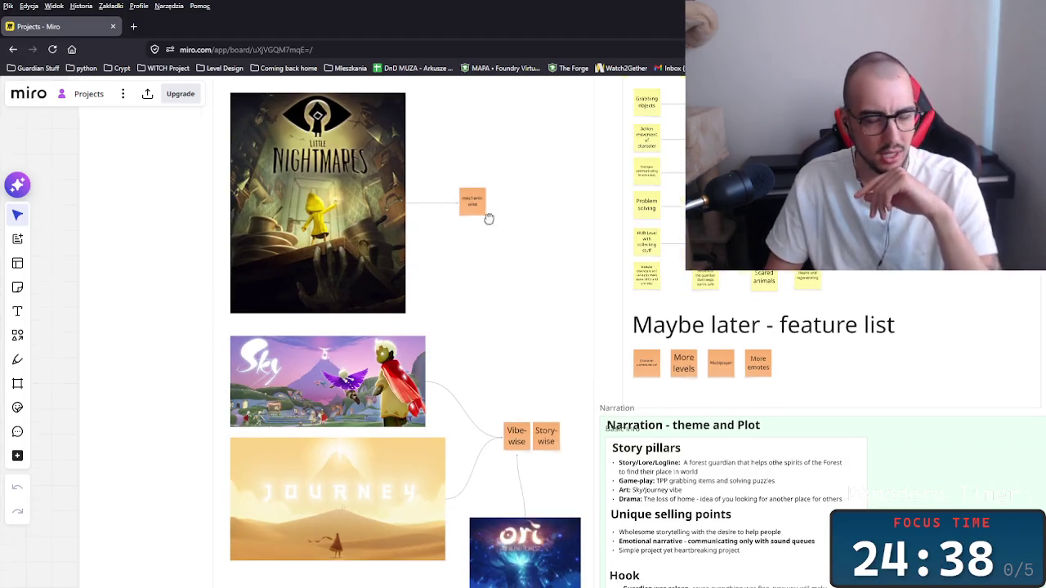
scroll(492, 286, "down", 2)
scroll(495, 335, "up", 1)
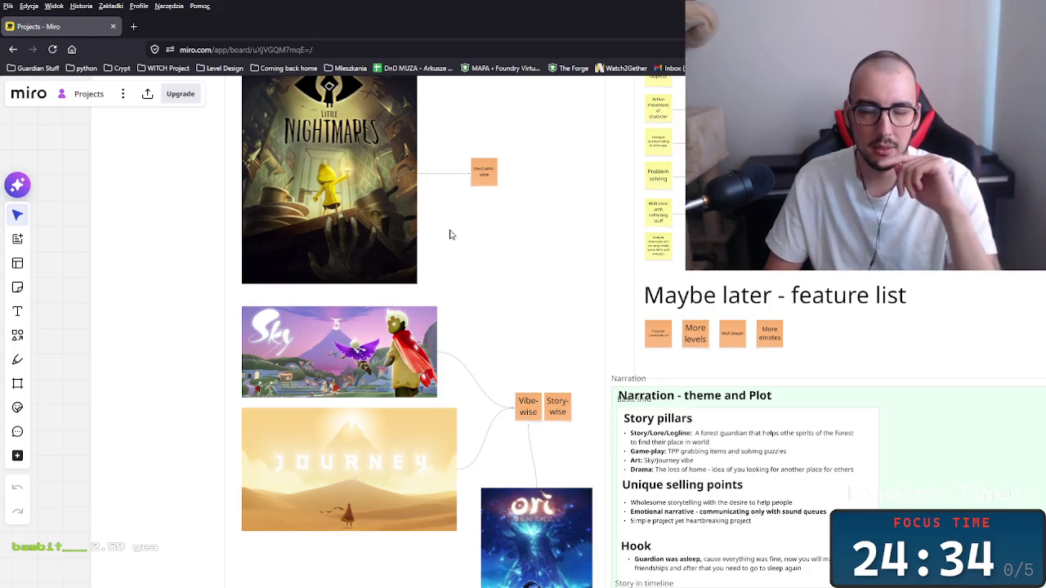
scroll(458, 257, "up", 2)
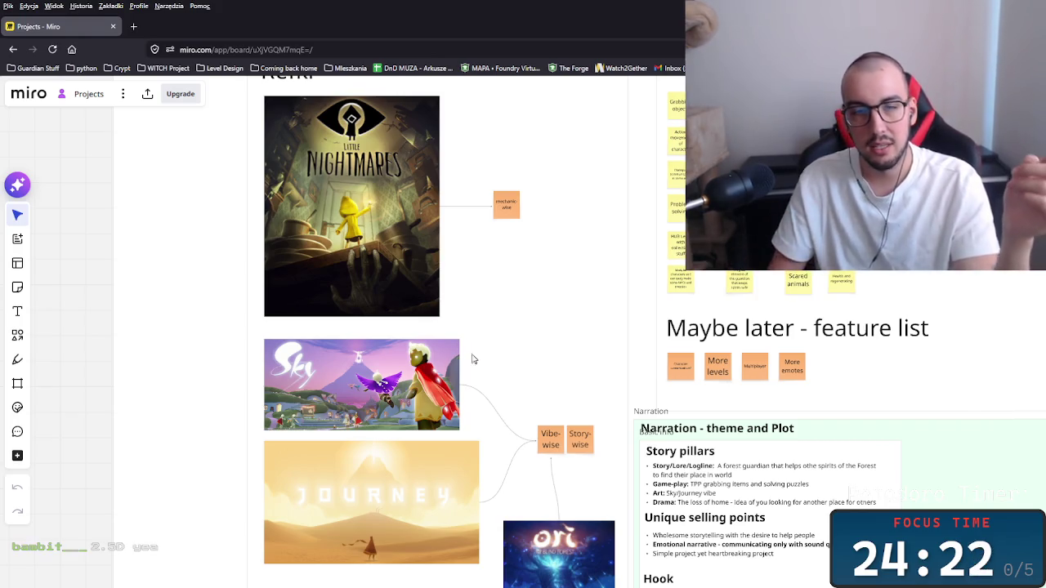
scroll(473, 327, "down", 5)
mouse_move(333, 470)
left_mouse_down()
mouse_move(531, 419)
mouse_move(444, 257)
mouse_move(381, 469)
mouse_move(384, 458)
left_mouse_up()
left_click(392, 362)
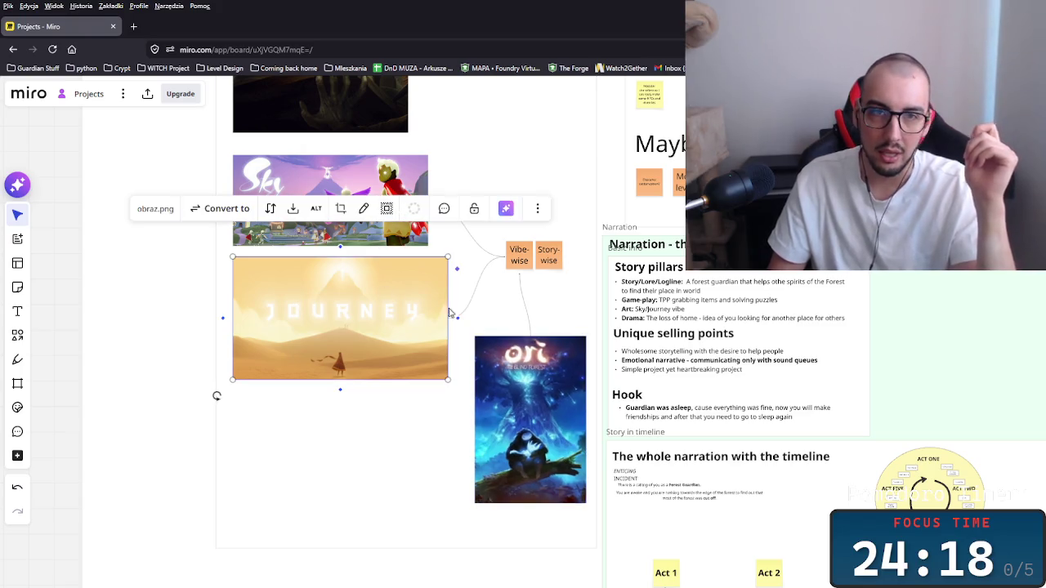
left_click(548, 149)
left_click(341, 190)
left_click(502, 163)
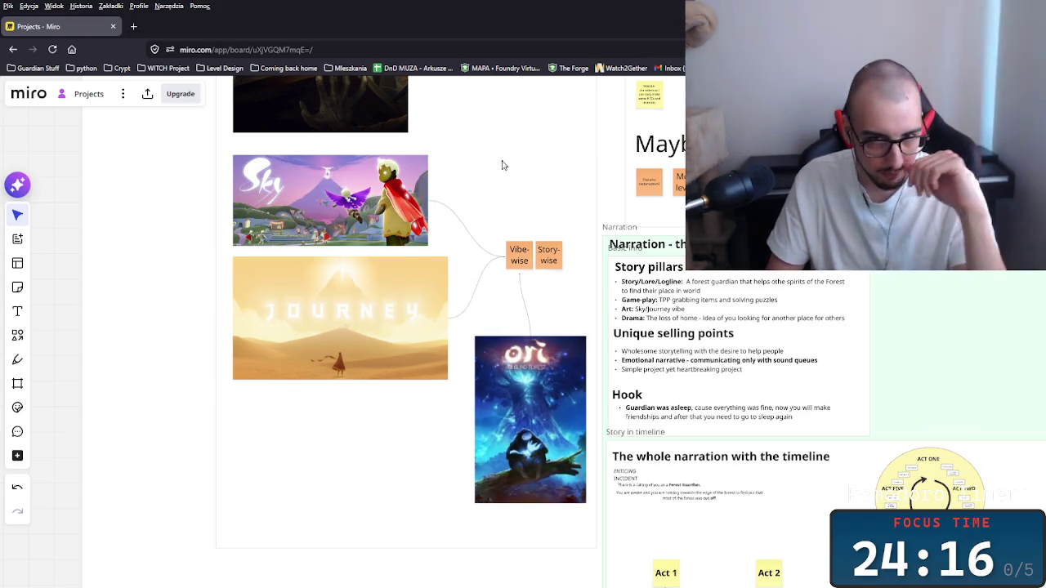
scroll(476, 224, "up", 1)
scroll(476, 224, "right", 1)
left_click_drag(486, 469, 479, 472)
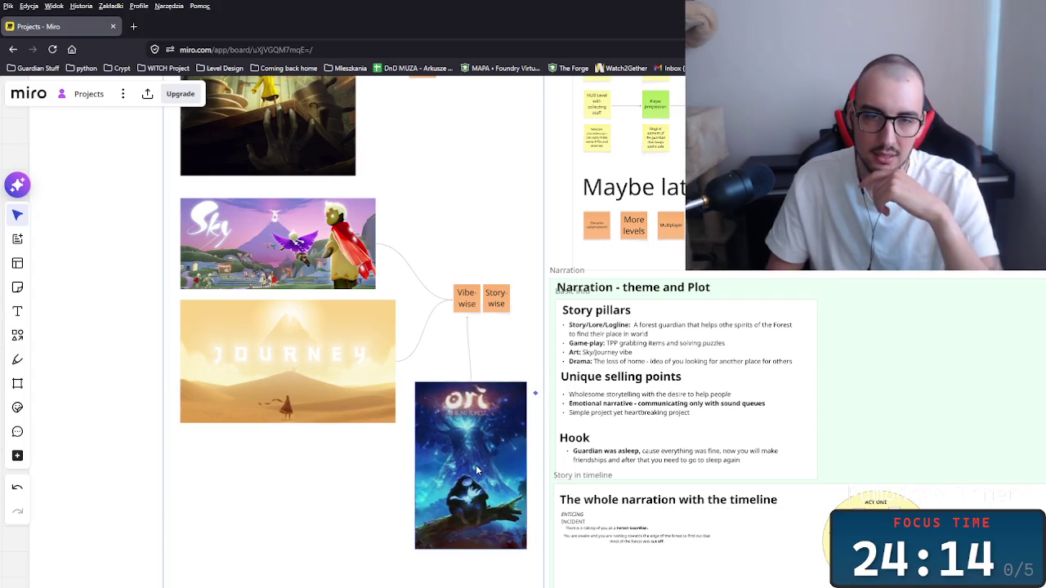
left_click_drag(307, 469, 183, 199)
left_click_drag(460, 196, 446, 215)
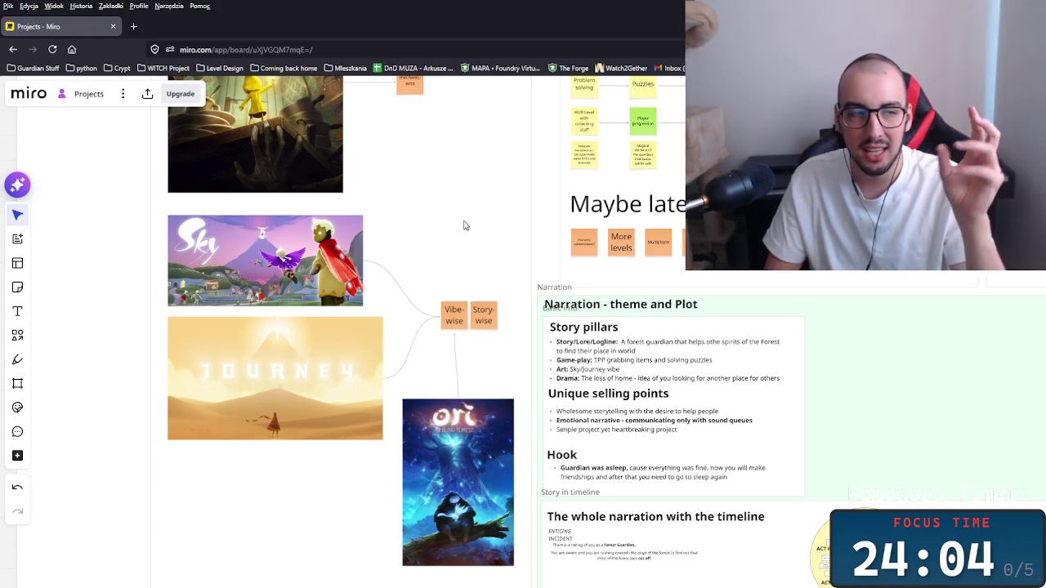
left_click_drag(413, 221, 423, 243)
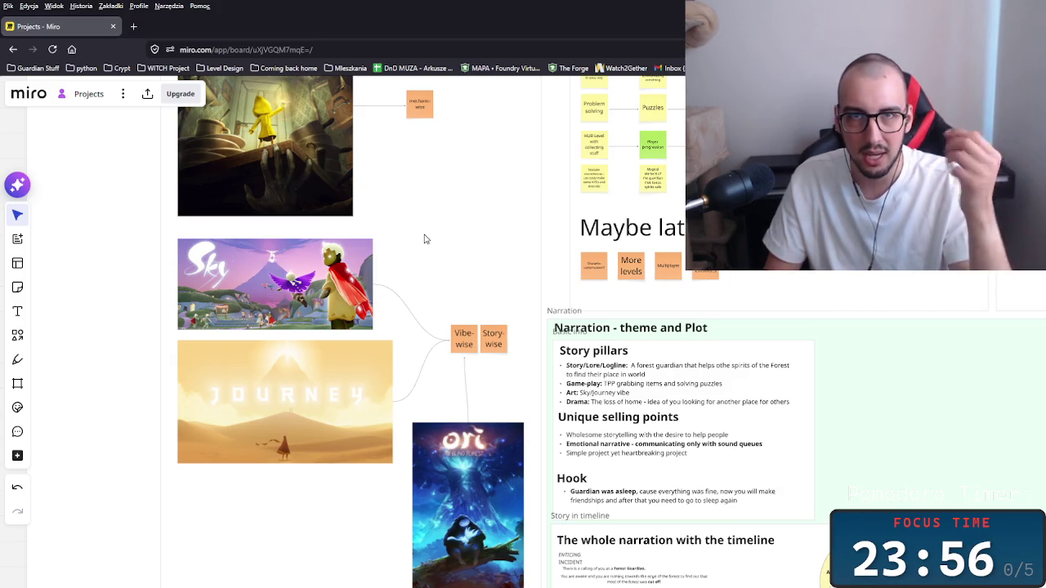
left_click(291, 458)
left_click(347, 519)
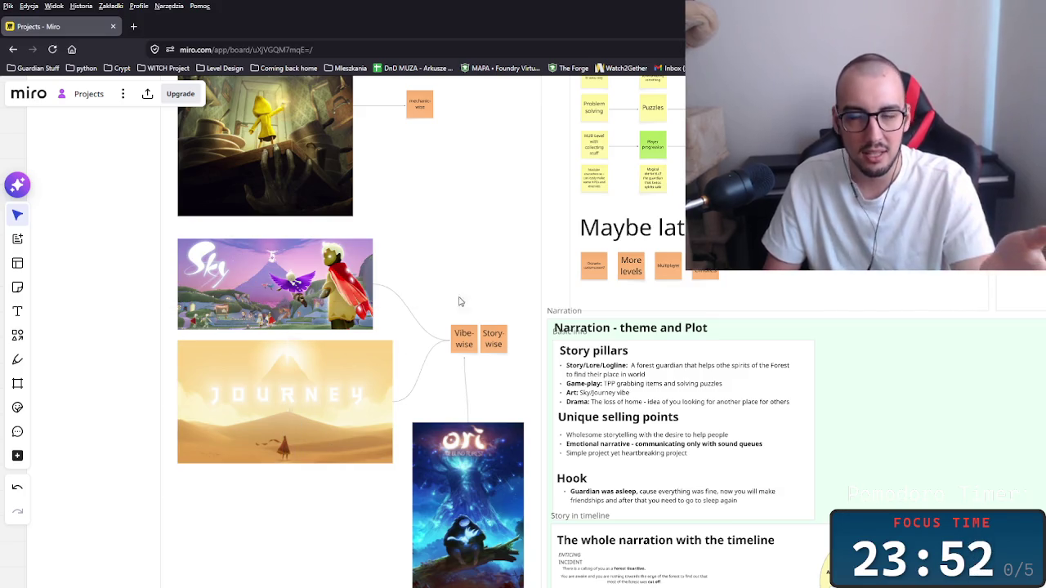
left_click_drag(466, 247, 421, 283)
mouse_move(216, 537)
left_mouse_down()
mouse_move(197, 432)
mouse_move(184, 515)
mouse_move(217, 531)
mouse_move(325, 528)
mouse_move(307, 535)
mouse_move(87, 415)
mouse_move(205, 491)
mouse_move(221, 532)
mouse_move(285, 531)
mouse_move(196, 511)
mouse_move(250, 534)
left_mouse_up()
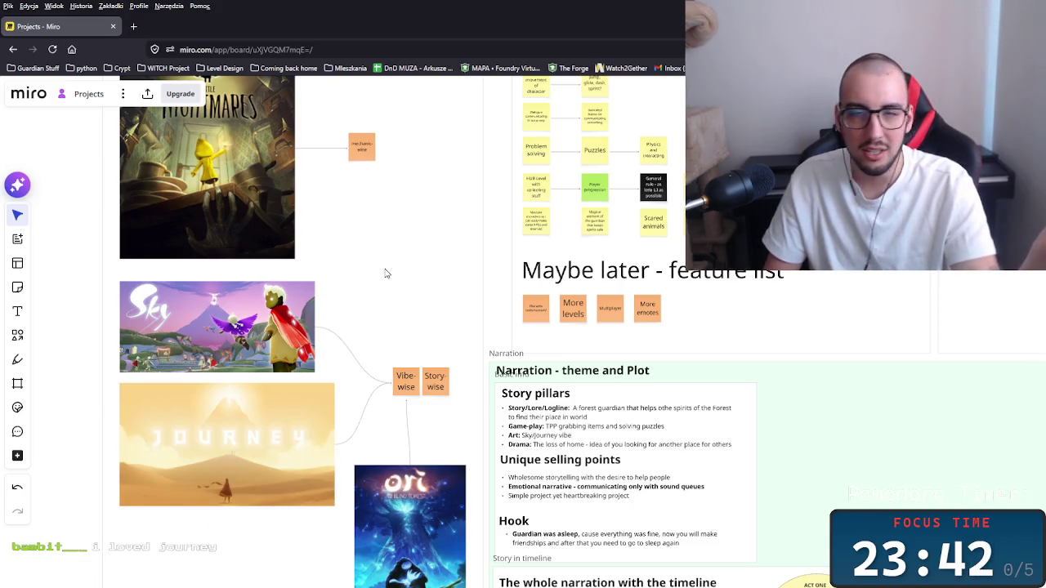
scroll(390, 289, "down", 3)
left_click_drag(451, 292, 569, 334)
mouse_move(500, 370)
left_mouse_down()
mouse_move(434, 540)
mouse_move(341, 538)
left_mouse_up()
mouse_move(490, 202)
left_mouse_down()
mouse_move(353, 366)
mouse_move(609, 365)
left_mouse_up()
left_click_drag(492, 366, 422, 328)
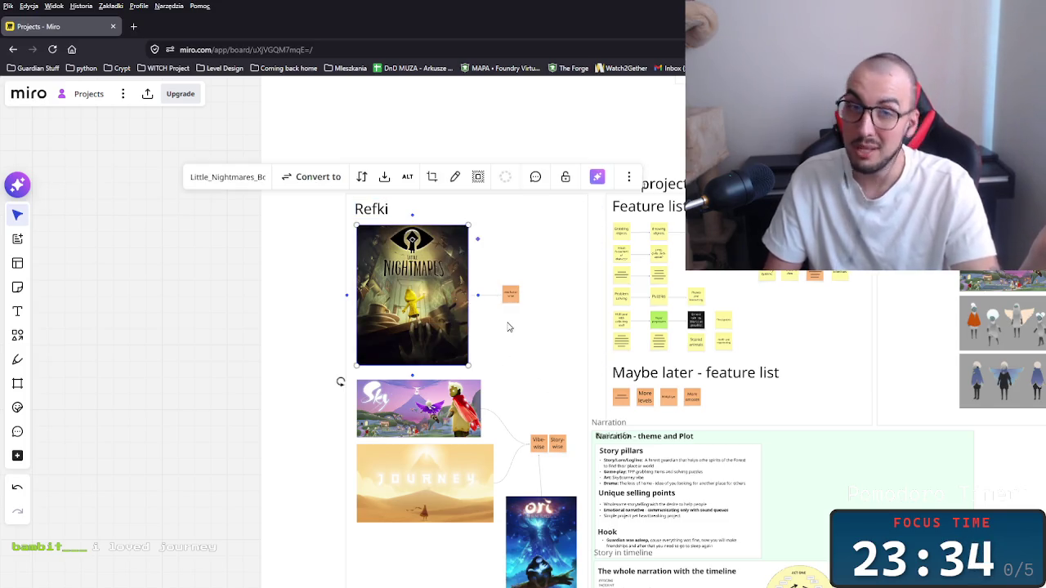
scroll(456, 391, "up", 3)
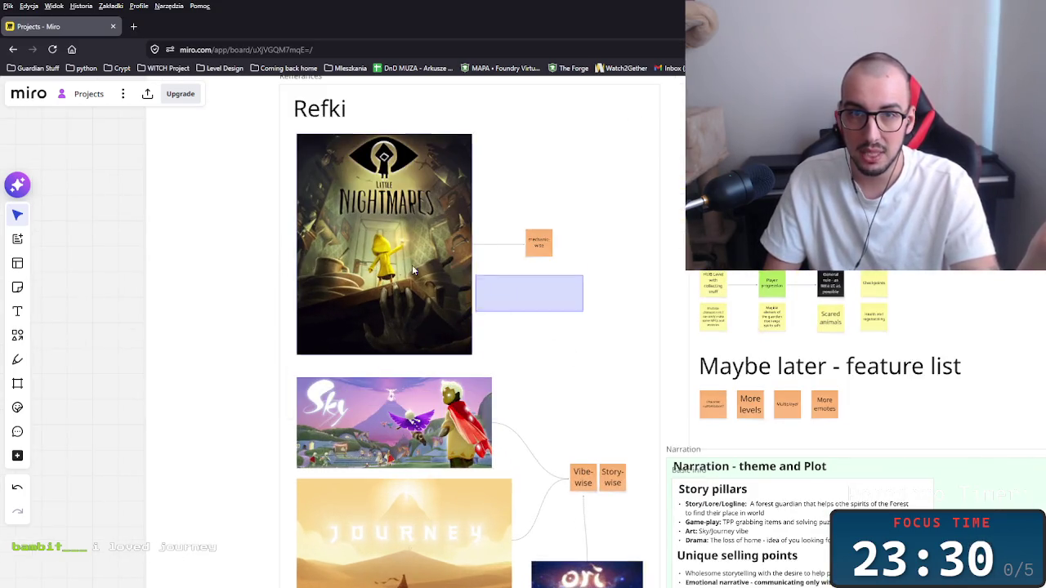
scroll(372, 219, "down", 5)
scroll(372, 219, "right", 4)
left_click_drag(344, 276, 237, 331)
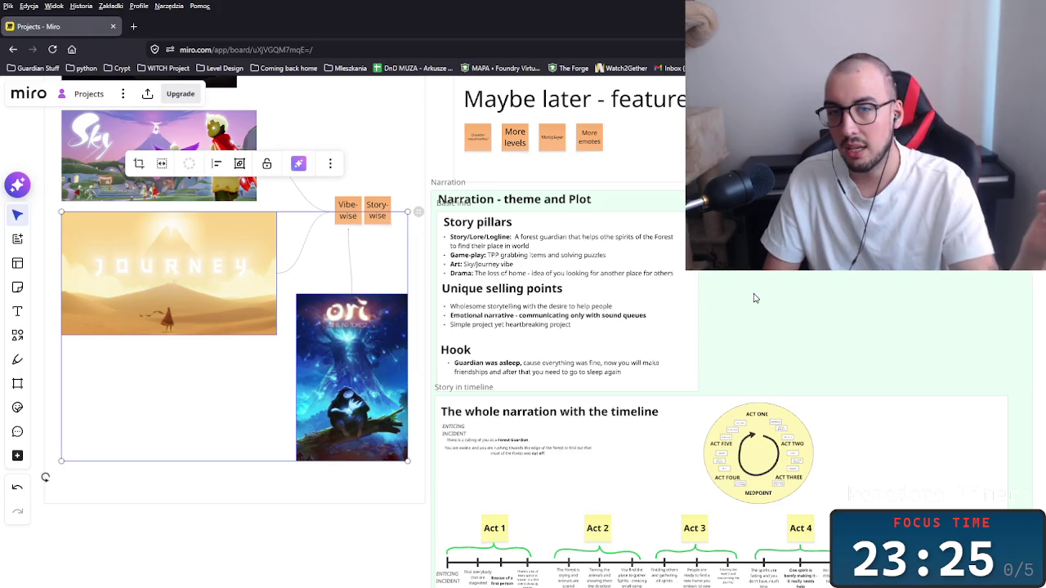
left_click_drag(323, 300, 446, 252)
key("ctrl+z")
scroll(635, 523, "down", 3)
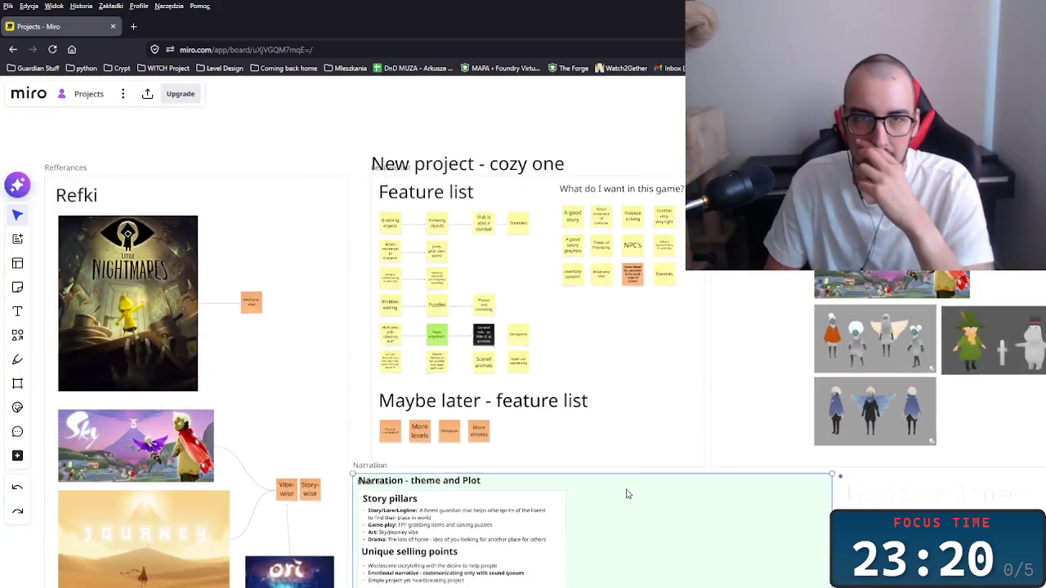
scroll(627, 494, "down", 2)
scroll(559, 416, "up", 4)
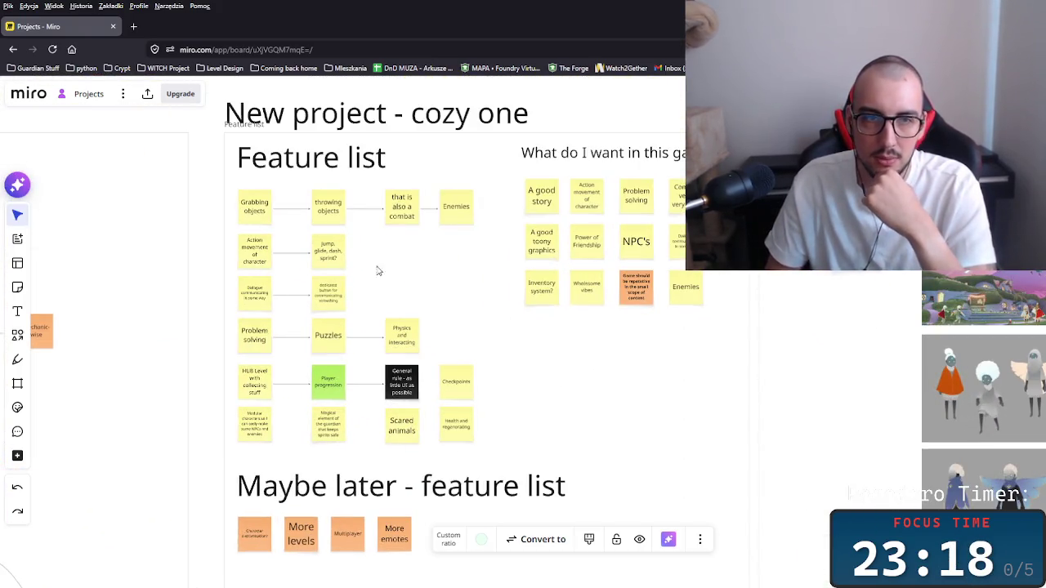
scroll(237, 259, "right", 5)
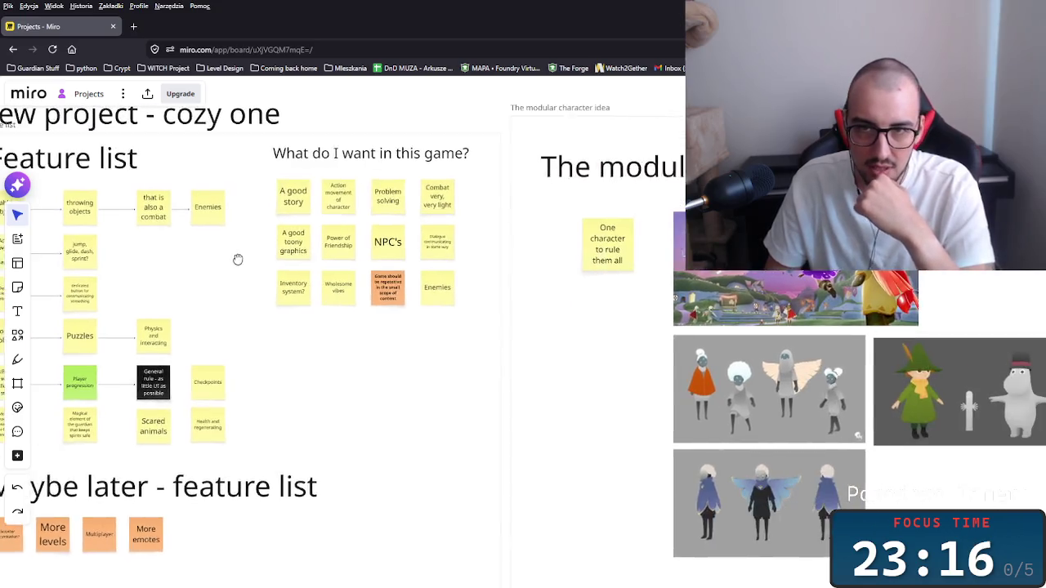
scroll(509, 362, "down", 3)
scroll(420, 365, "up", 3)
scroll(419, 365, "down", 2)
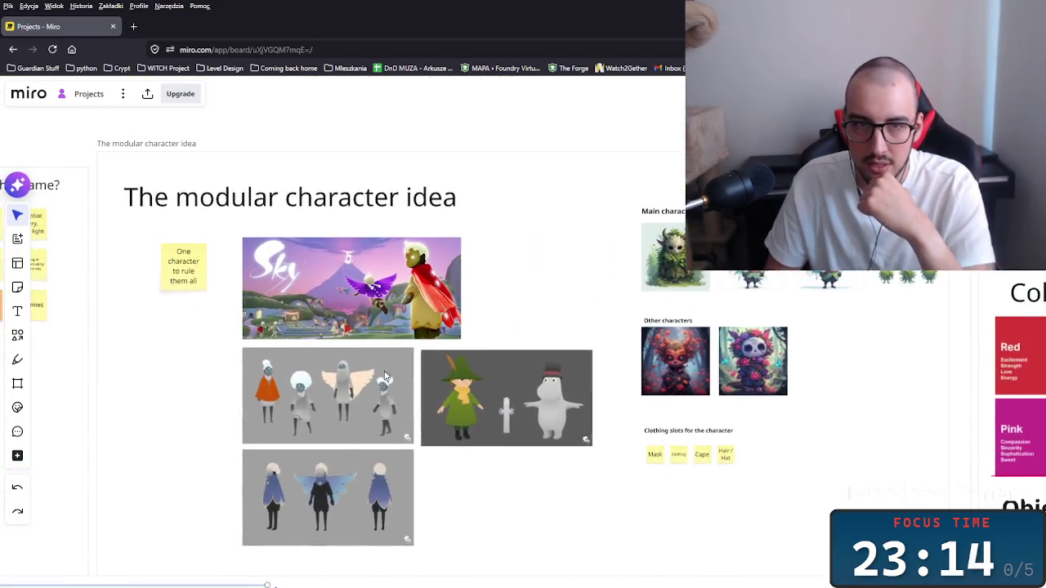
scroll(419, 365, "up", 5)
scroll(446, 369, "down", 3)
scroll(447, 369, "right", 5)
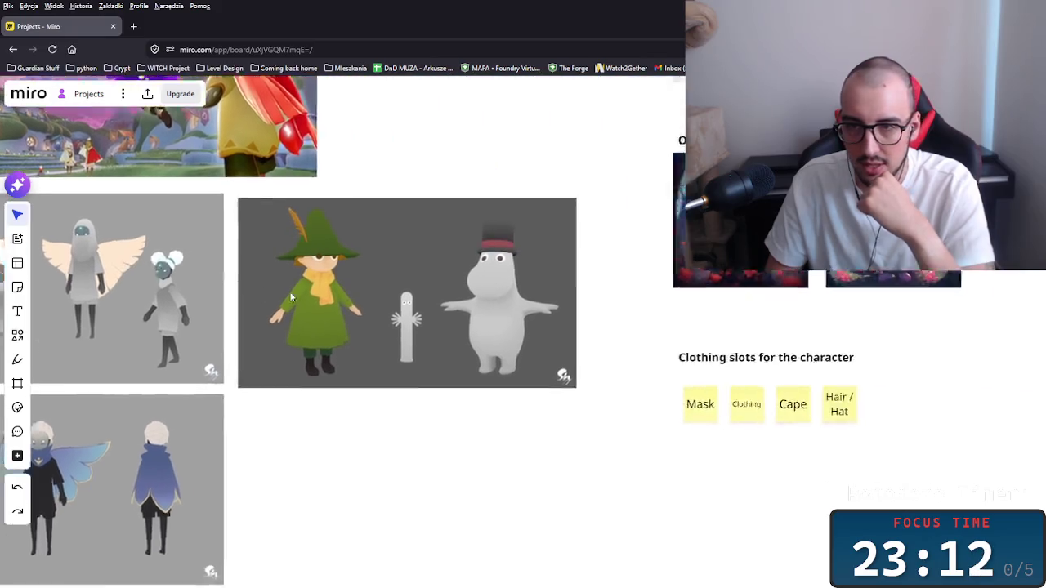
scroll(278, 367, "down", 2)
scroll(288, 395, "down", 2)
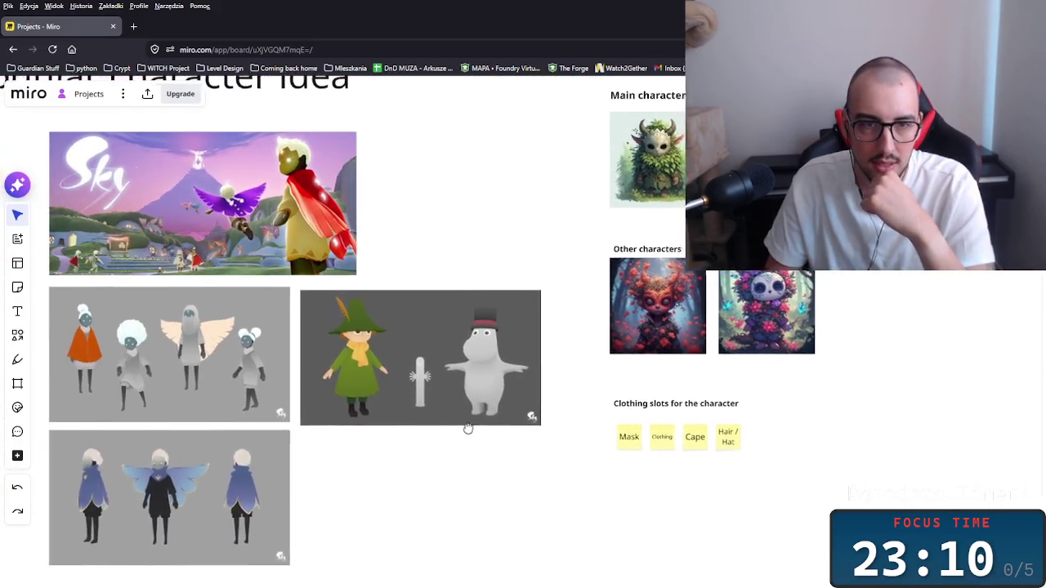
scroll(352, 361, "up", 1)
scroll(532, 427, "up", 3)
scroll(398, 515, "right", 3)
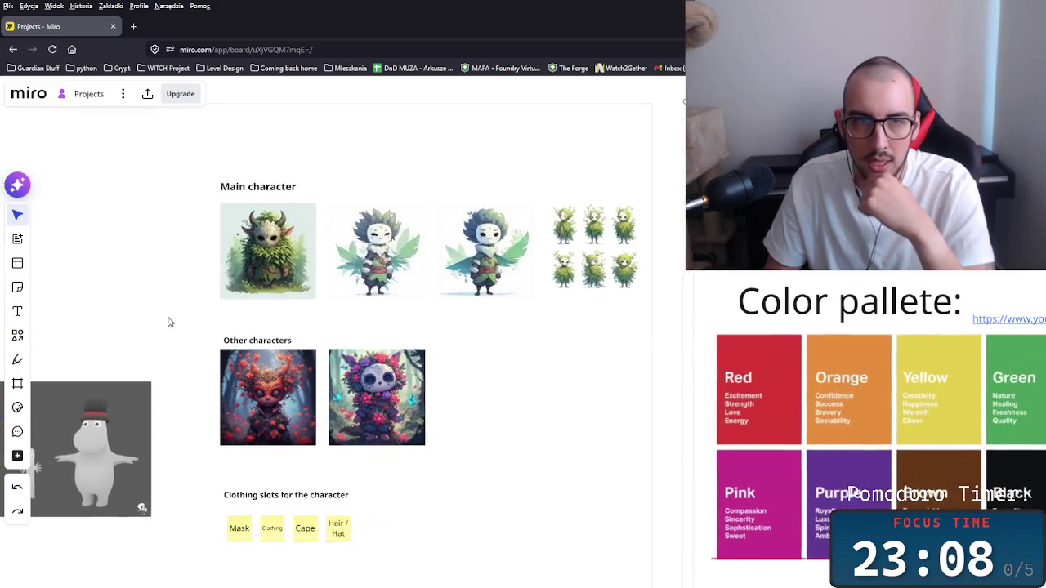
mouse_move(510, 316)
left_mouse_down()
mouse_move(427, 273)
mouse_move(384, 270)
left_mouse_up()
left_click_drag(562, 339, 629, 277)
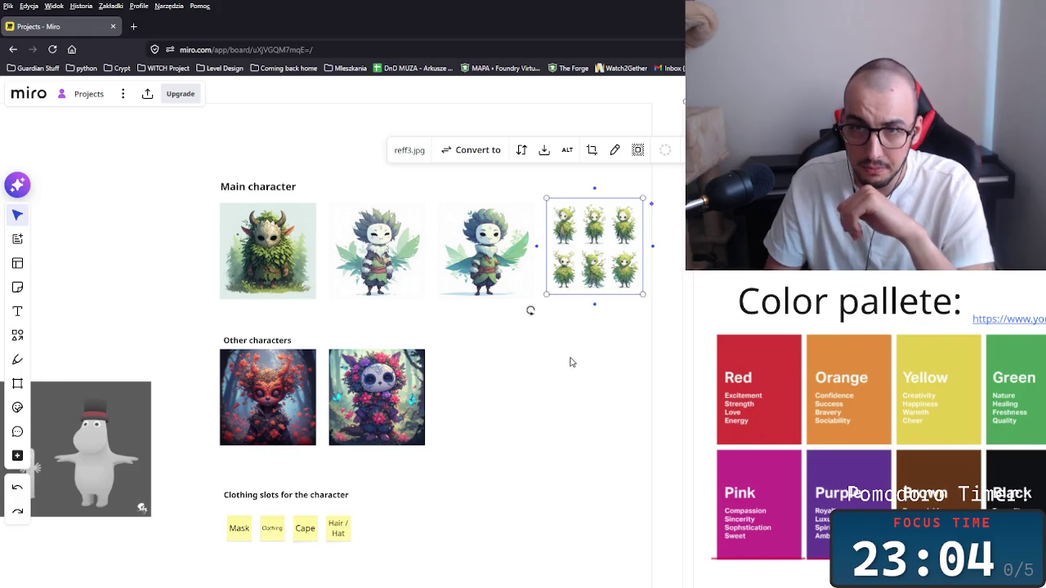
scroll(564, 368, "up", 1)
left_click_drag(639, 376, 214, 245)
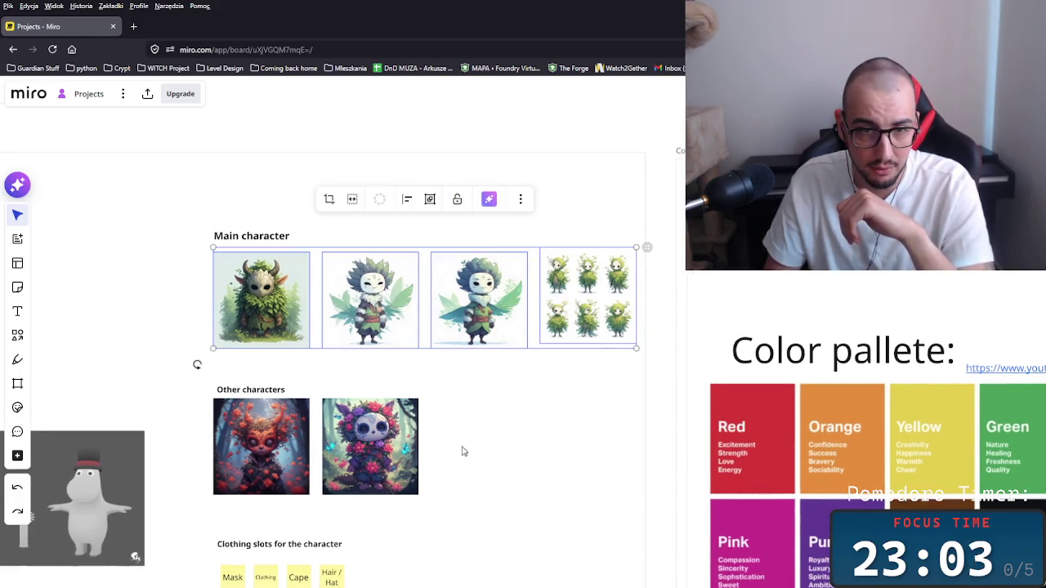
left_click(554, 522)
scroll(564, 491, "down", 2)
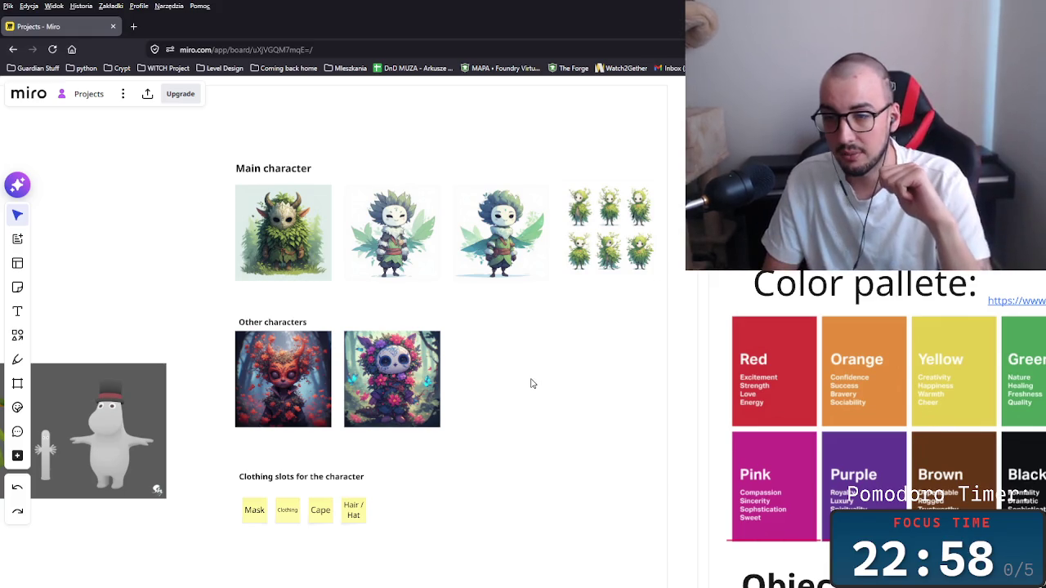
scroll(531, 367, "down", 6)
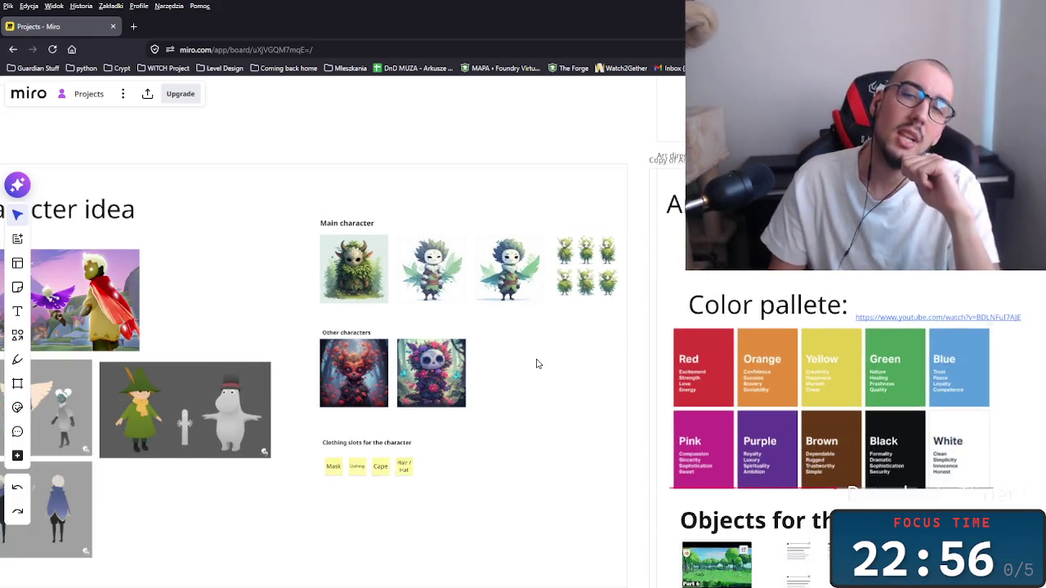
left_click_drag(539, 401, 565, 371)
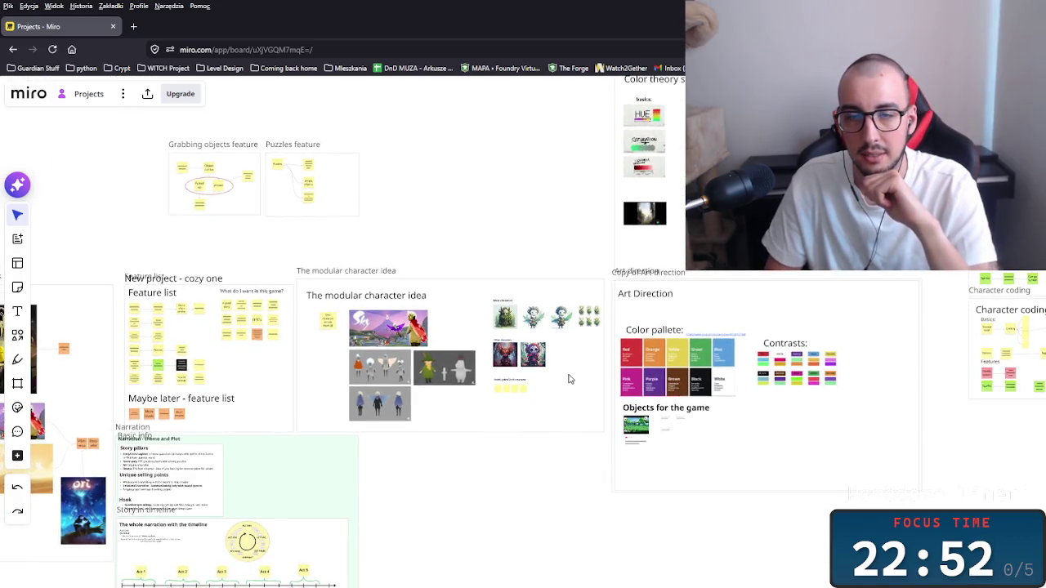
scroll(550, 380, "up", 5)
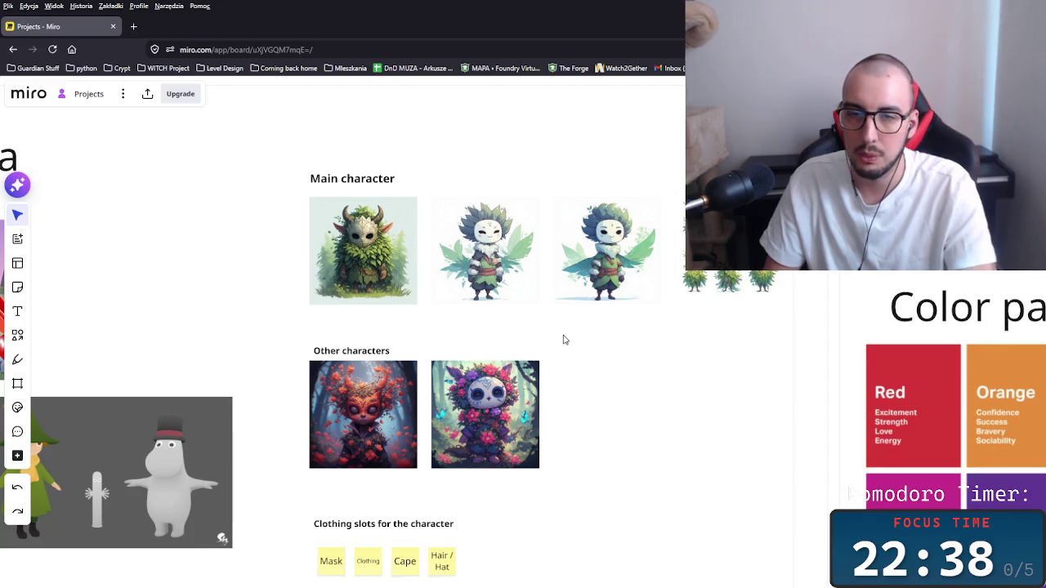
mouse_move(410, 341)
left_mouse_down()
mouse_move(654, 304)
mouse_move(782, 263)
mouse_move(744, 323)
mouse_move(716, 279)
left_mouse_up()
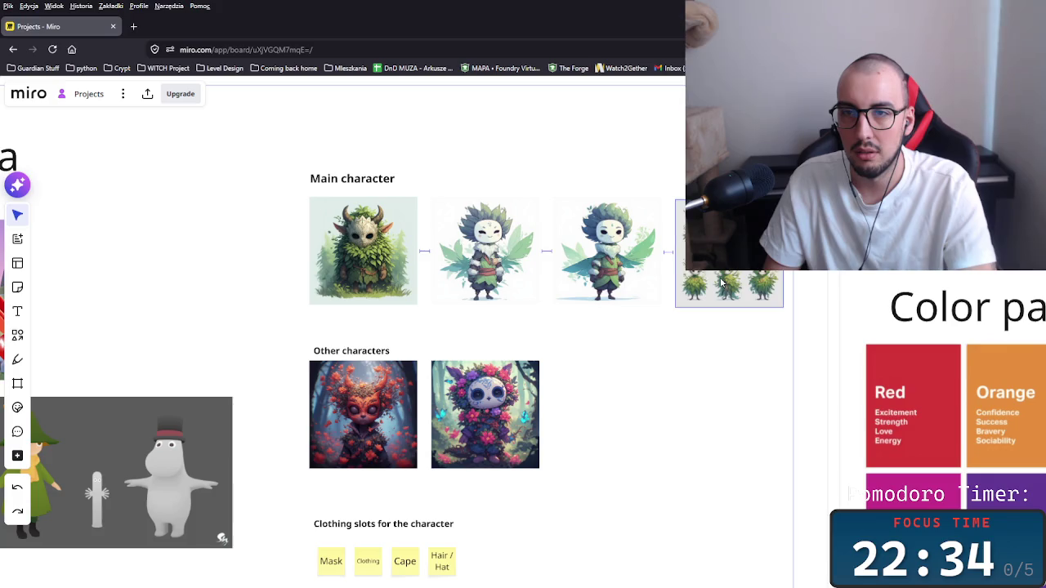
left_click(687, 358)
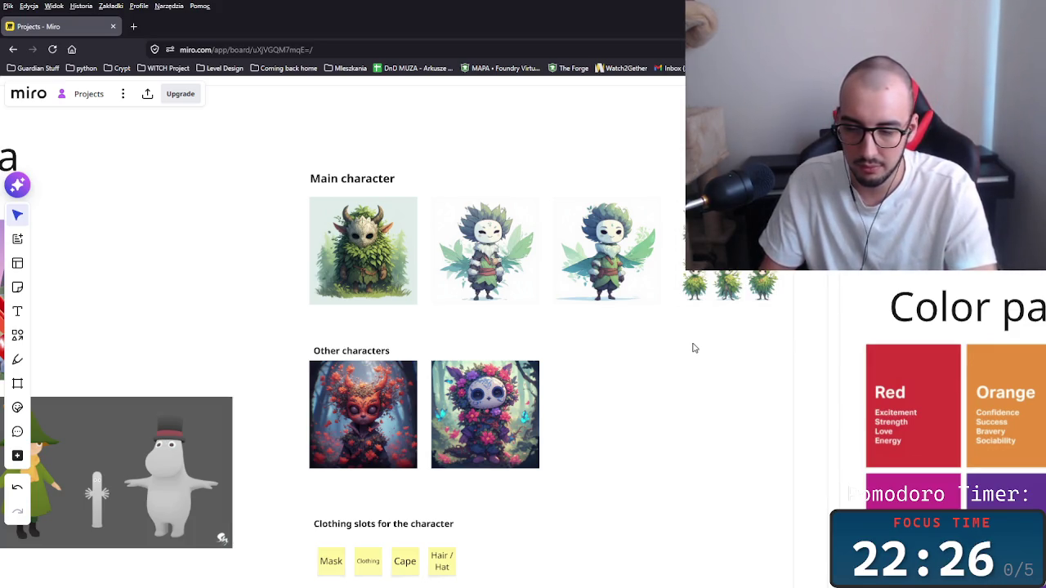
left_click_drag(627, 460, 273, 391)
left_click(628, 441)
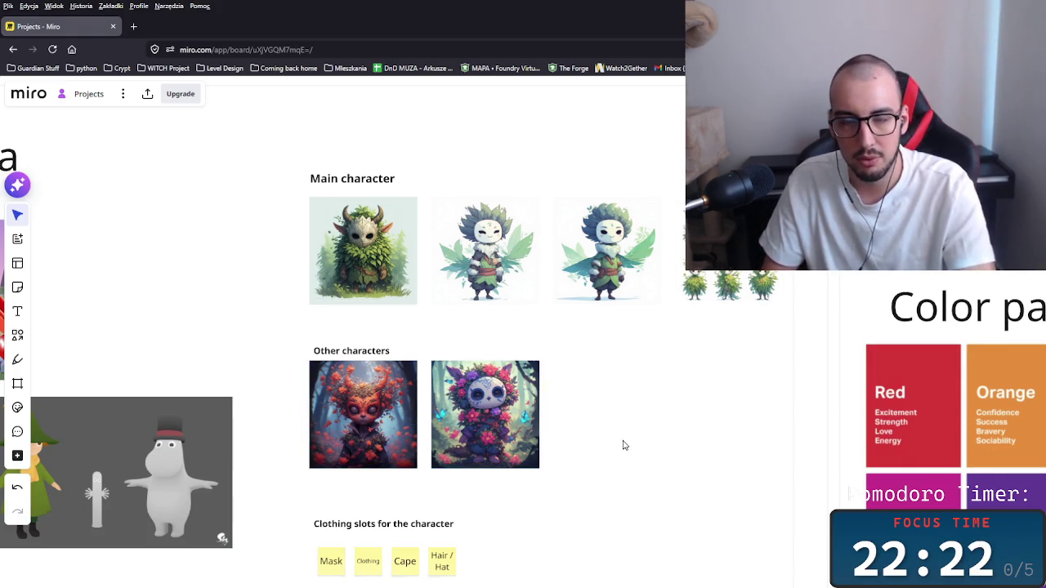
scroll(624, 445, "down", 3)
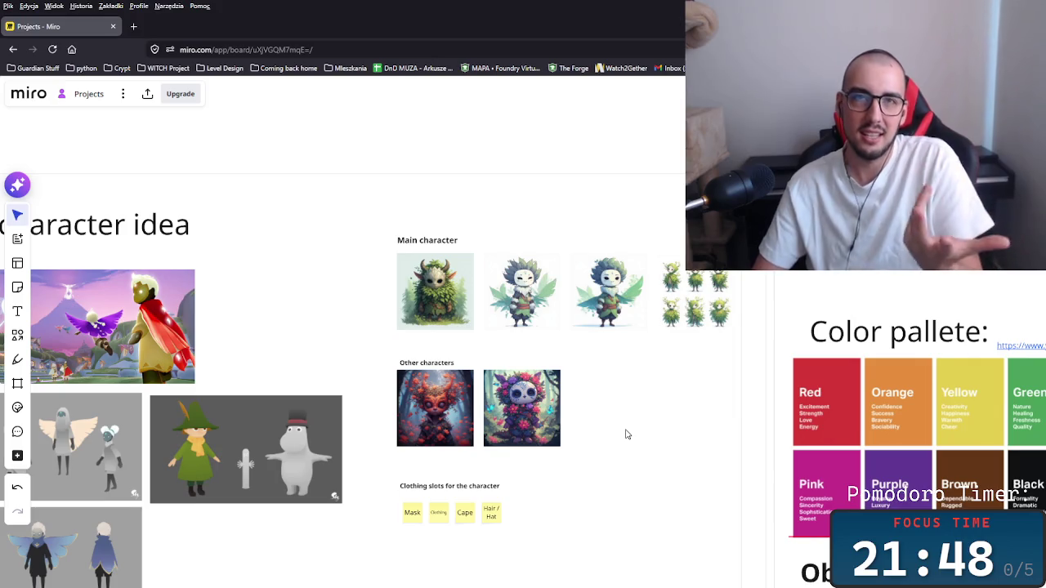
scroll(637, 439, "down", 5)
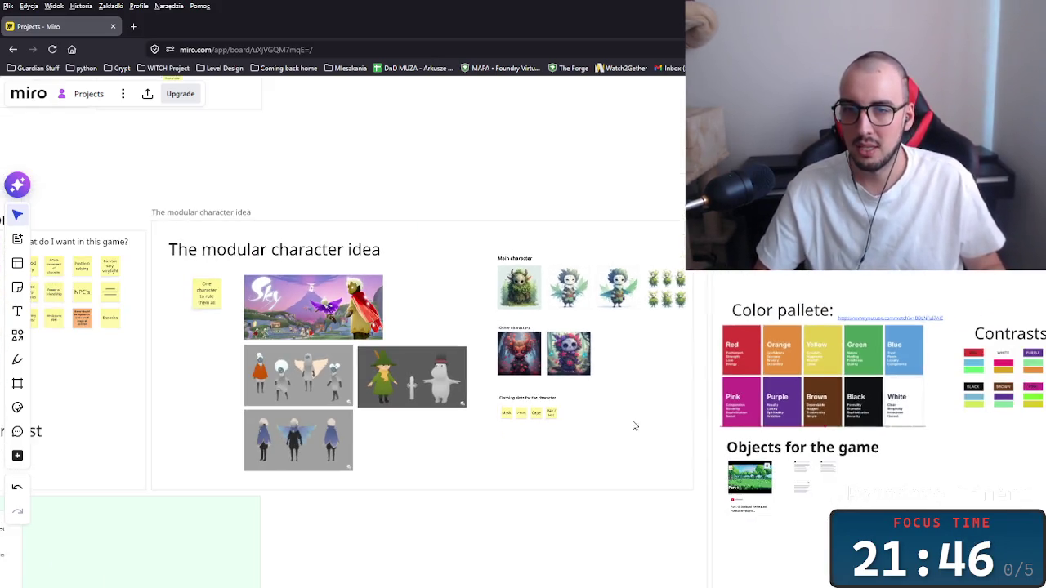
scroll(365, 439, "up", 10)
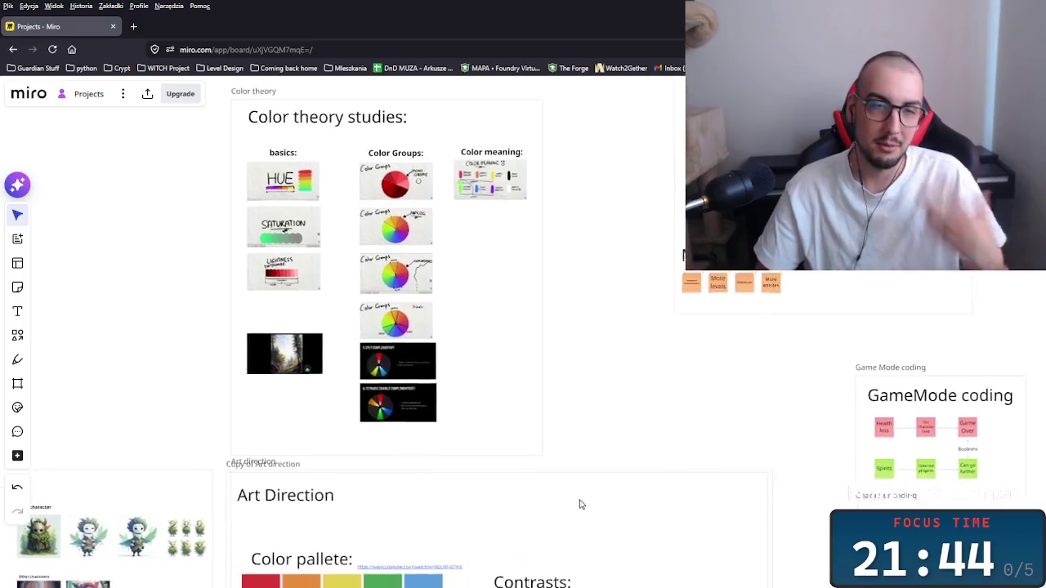
mouse_move(245, 182)
left_mouse_down()
mouse_move(579, 561)
mouse_move(624, 442)
left_mouse_up()
left_click(624, 443)
scroll(649, 421, "down", 5)
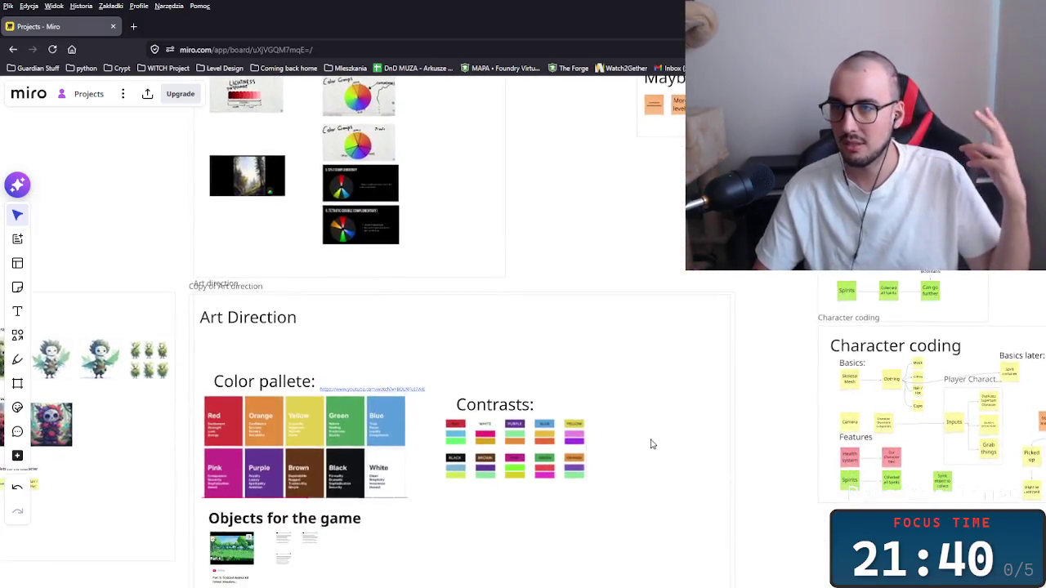
scroll(662, 324, "up", 2)
mouse_move(677, 520)
left_mouse_down()
mouse_move(544, 455)
mouse_move(279, 256)
left_mouse_up()
left_click(764, 392)
scroll(764, 392, "down", 2)
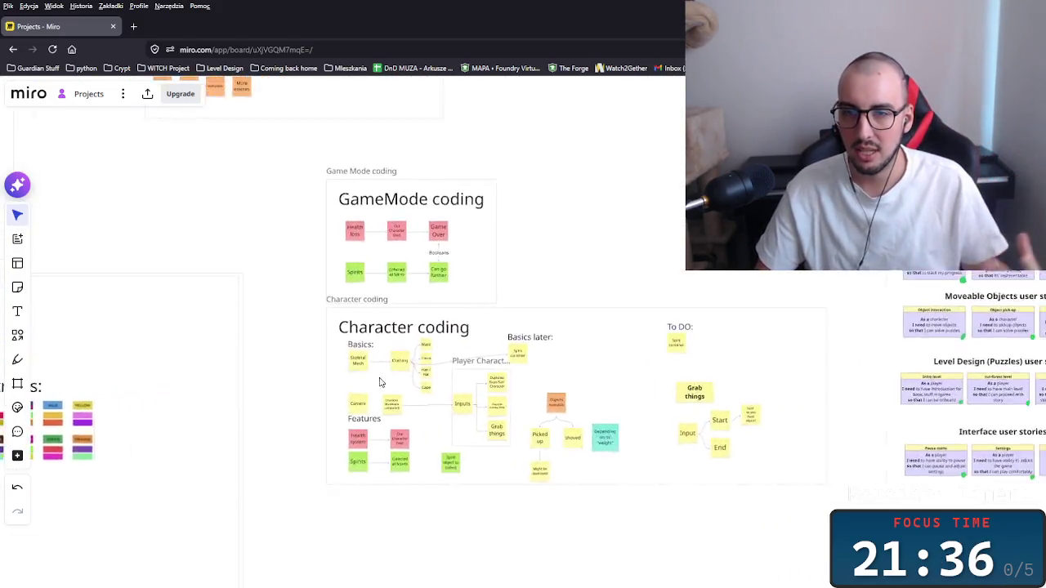
scroll(327, 404, "up", 10)
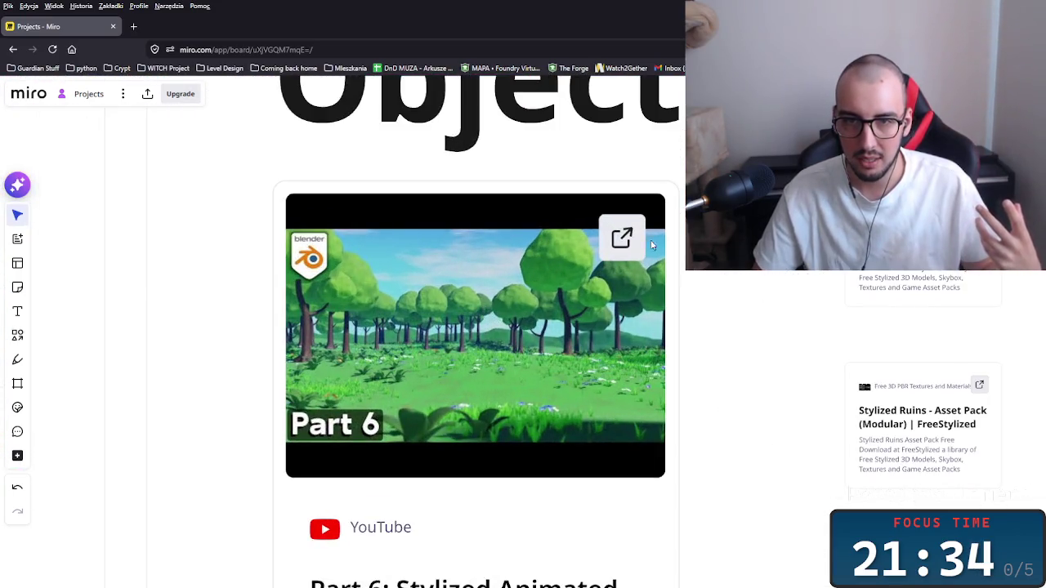
scroll(644, 389, "down", 8)
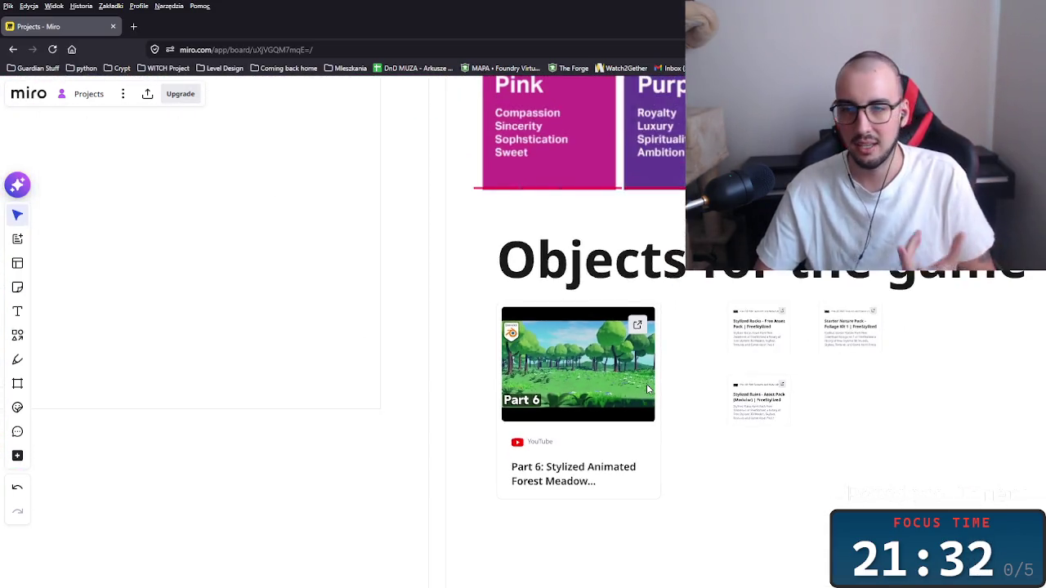
scroll(397, 385, "left", 10)
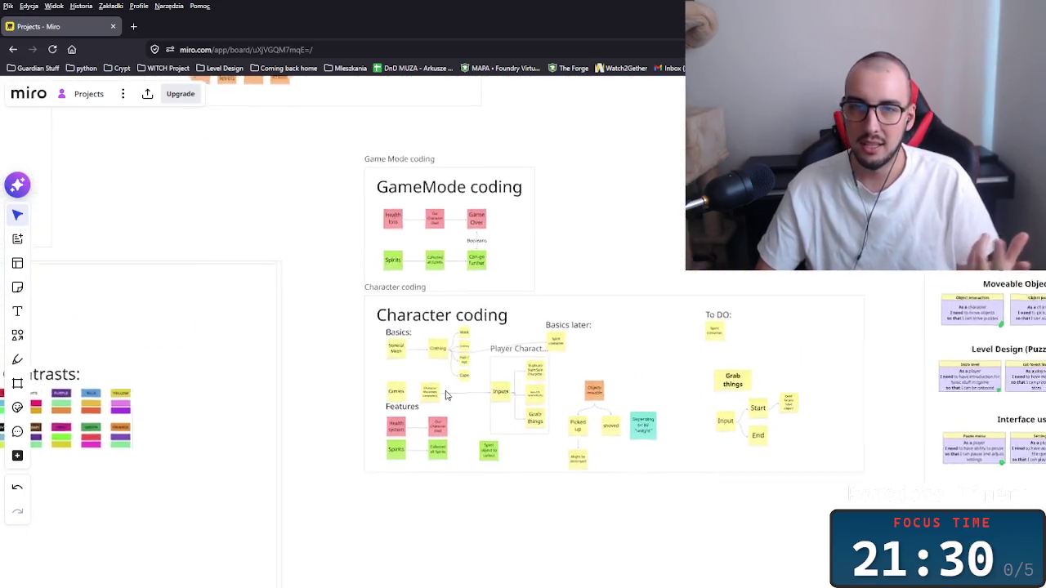
scroll(444, 397, "up", 4)
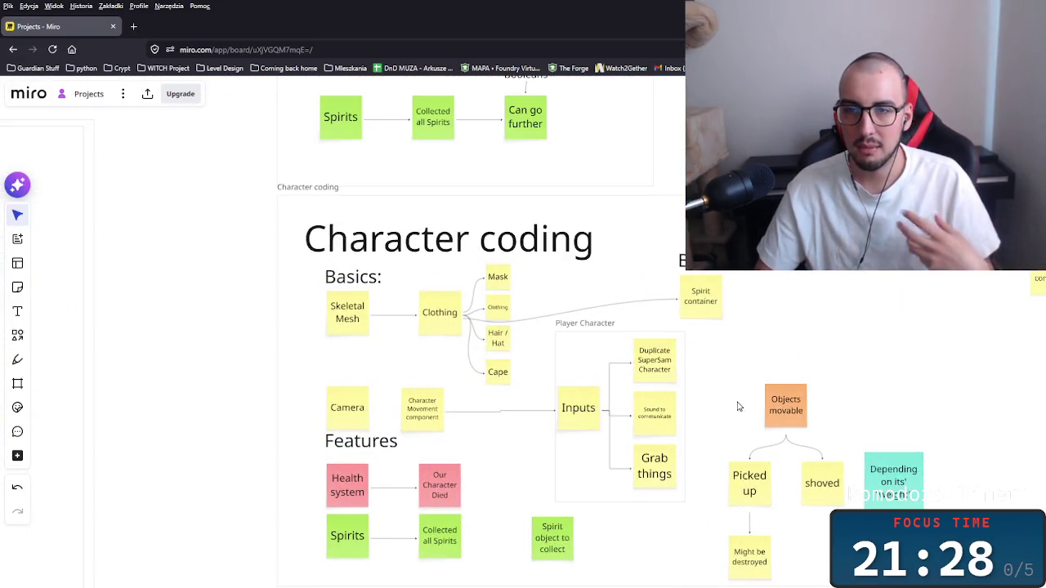
left_click_drag(739, 421, 701, 417)
scroll(701, 418, "down", 2)
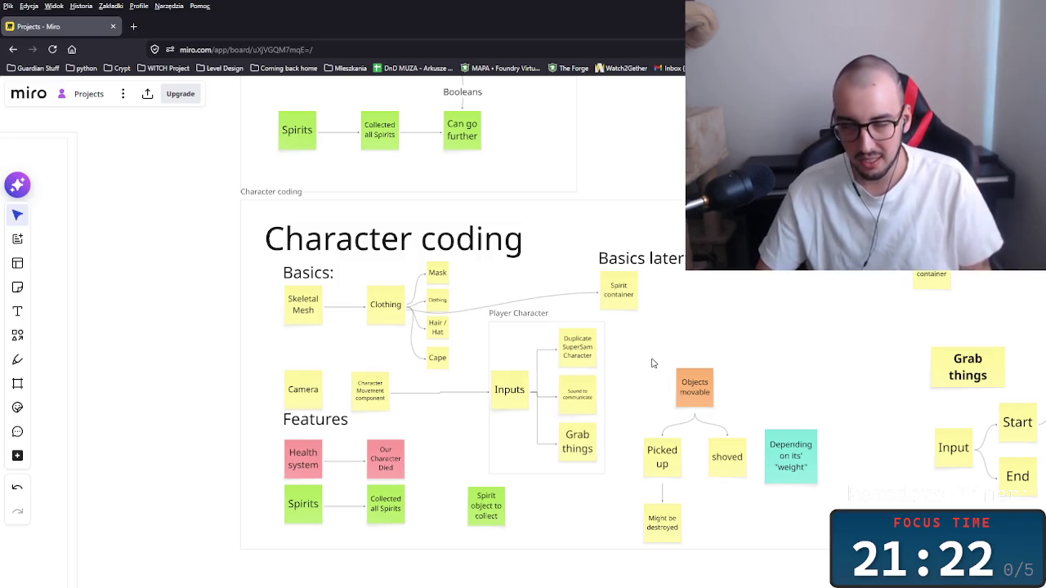
scroll(653, 363, "down", 5)
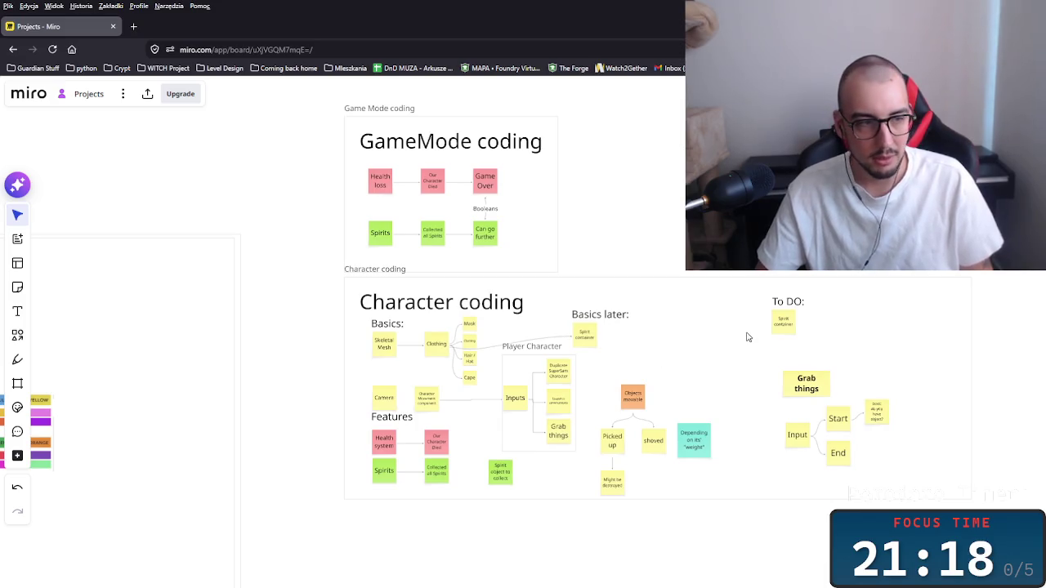
scroll(733, 331, "right", 5)
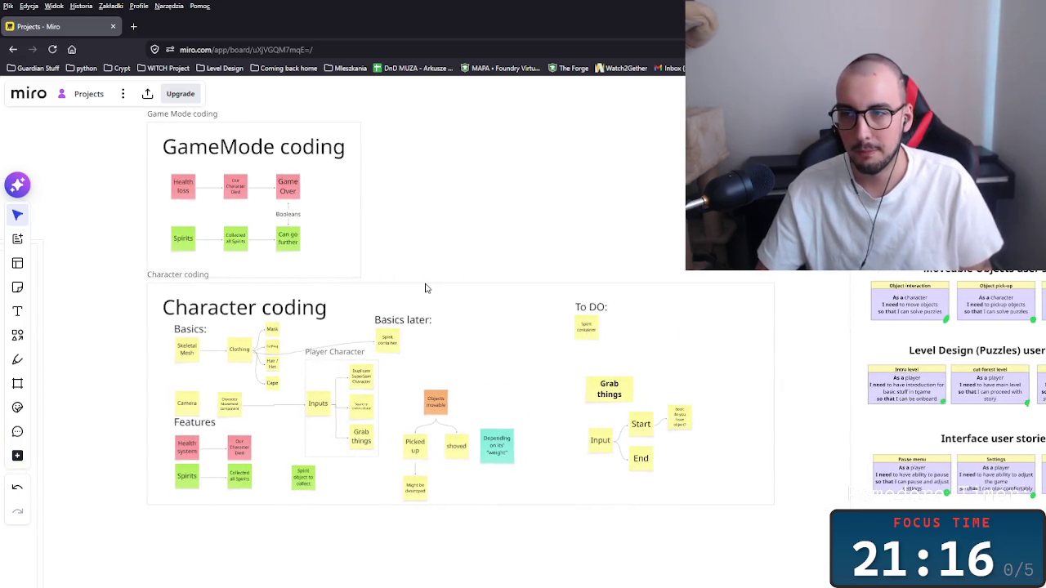
scroll(426, 306, "down", 1)
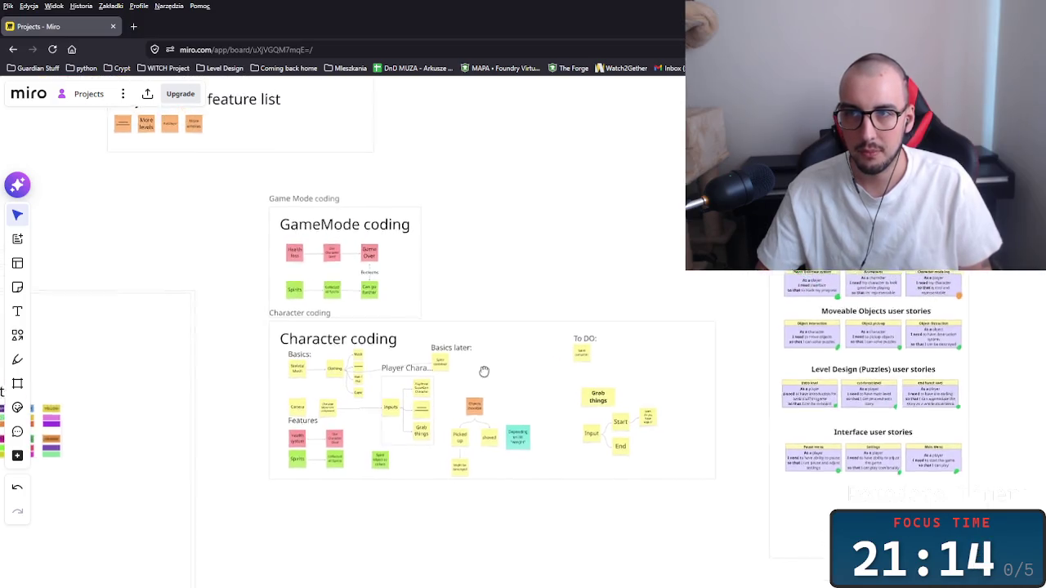
scroll(490, 379, "right", 10)
scroll(550, 392, "up", 2)
scroll(551, 393, "up", 5)
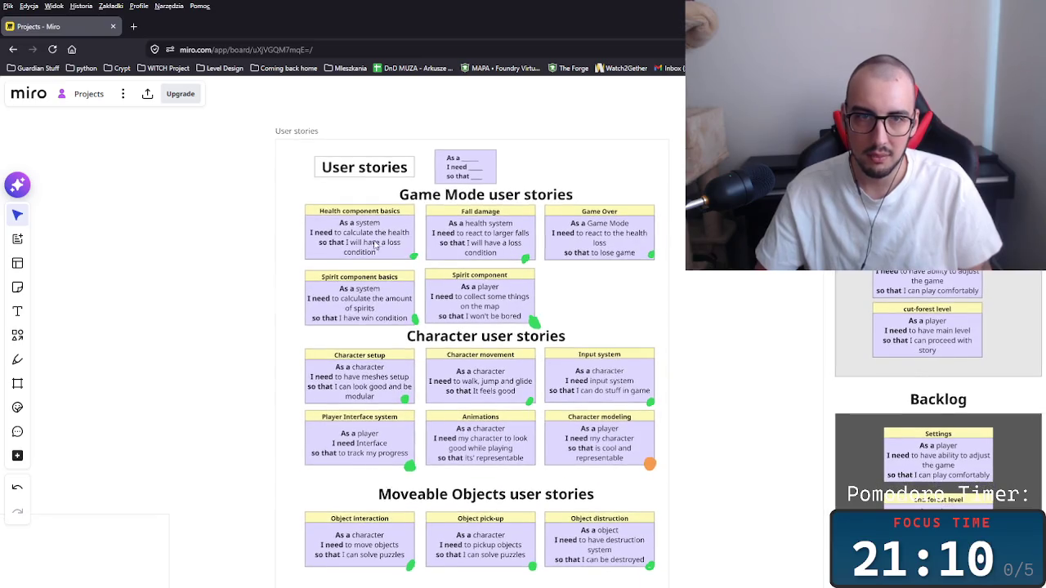
Select the Health component basics and Game Over cards, then clear the selection.
left_click_drag(294, 217, 417, 261)
left_click_drag(659, 278, 541, 201)
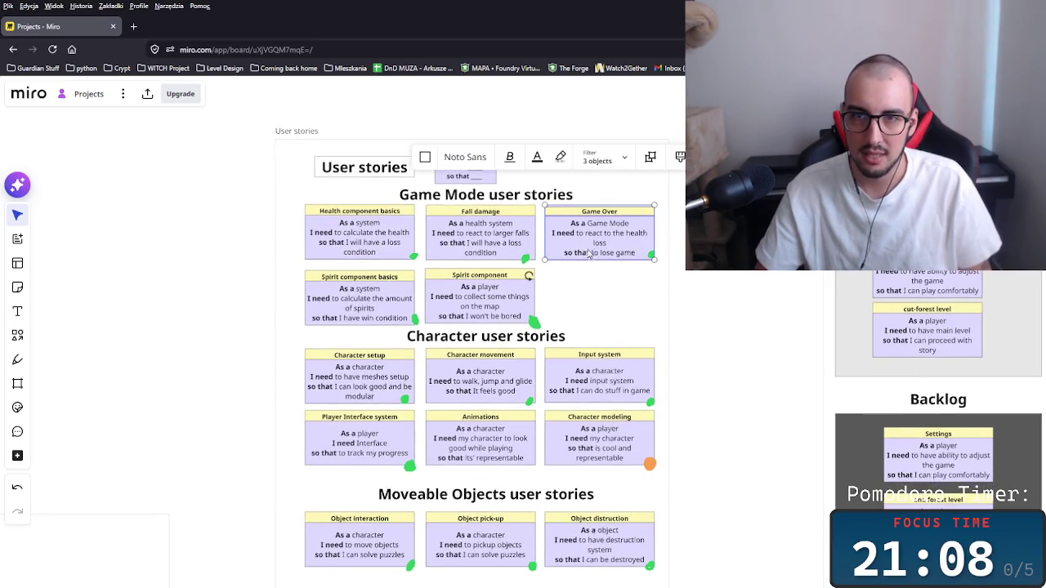
scroll(613, 270, "down", 2)
left_click(241, 281)
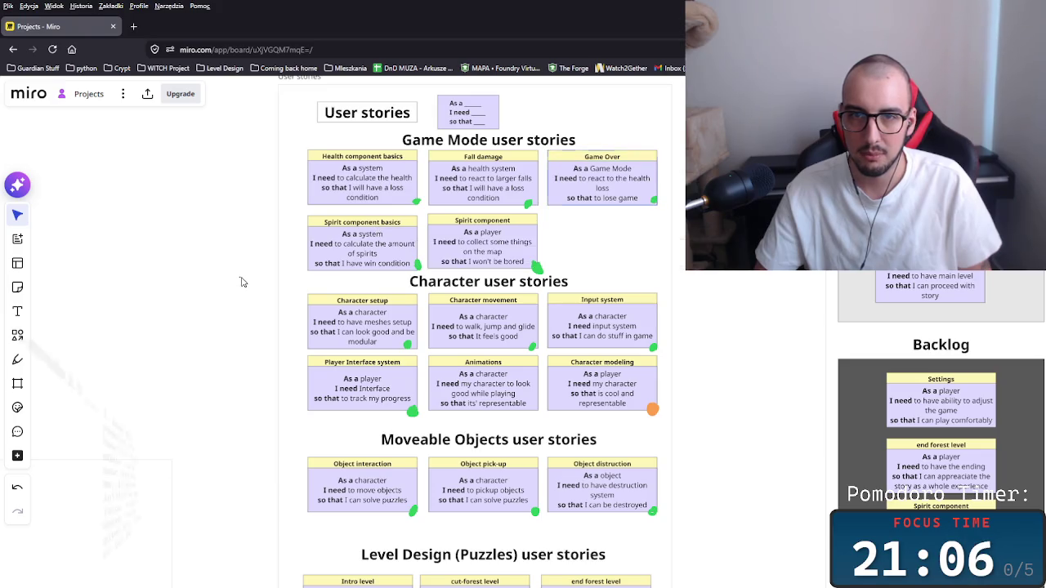
scroll(240, 281, "down", 10)
scroll(377, 362, "right", 5)
scroll(377, 362, "up", 2)
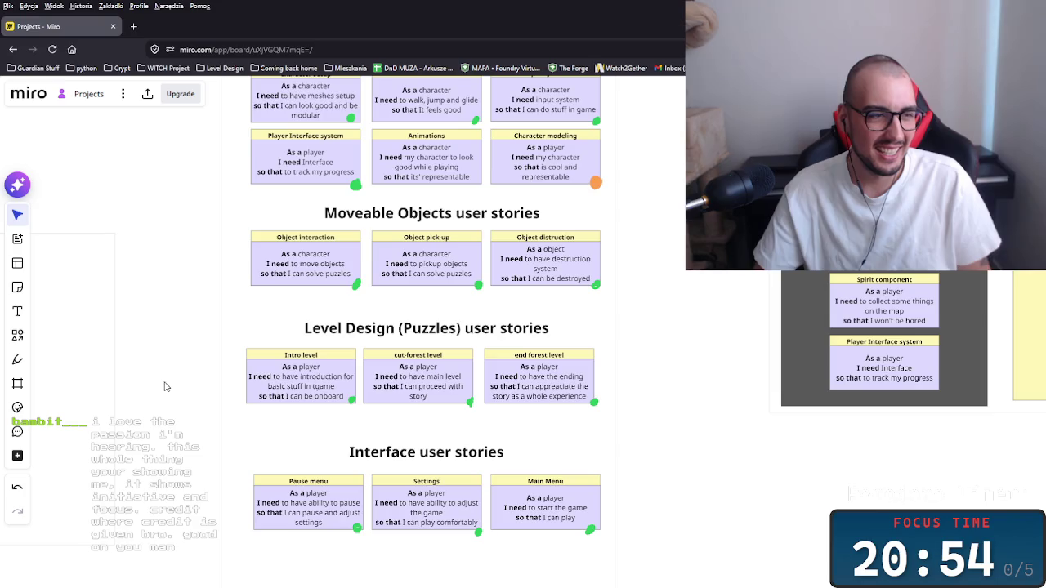
Zoom out and pan until the User stories frame, Backlog and PRIORITY (MVP1) board are visible.
scroll(163, 387, "down", 3)
left_click_drag(280, 379, 307, 440)
scroll(307, 440, "down", 2)
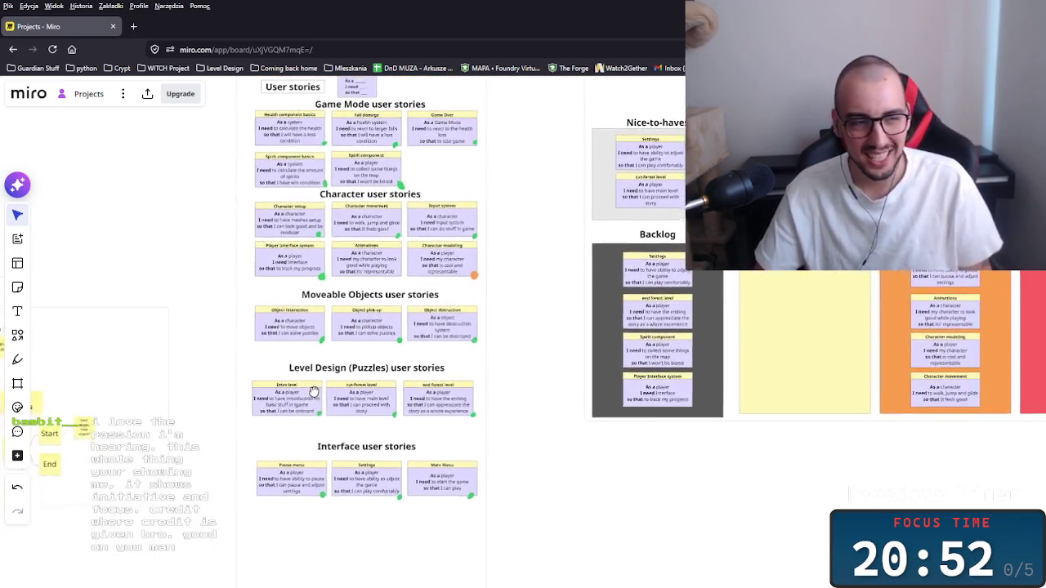
mouse_move(540, 356)
left_mouse_down()
mouse_move(528, 403)
mouse_move(600, 397)
left_mouse_up()
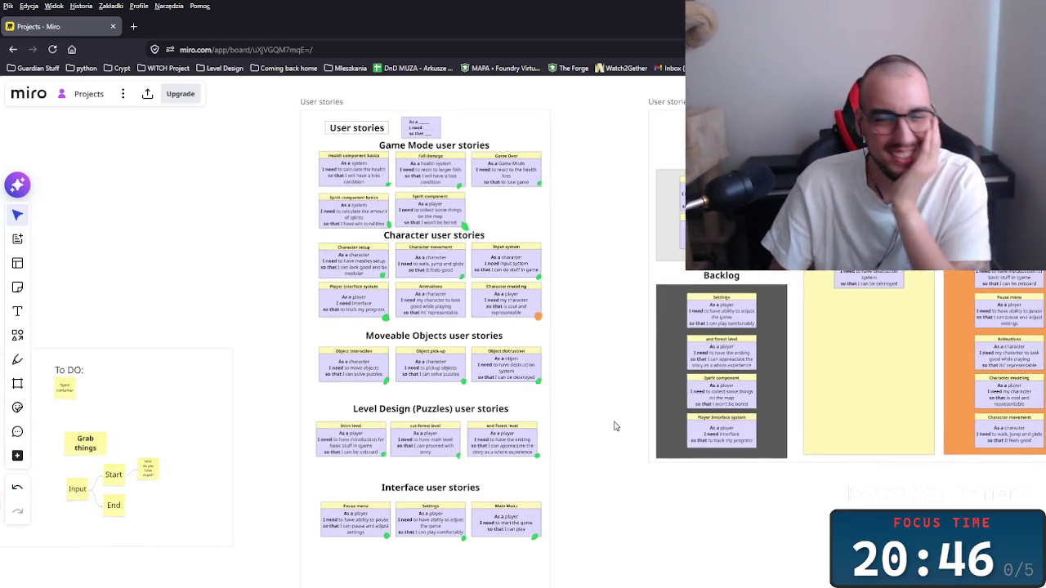
left_click_drag(620, 397, 372, 362)
Look over the PRIORITY (MVP1) prio columns and the Done section.
scroll(370, 346, "down", 3)
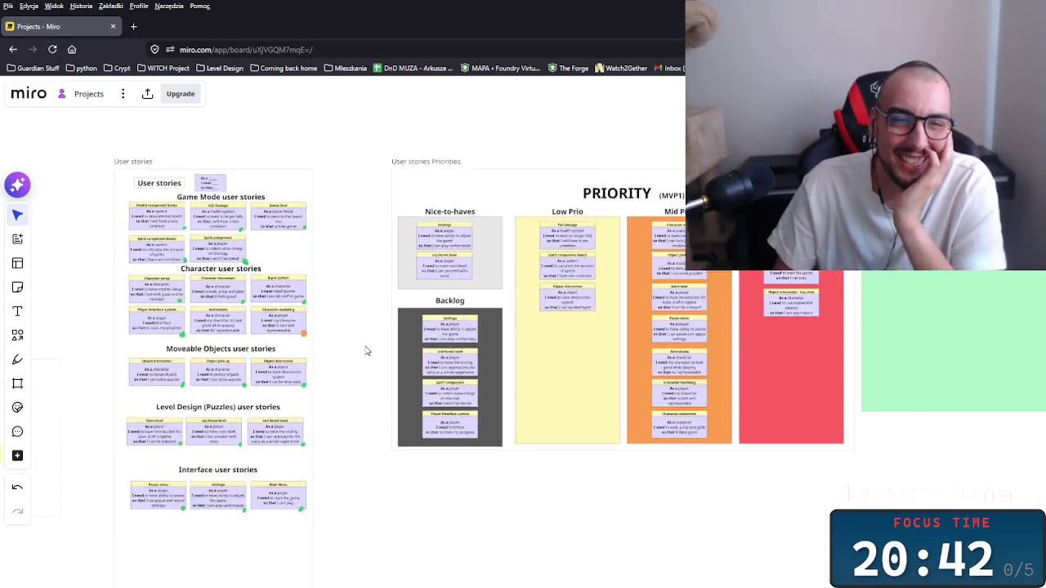
scroll(291, 365, "up", 5)
mouse_move(474, 340)
left_mouse_down()
mouse_move(368, 339)
mouse_move(311, 401)
left_mouse_up()
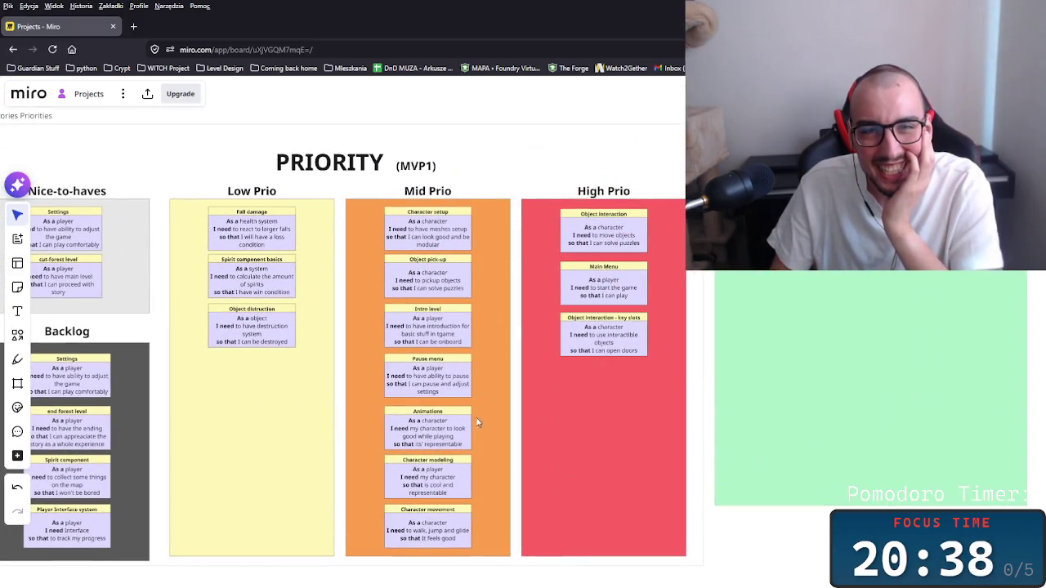
scroll(503, 451, "down", 2)
scroll(313, 381, "left", 5)
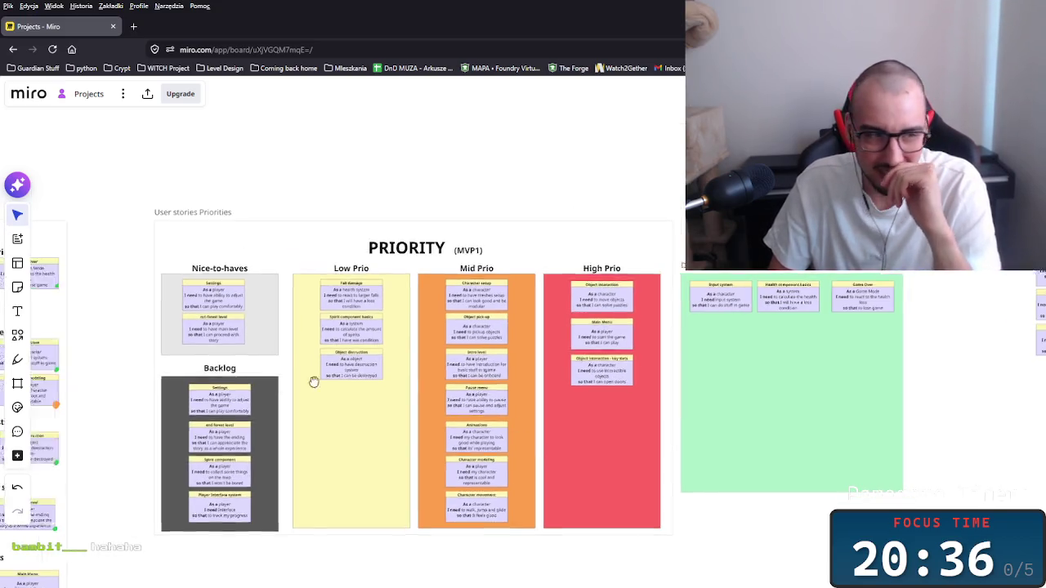
scroll(307, 406, "left", 3)
scroll(197, 245, "right", 10)
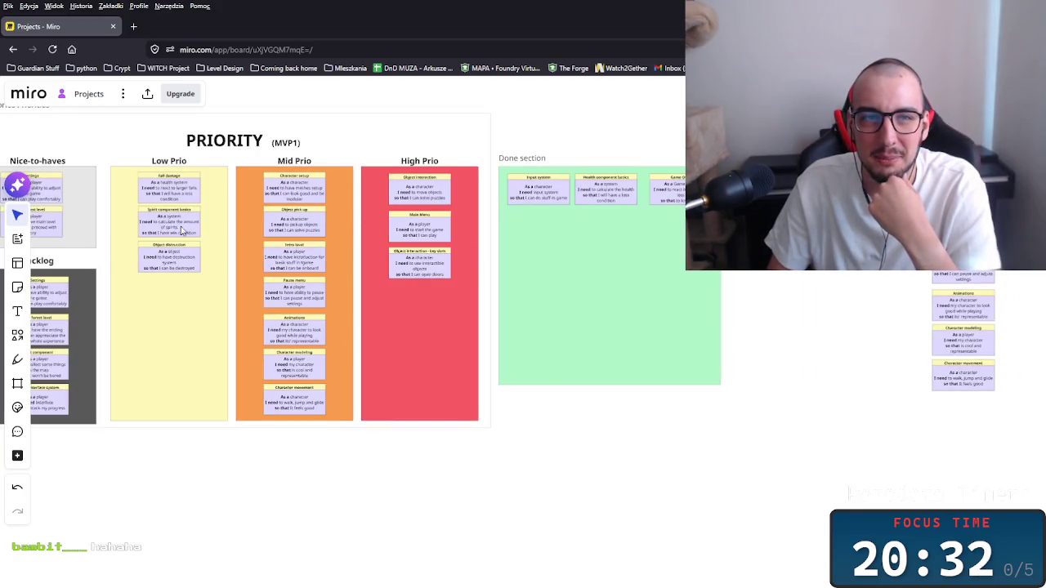
scroll(362, 292, "left", 4)
scroll(362, 292, "up", 2)
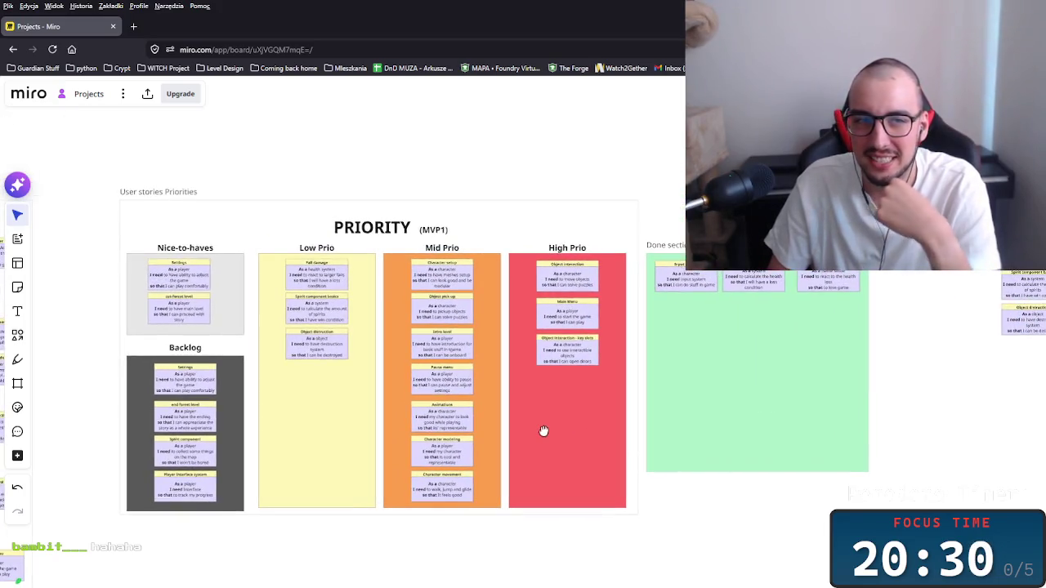
Survey the task breakdown, pan back to the PRIORITY frame, then switch to Unreal Editor.
mouse_move(540, 431)
left_mouse_down()
mouse_move(493, 414)
mouse_move(44, 358)
left_mouse_up()
scroll(250, 369, "right", 9)
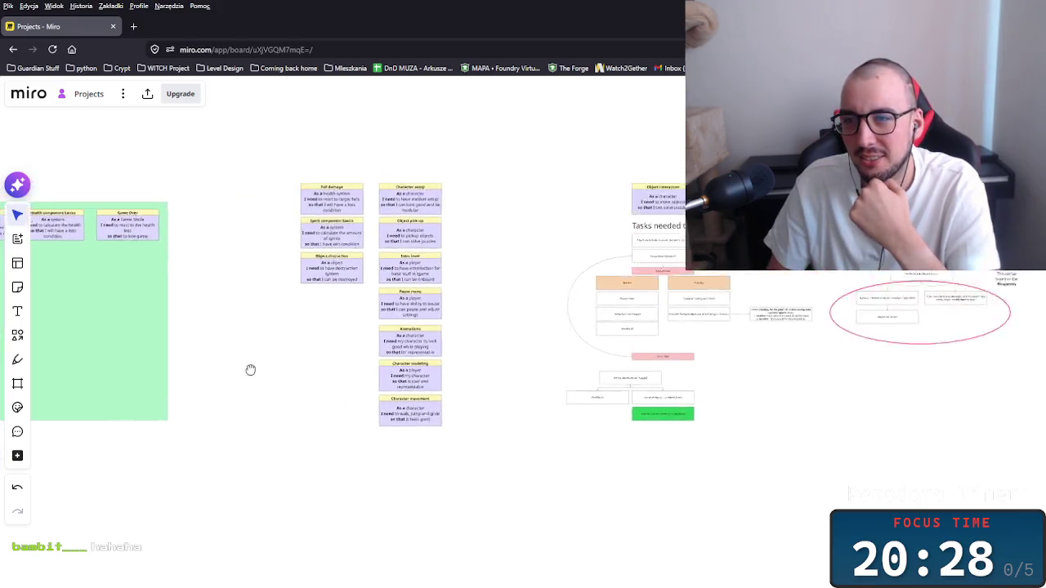
scroll(305, 380, "down", 3)
scroll(362, 415, "up", 1)
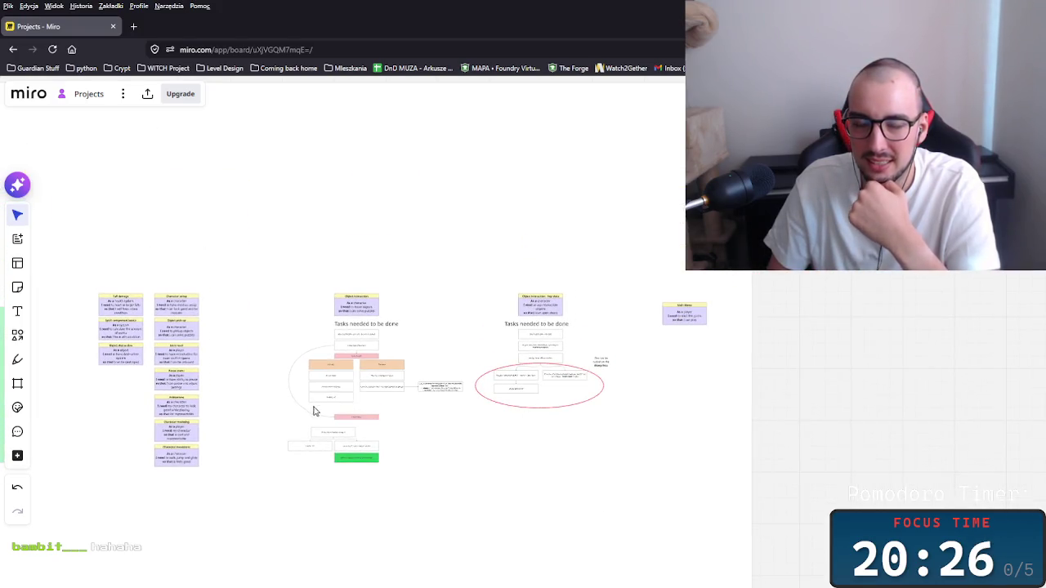
left_click_drag(274, 429, 546, 367)
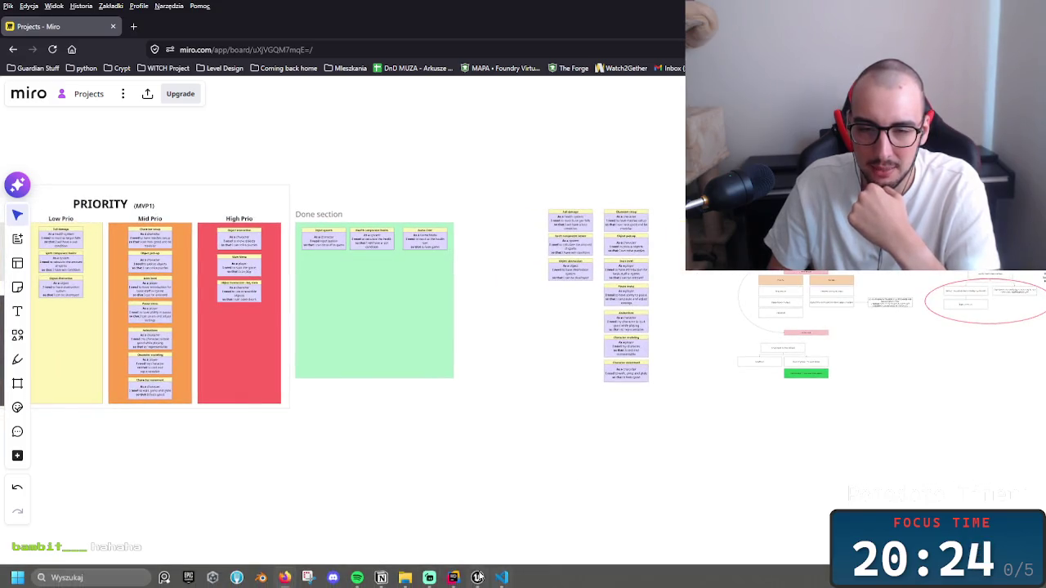
mouse_move(502, 577)
left_click(539, 515)
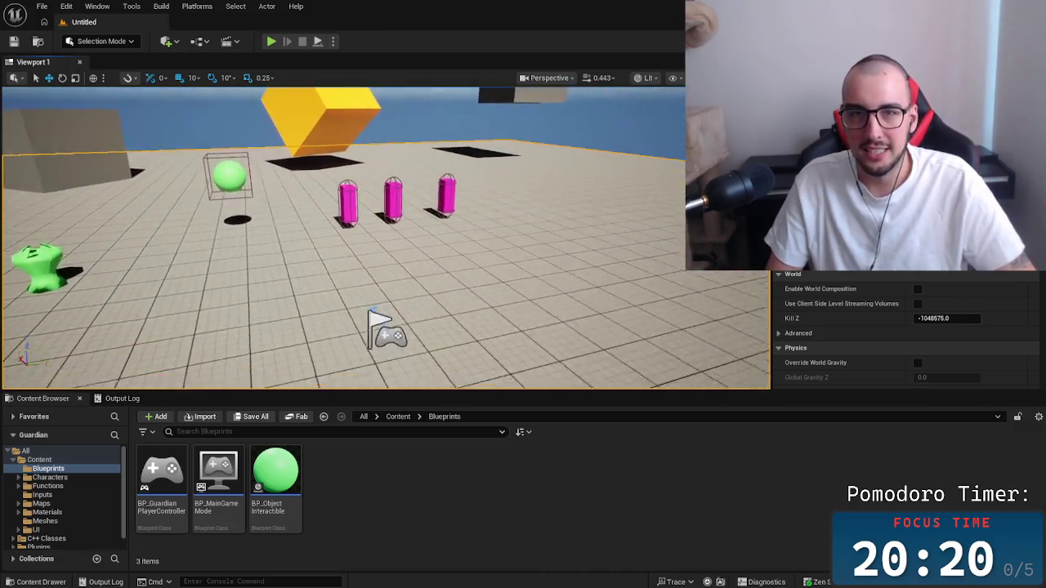
Frame the pink capsules in the Guardian viewport, show the Output Log, and start Play in Editor.
scroll(463, 232, "down", 3)
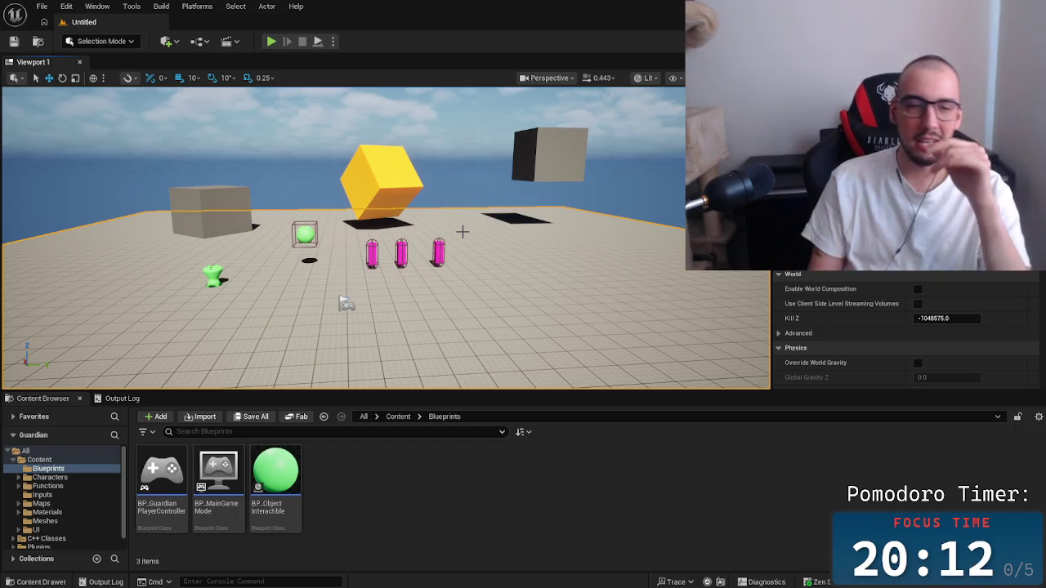
left_click_drag(404, 315, 403, 229)
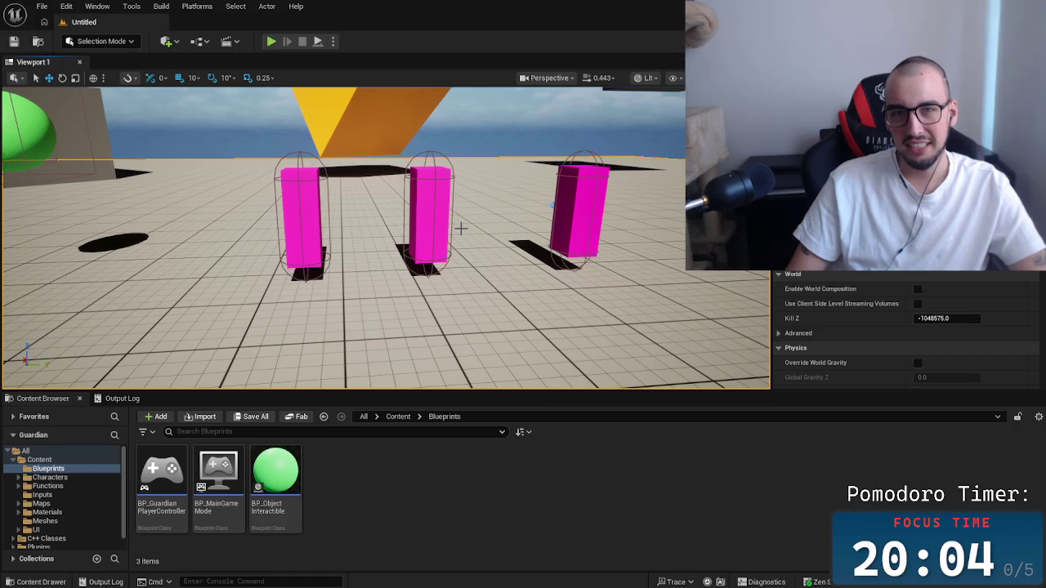
mouse_move(514, 205)
left_mouse_down()
mouse_move(523, 216)
mouse_move(511, 219)
left_mouse_up()
left_click(122, 398)
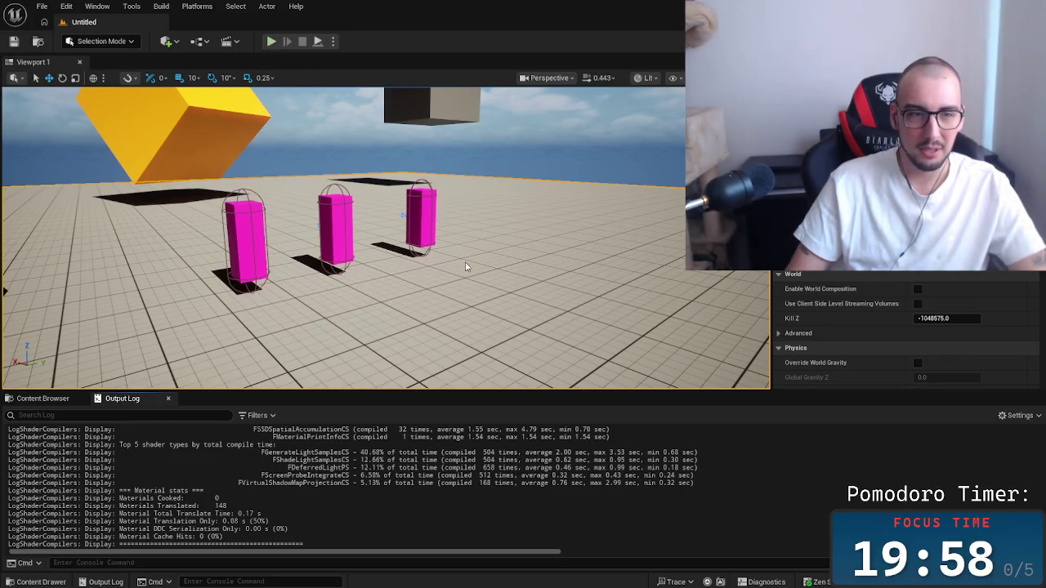
key("alt+p")
Run the character around with W, A and S and show the debug line to a spirit.
left_click(412, 377)
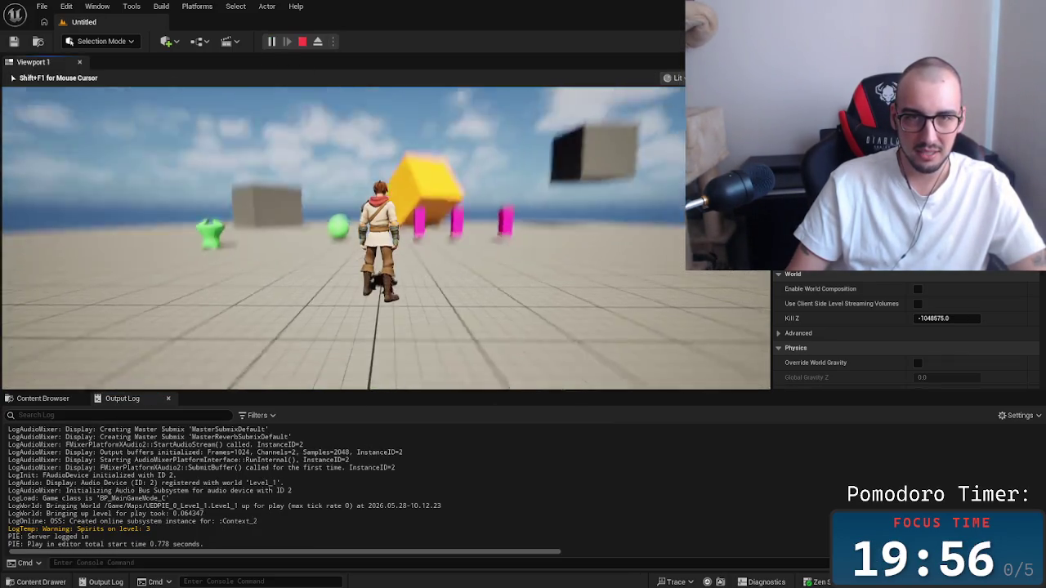
key("w")
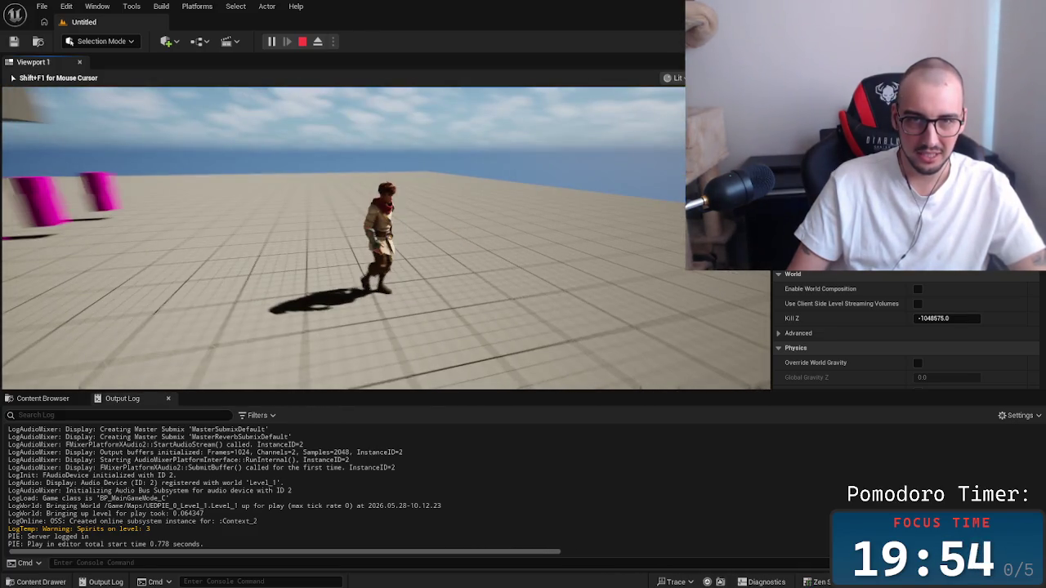
key("a")
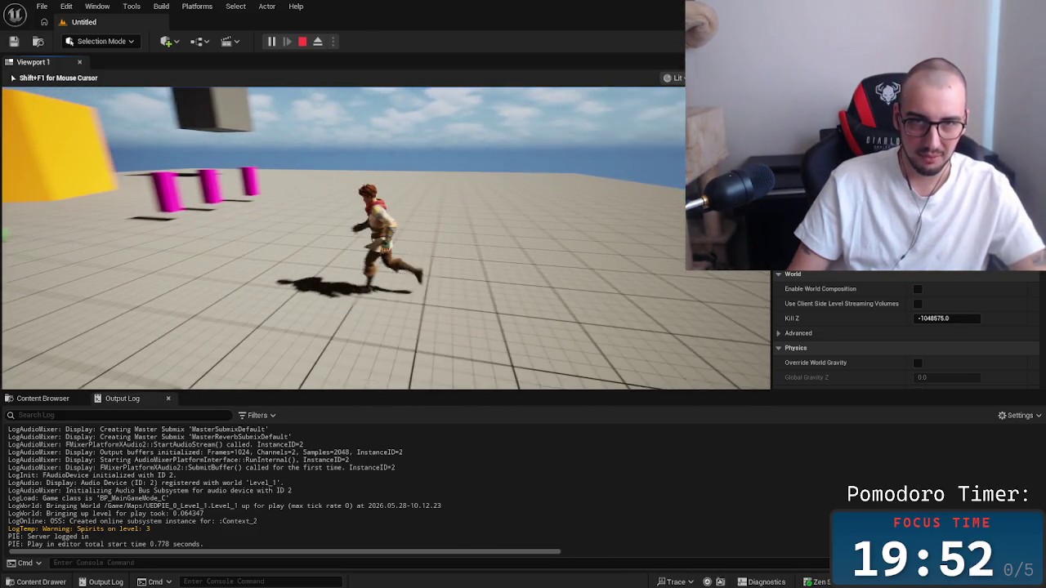
key("s")
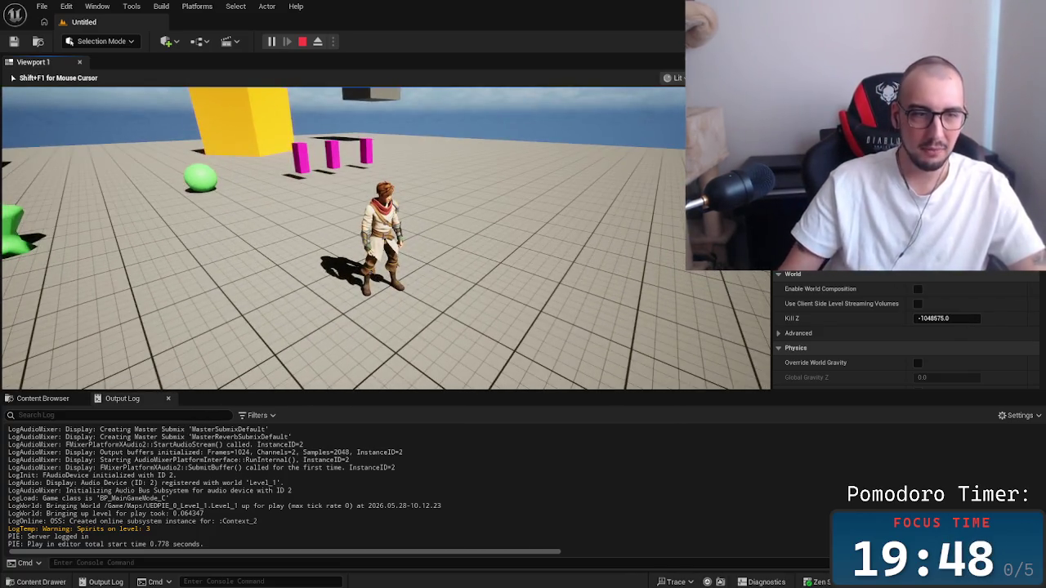
key("Left")
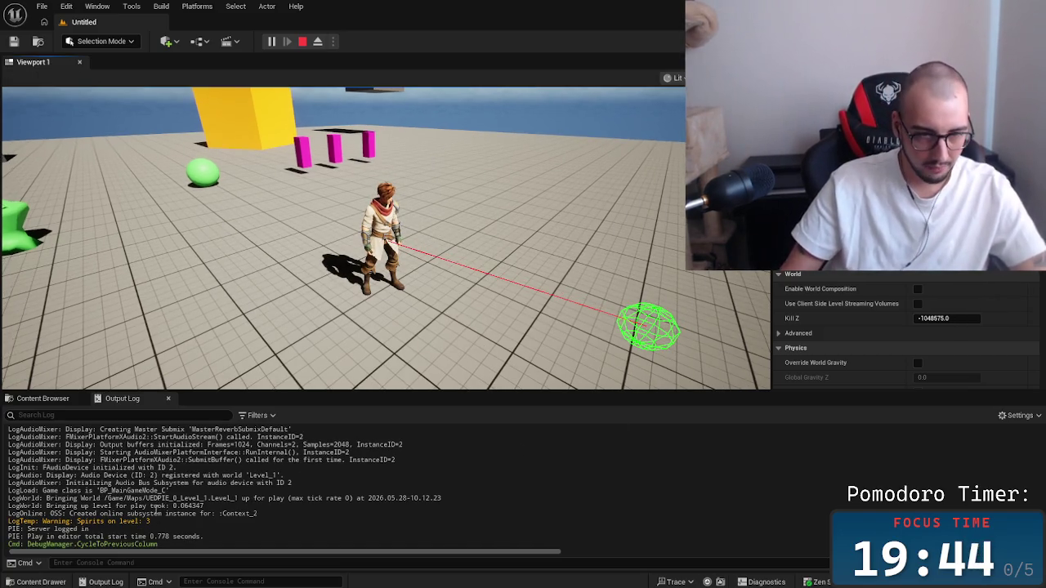
Highlight the 'Spirits on level: 3' log line, then return control to the game.
mouse_move(150, 521)
left_mouse_down()
mouse_move(62, 522)
mouse_move(90, 514)
mouse_move(72, 521)
left_mouse_up()
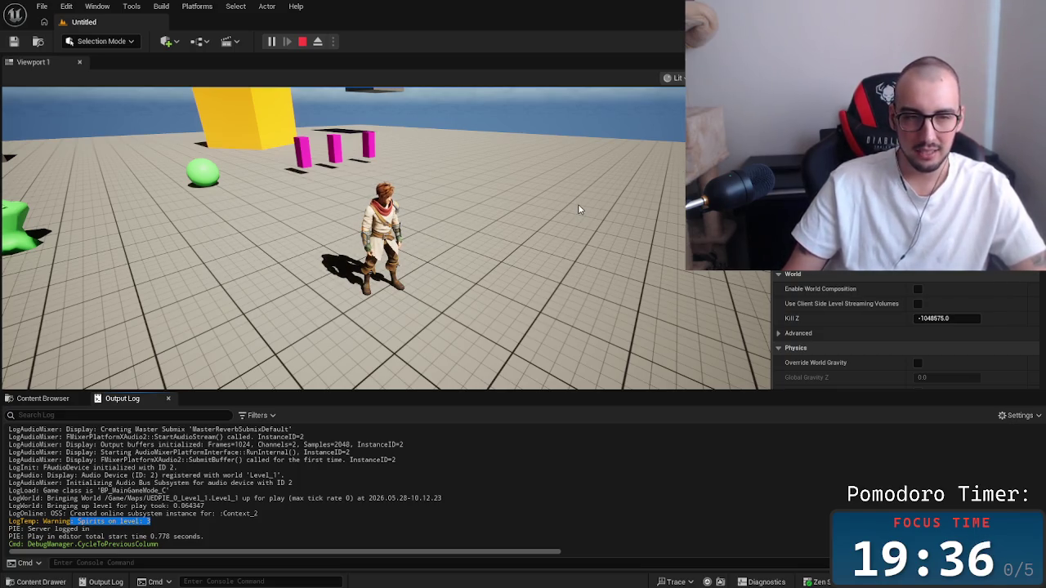
left_click_drag(154, 521, 80, 521)
left_click(248, 437)
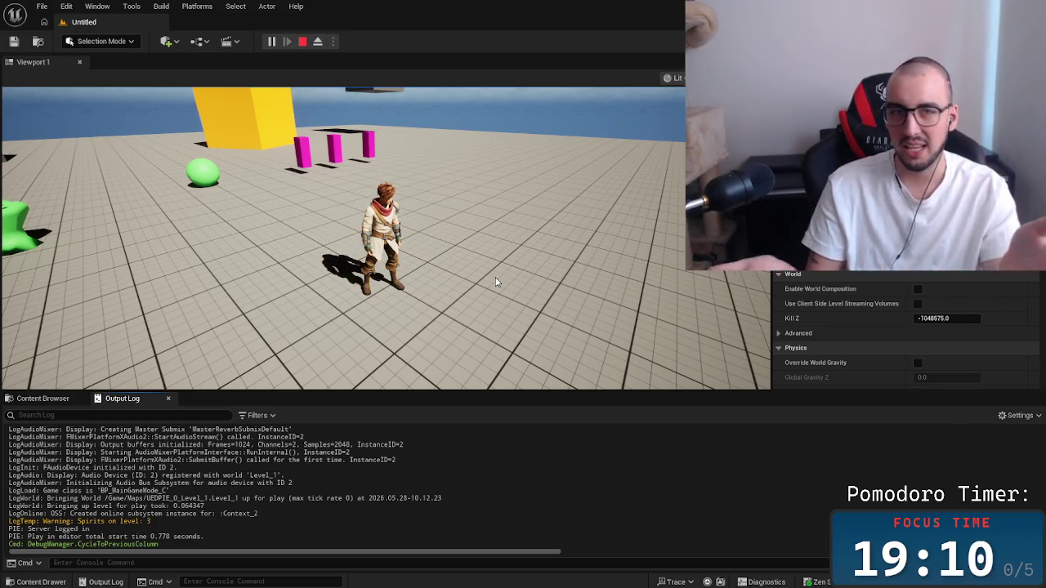
left_click(495, 282)
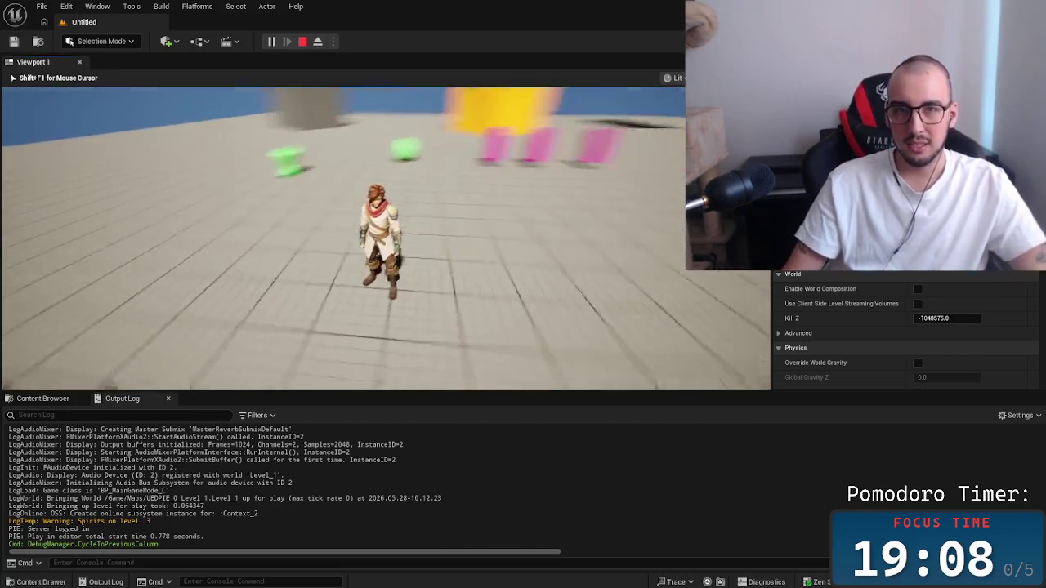
Run the character toward the camera while cycling through the debug display modes.
key("s")
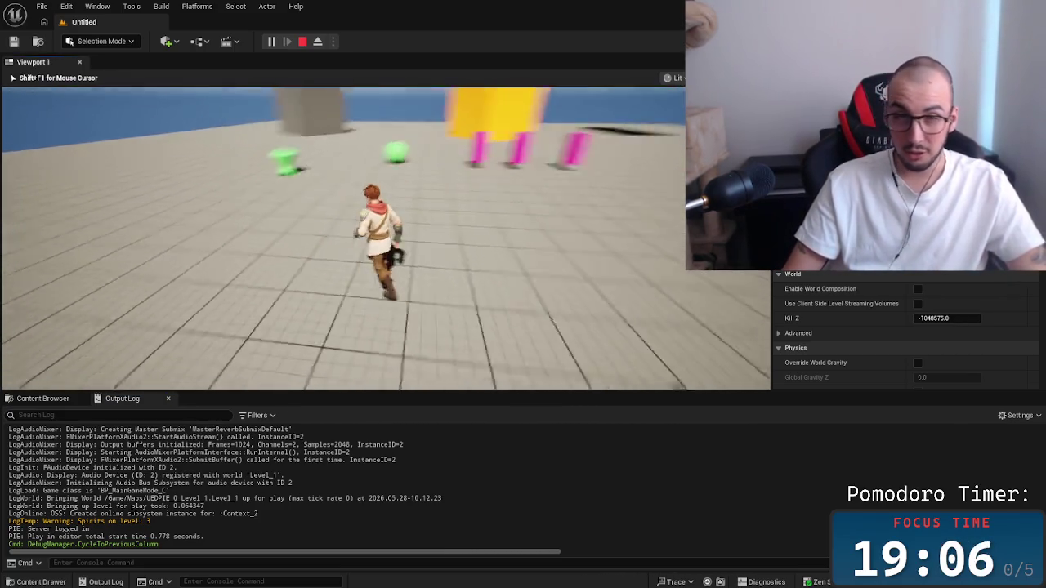
key("Left")
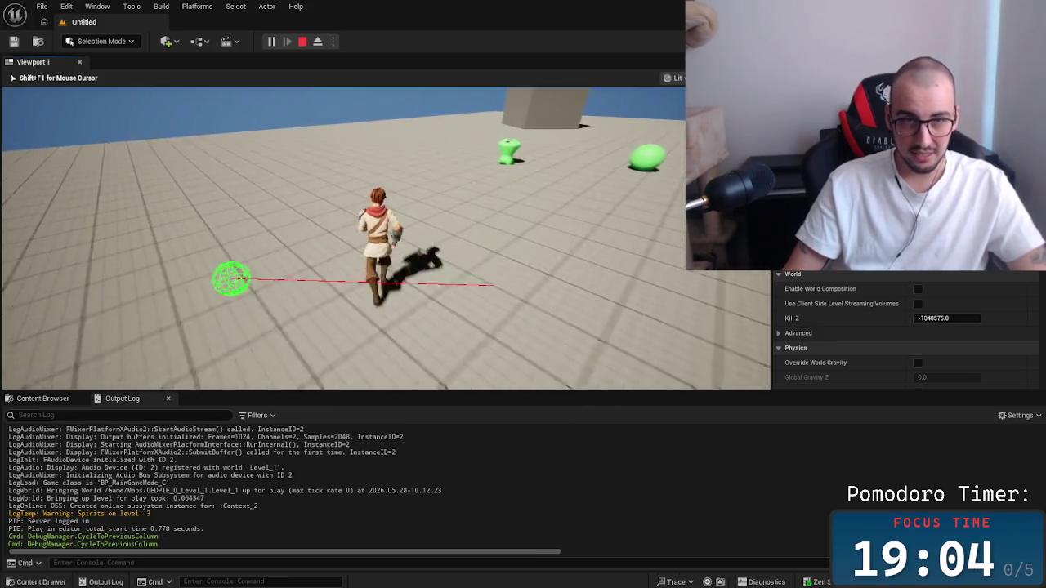
key("Left")
key("Left")
key("Left")
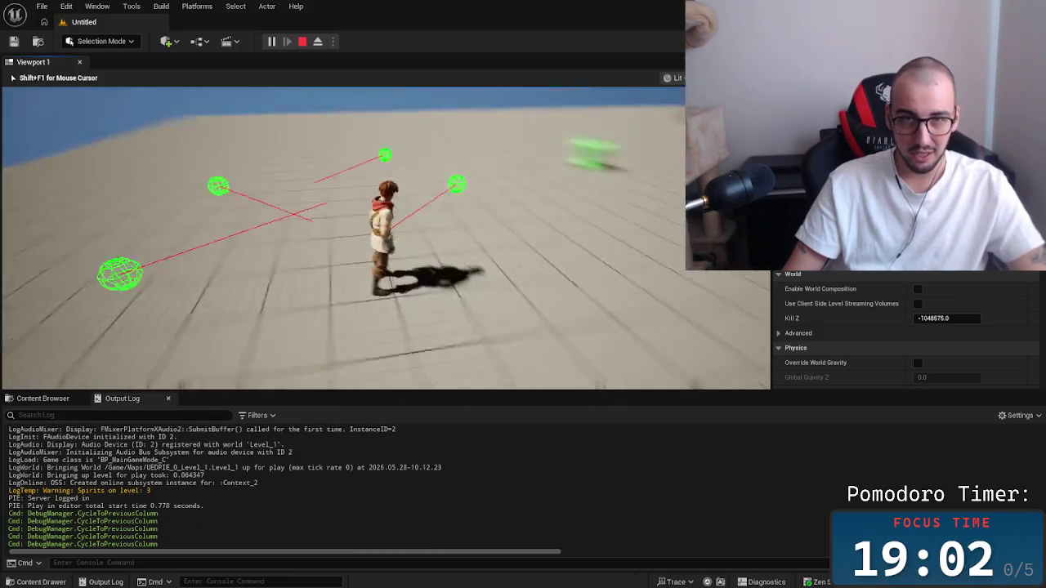
key("Left")
key("Left")
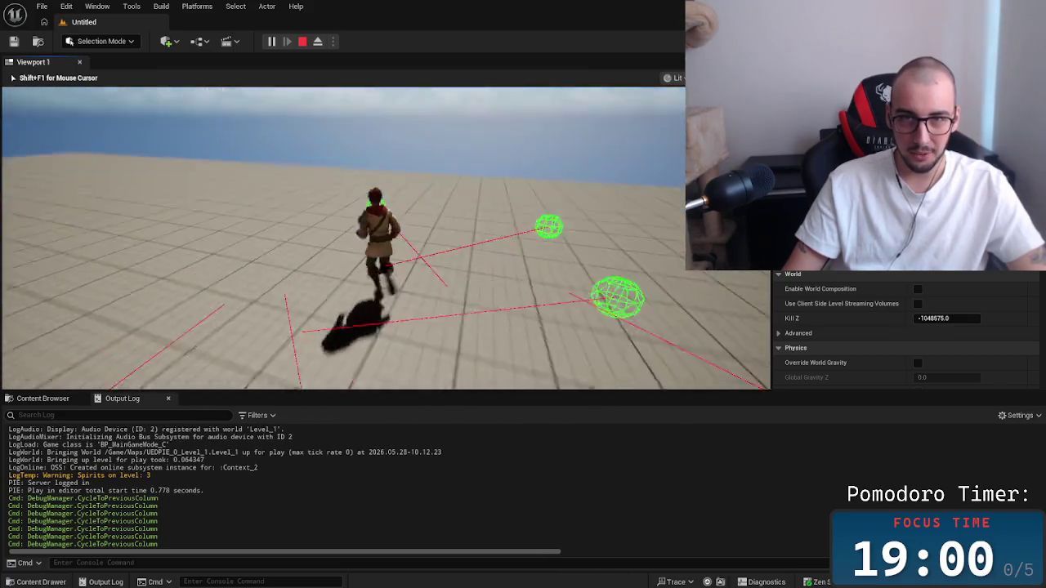
key("Left")
key("Left")
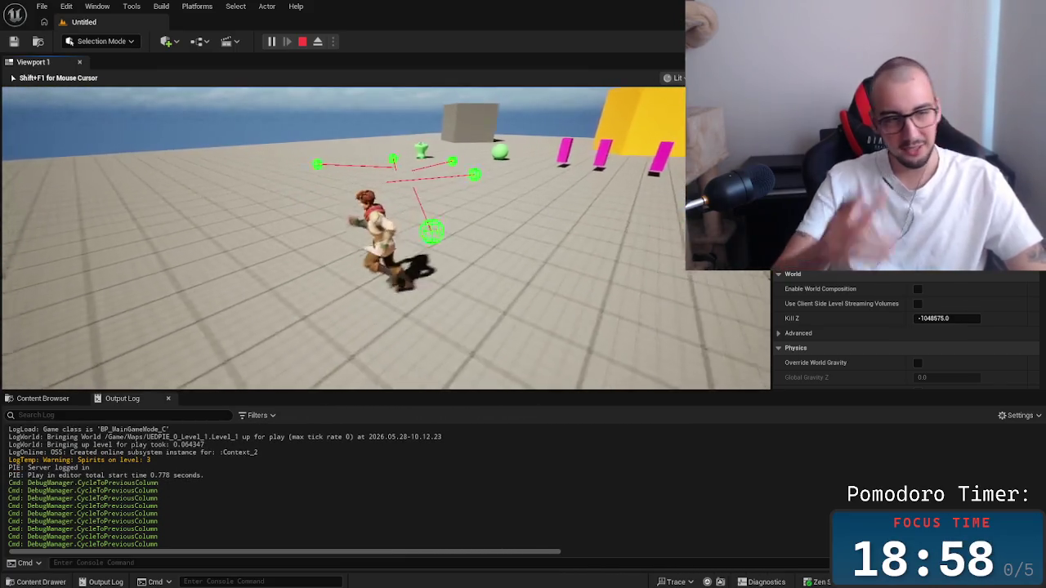
key("Left")
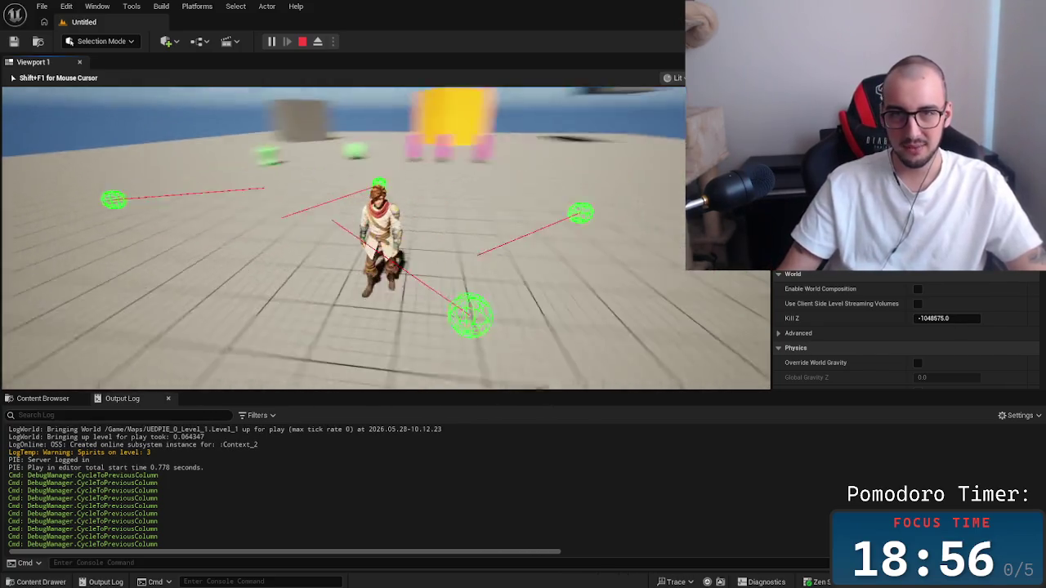
key("Left")
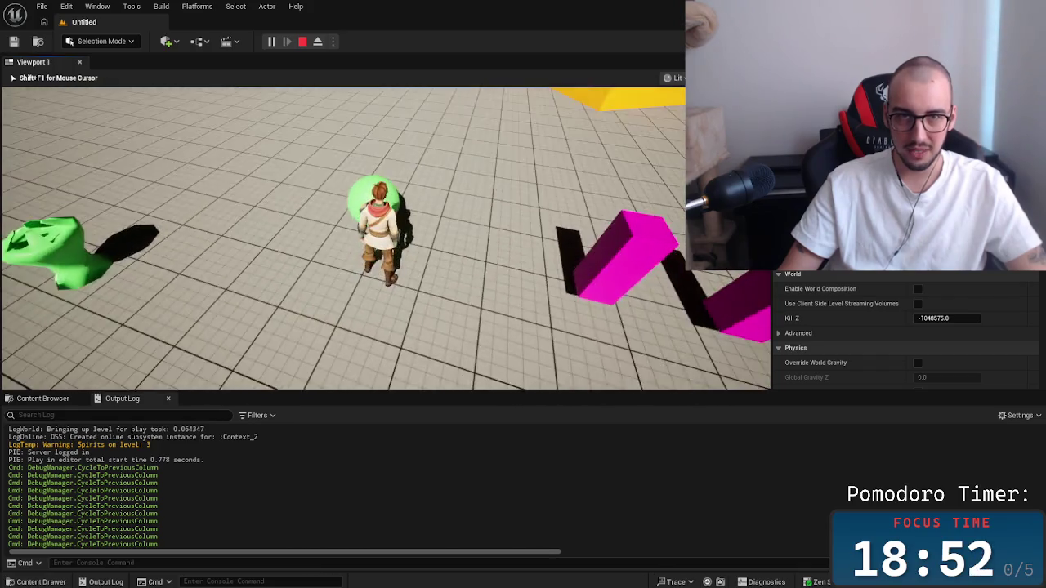
Repeatedly pick up and throw the green ball, including while running.
key("e")
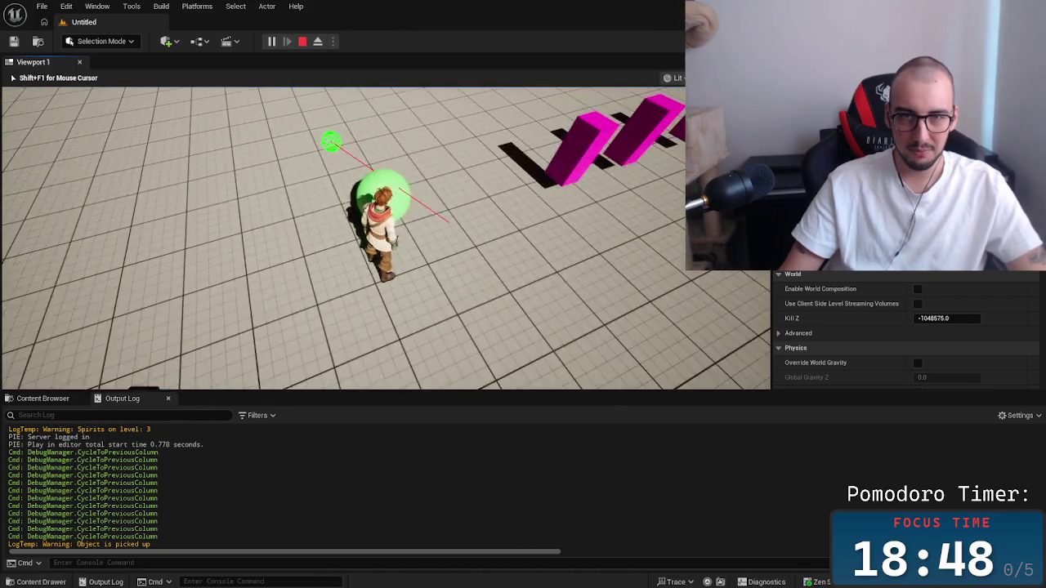
key("e")
key("e")
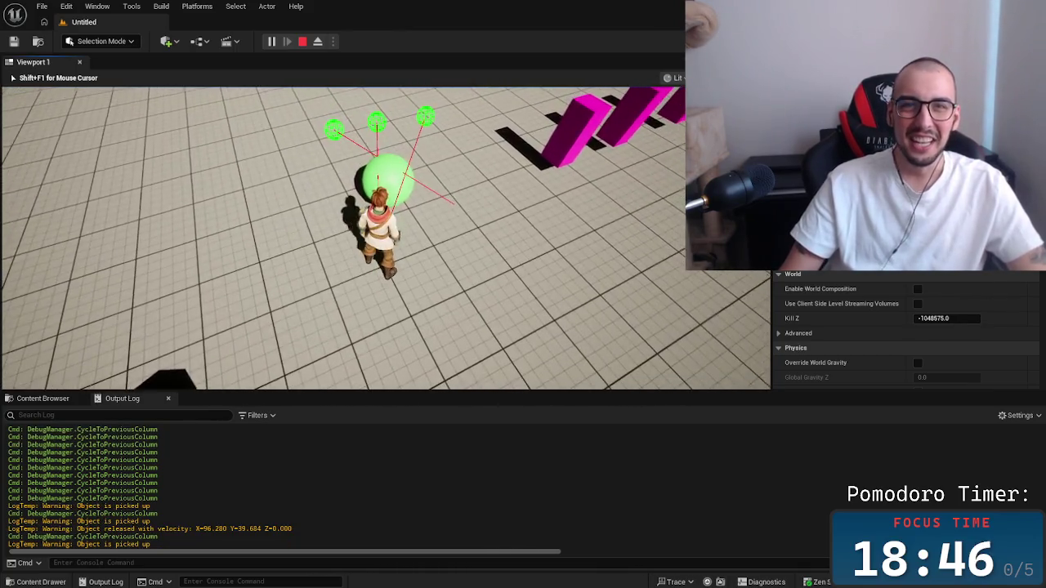
key("e")
key("e")
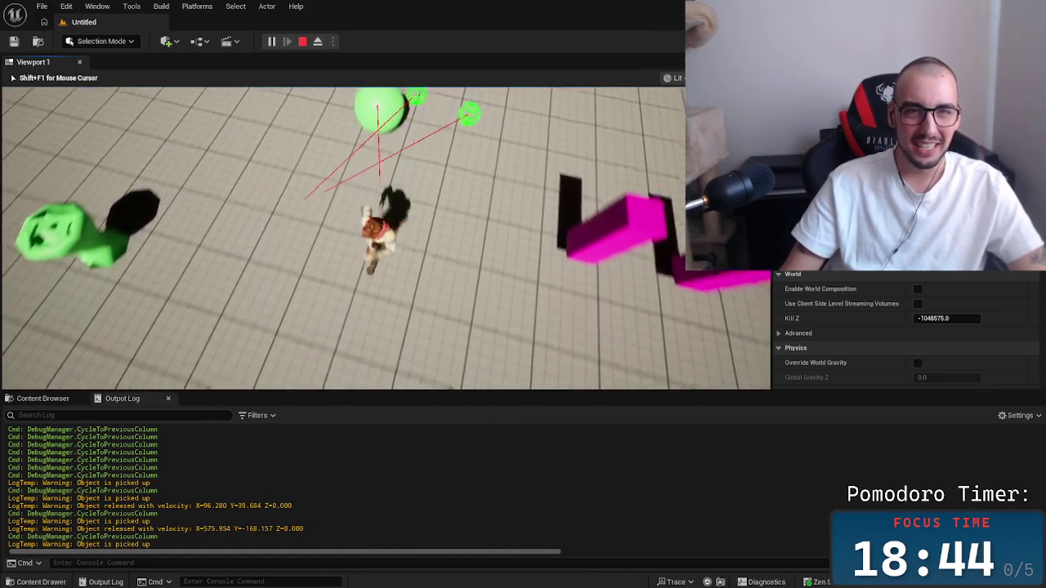
key("e")
key("e")
key("e")
key("e")
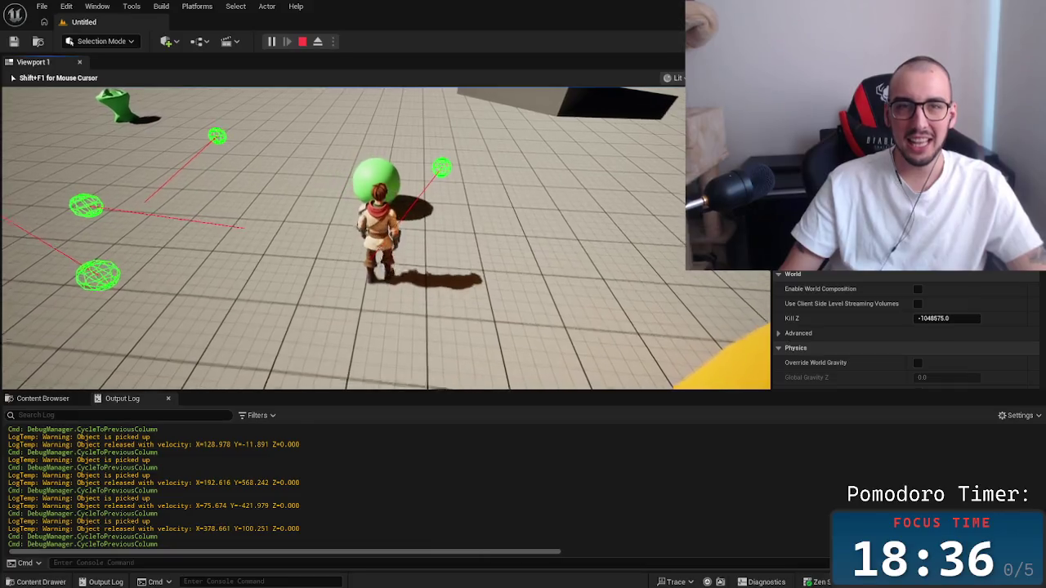
key("e")
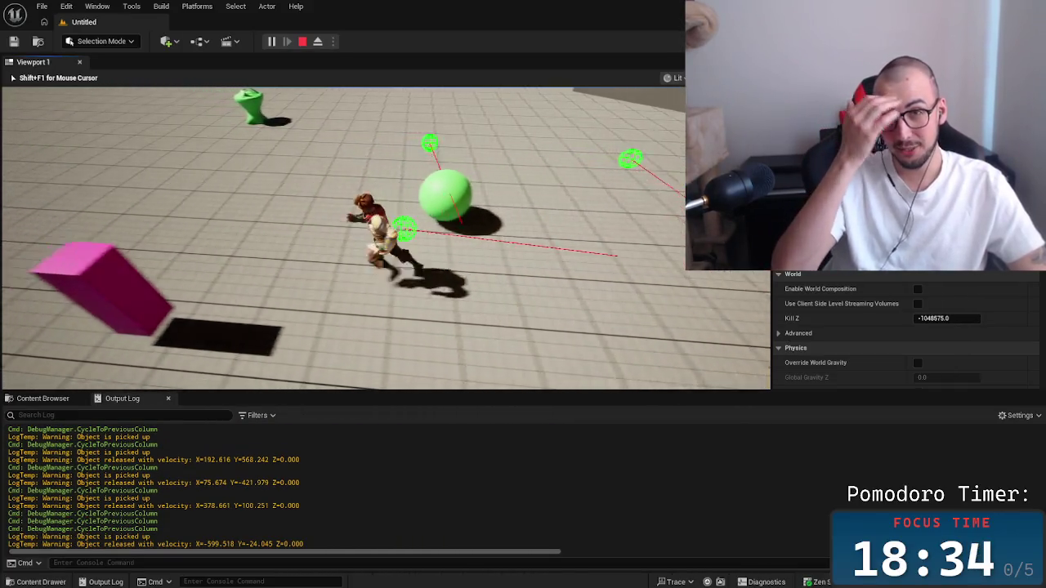
key("e")
key("e")
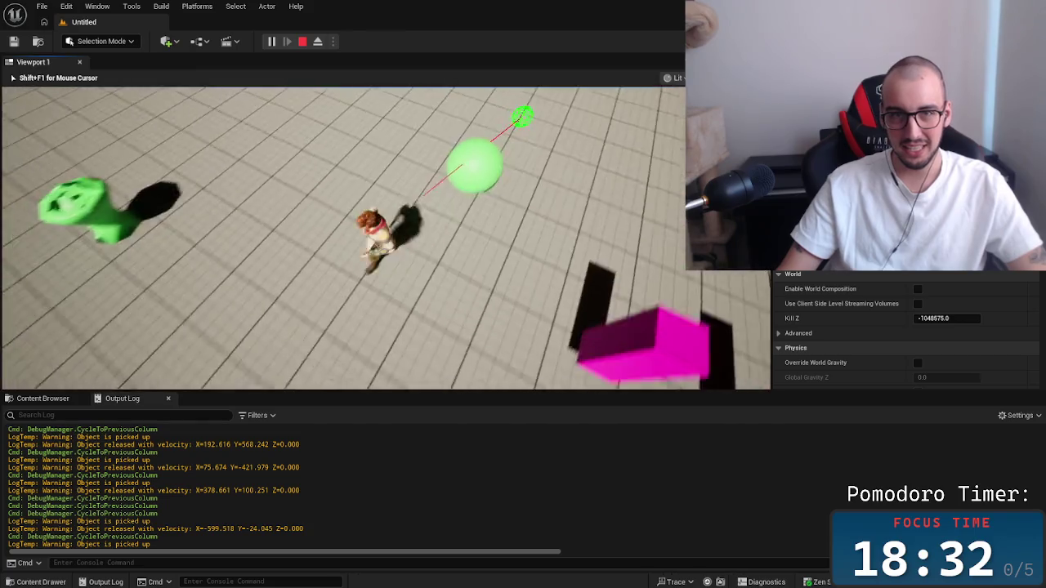
key("e")
key("e")
Walk back toward the camera, grabbing and throwing the green object several more times.
key("e")
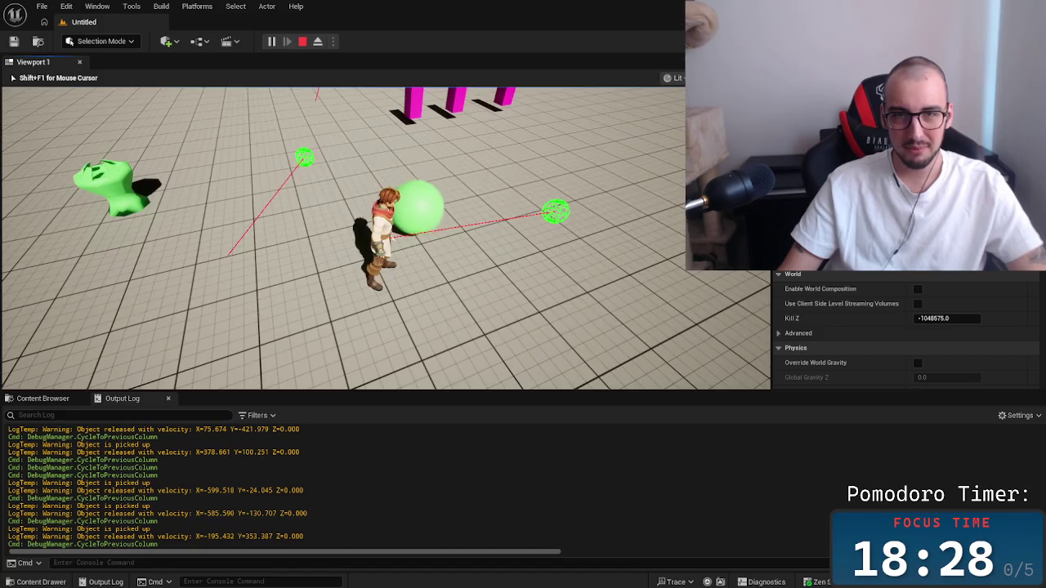
key("e")
key("e")
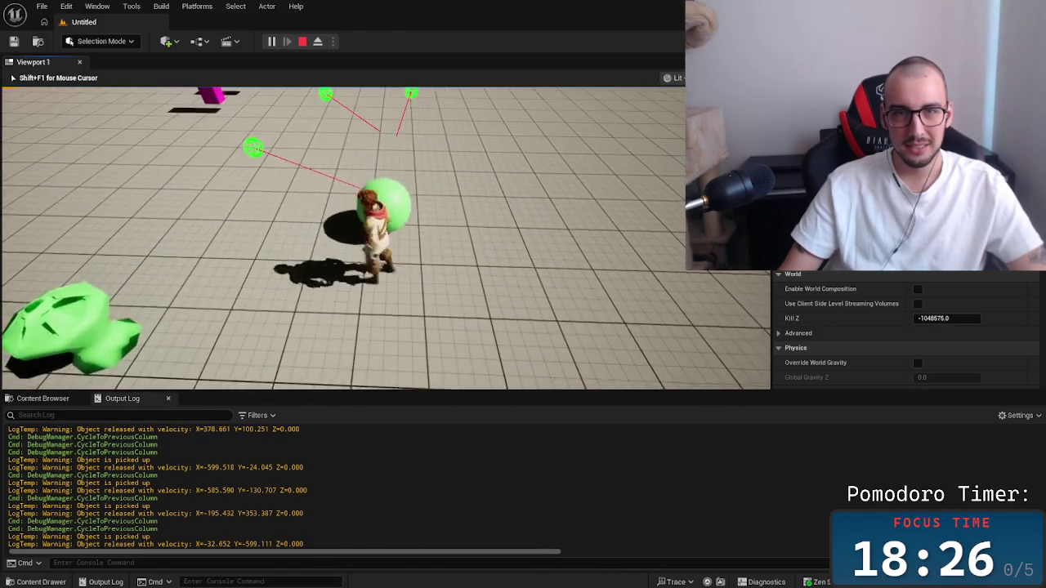
key("s")
key("e")
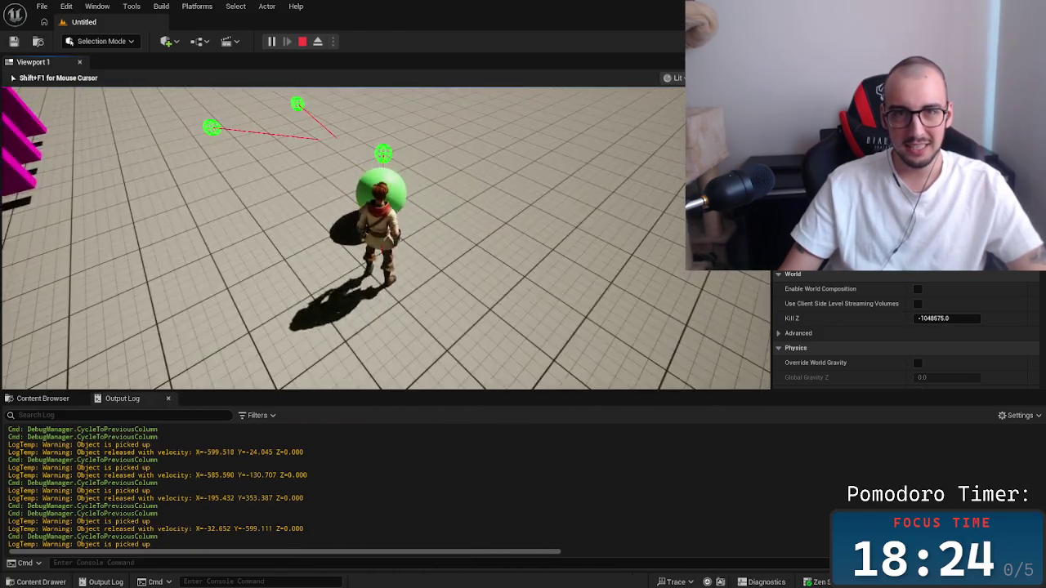
key("e")
key("s")
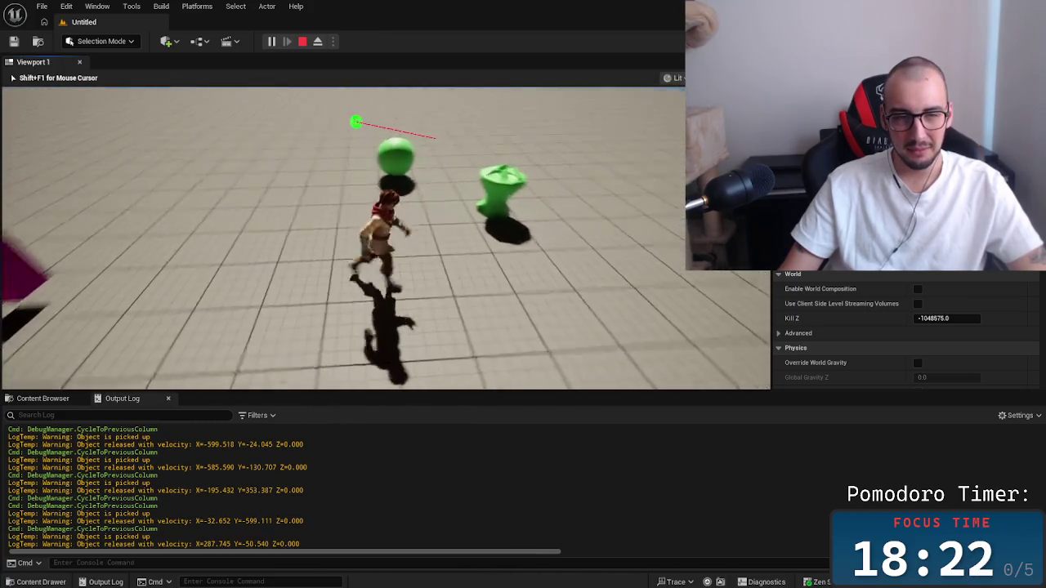
key("e")
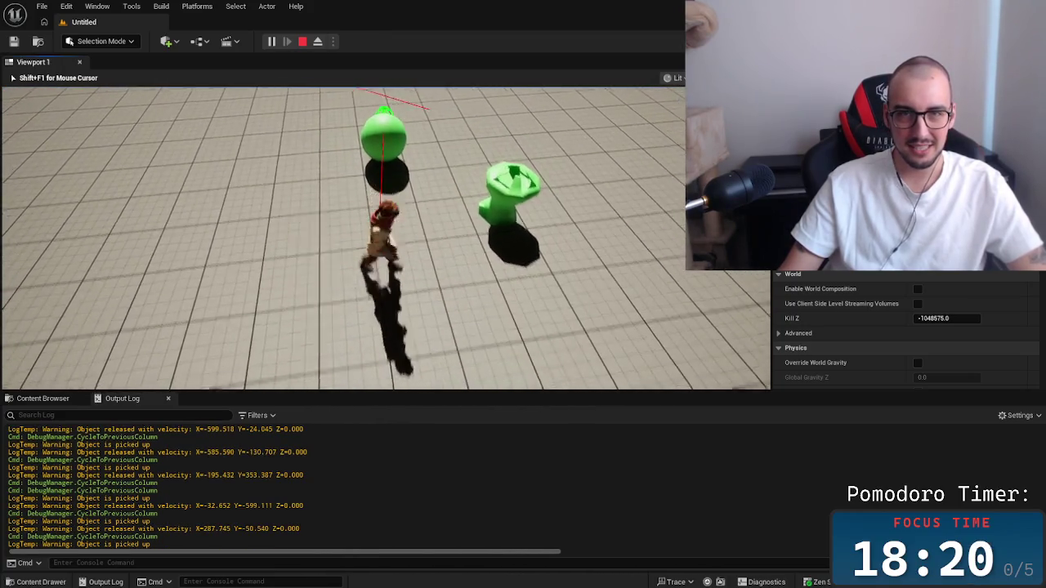
key("e")
key("e")
key("e")
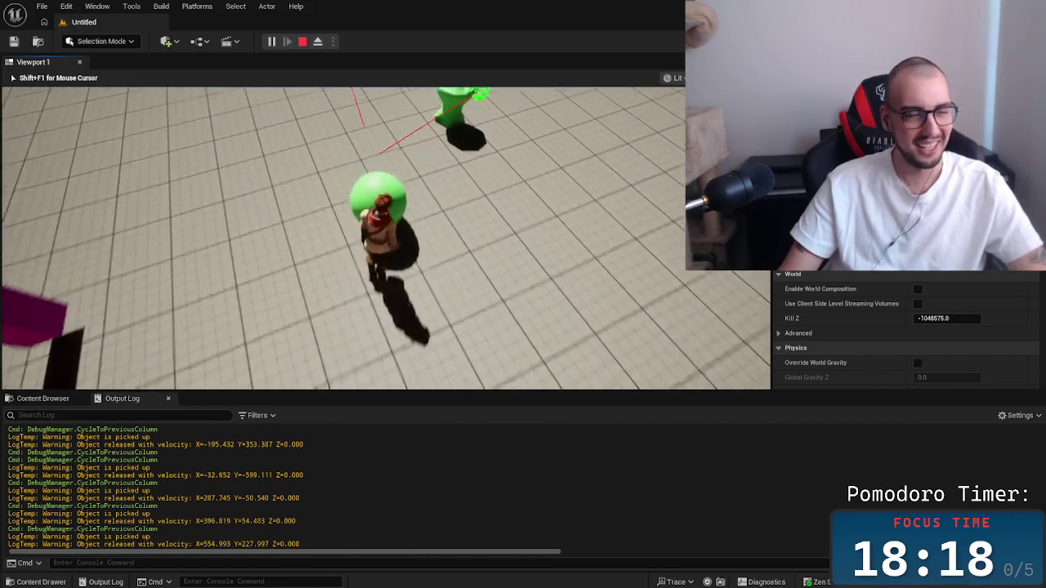
key("e")
key("e")
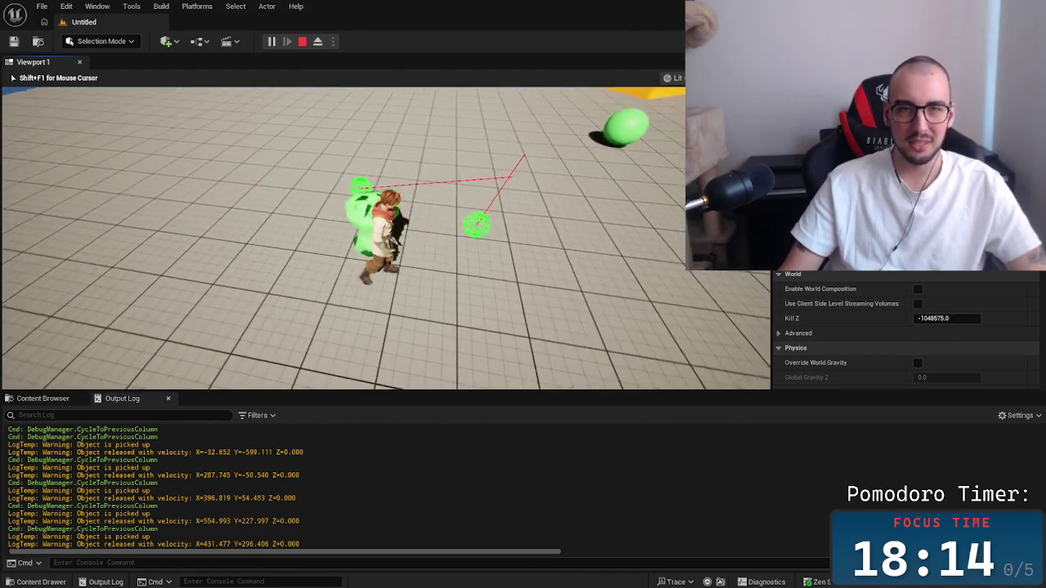
Aim and throw at a green target, then run toward the boxes jumping.
key("Left")
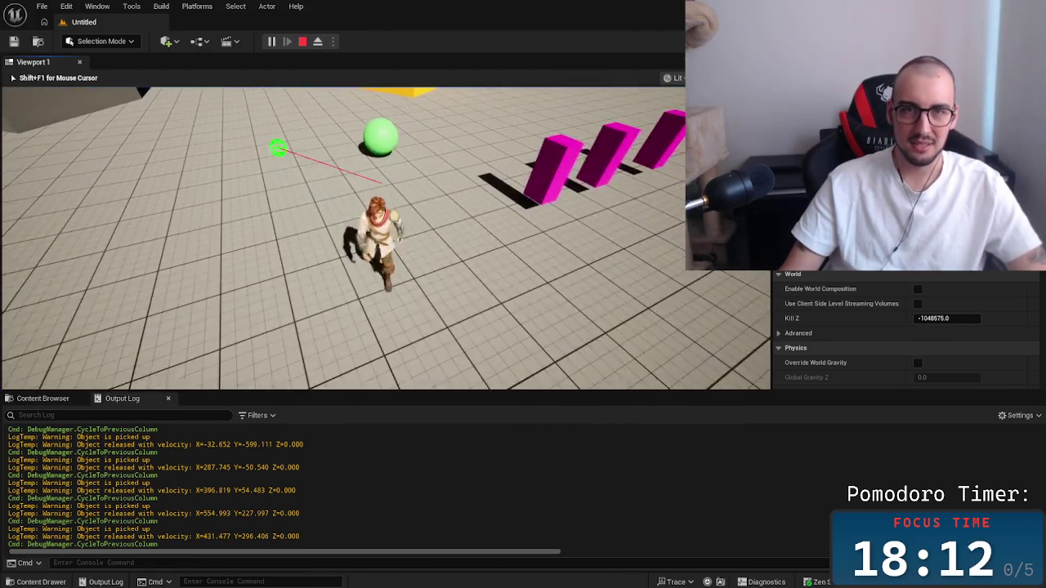
left_click_drag(343, 237, 344, 237)
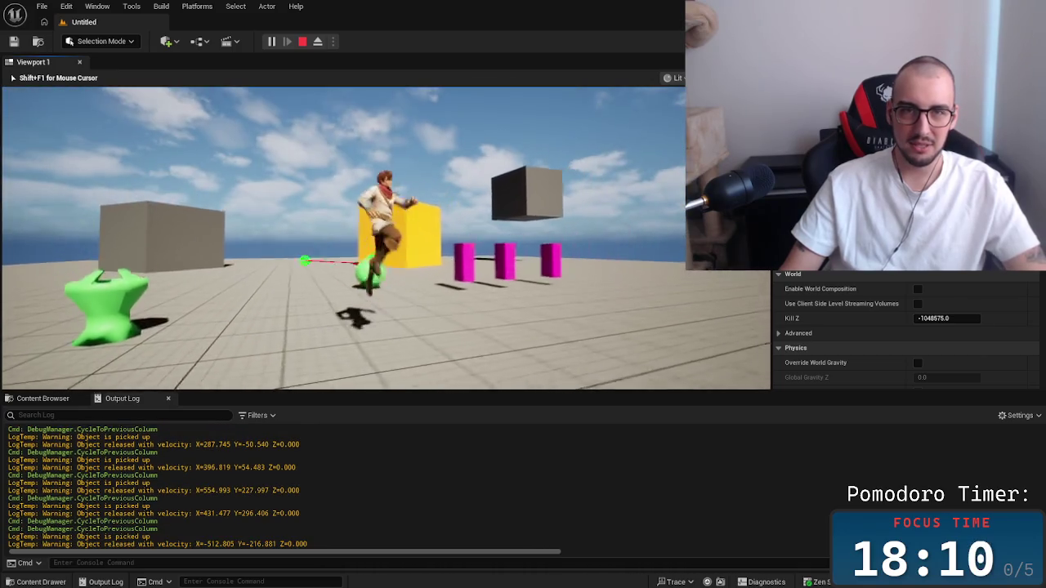
key("w")
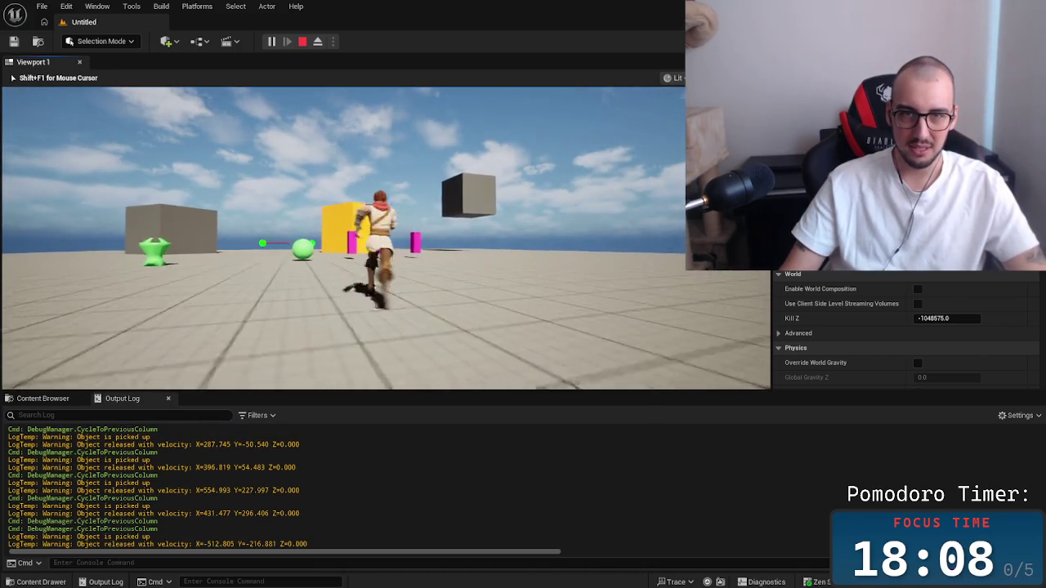
key("d")
key("space")
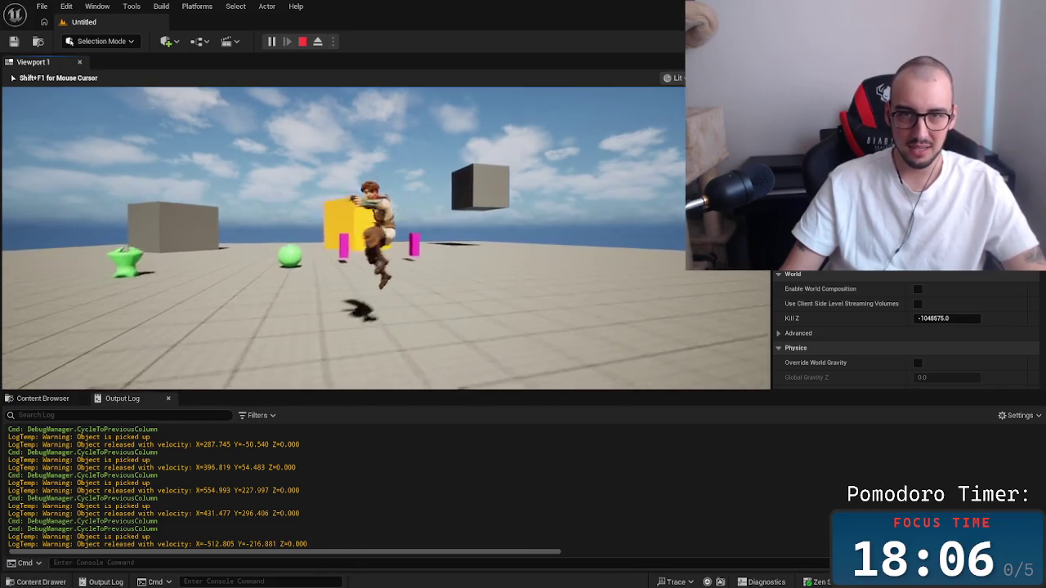
key("space")
key("space")
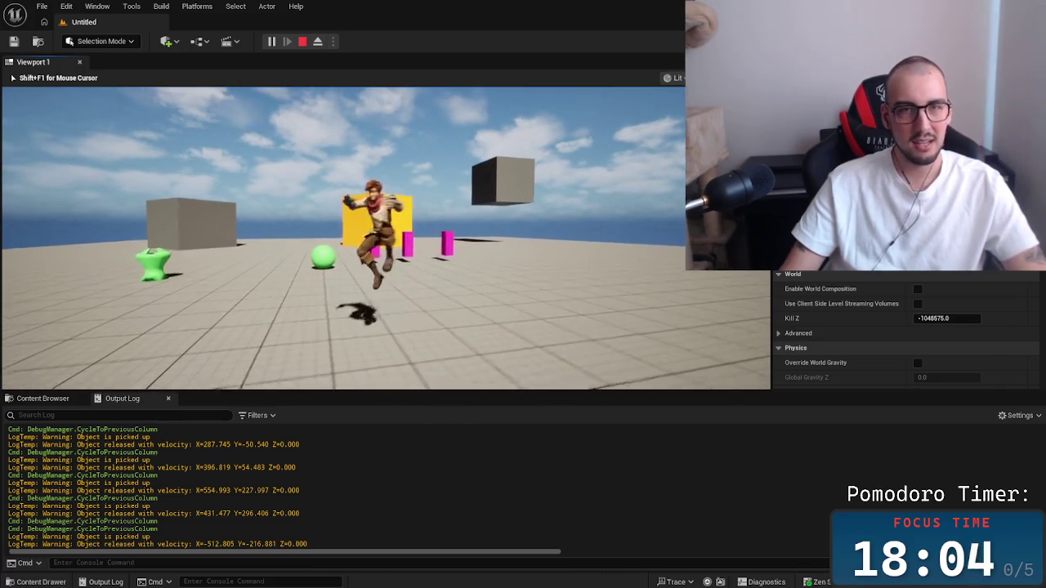
key("space")
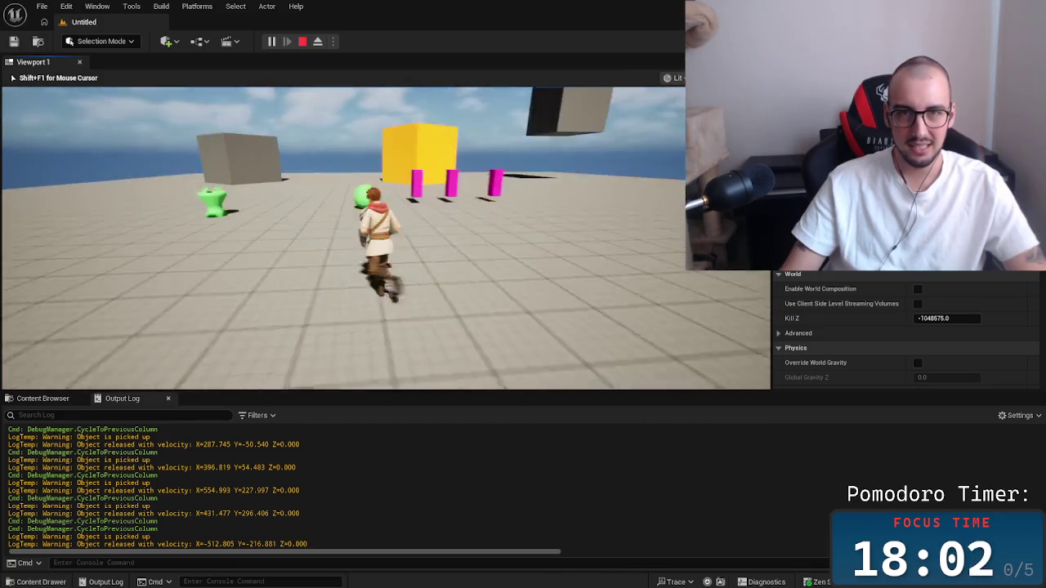
Pick up and set down the green spheres, then end the play session.
key("e")
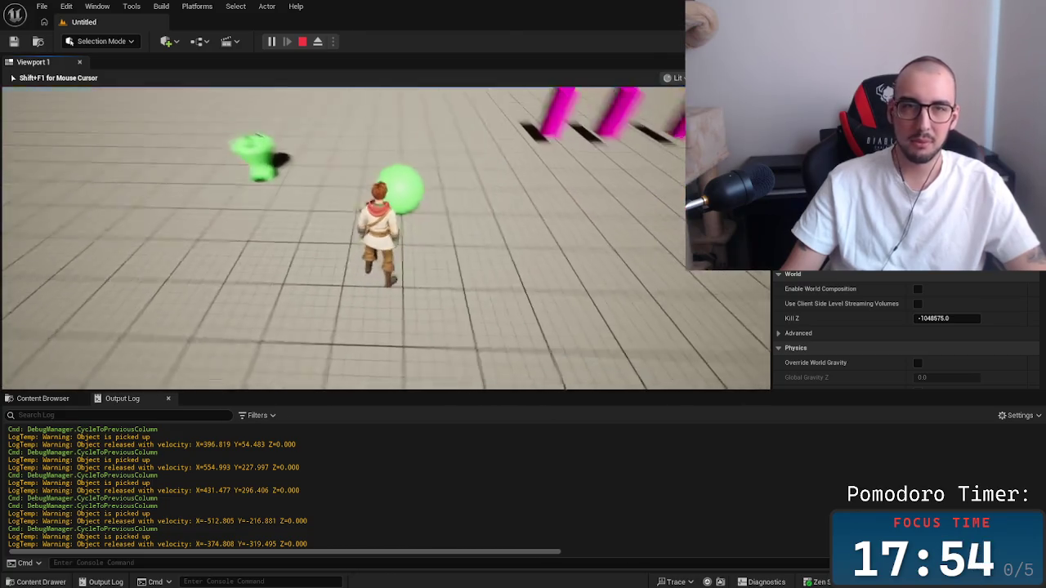
left_click_drag(386, 237, 386, 237)
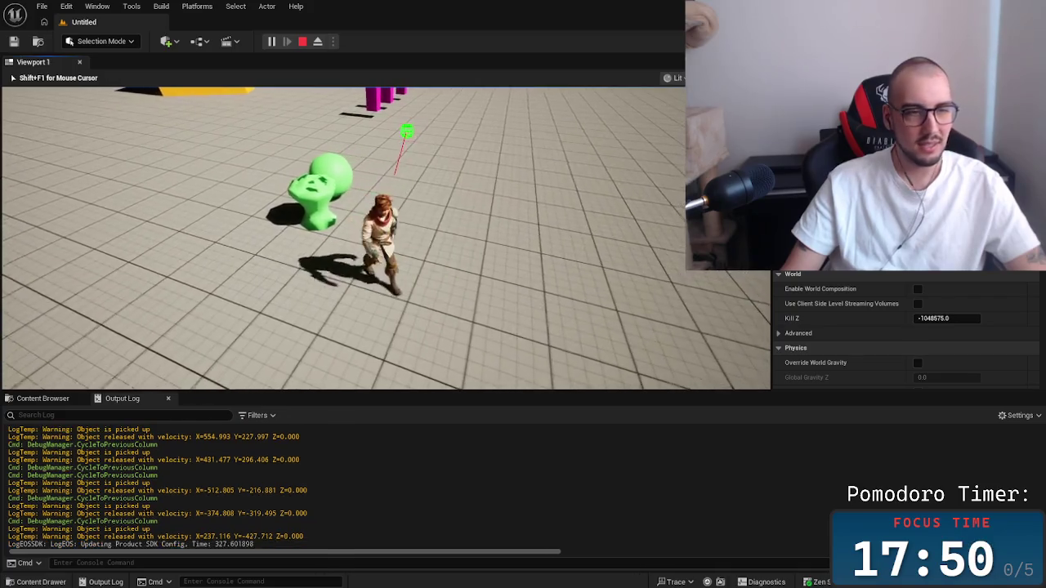
left_click(385, 237)
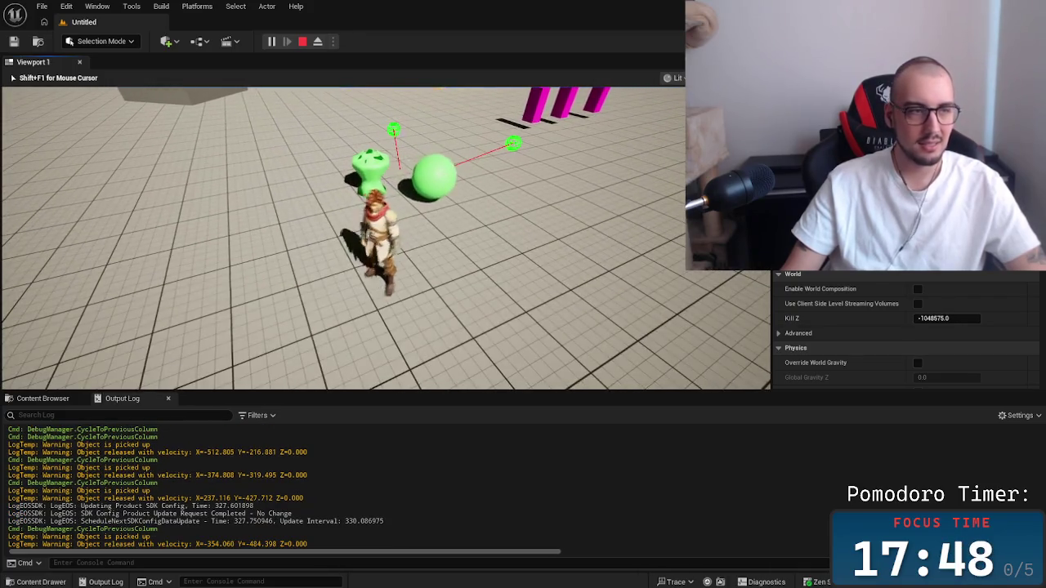
key("e")
key("e")
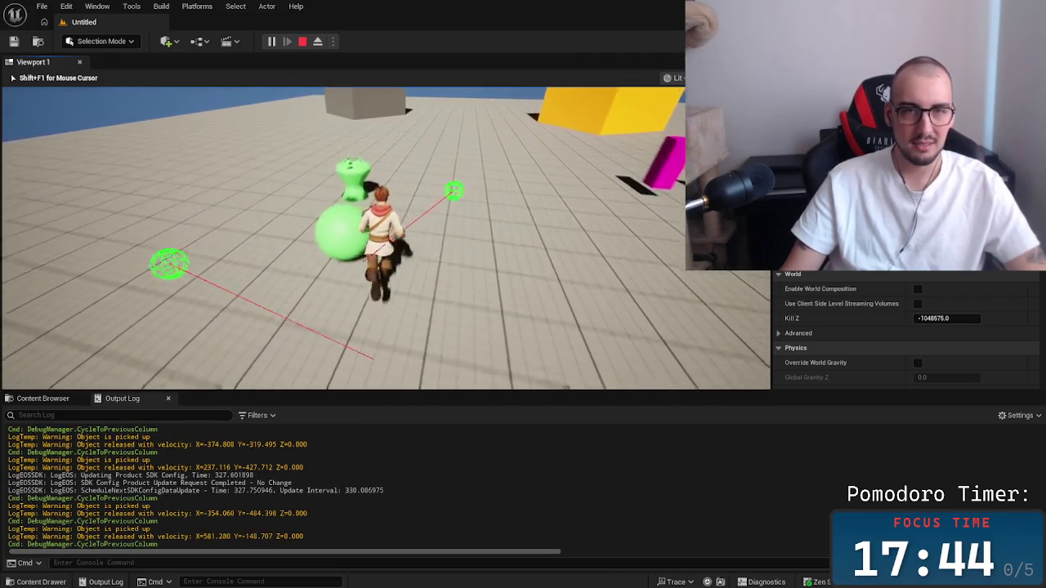
key("e")
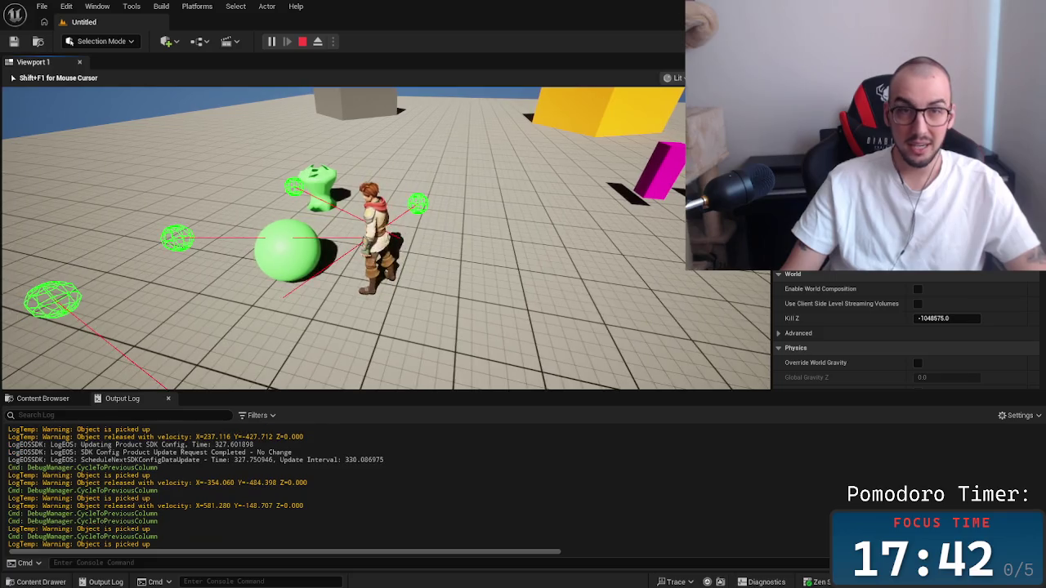
key("e")
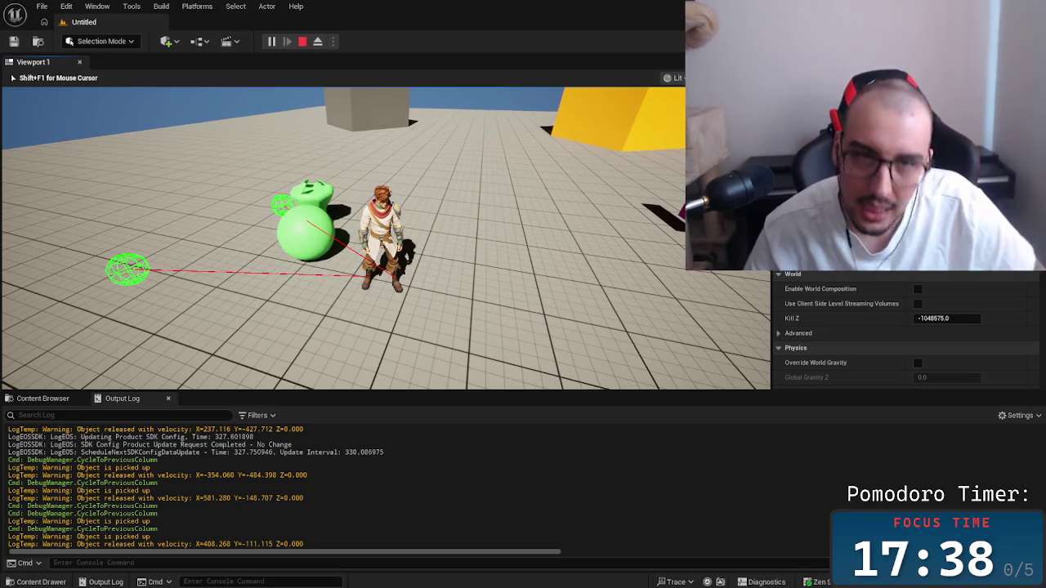
key("Escape")
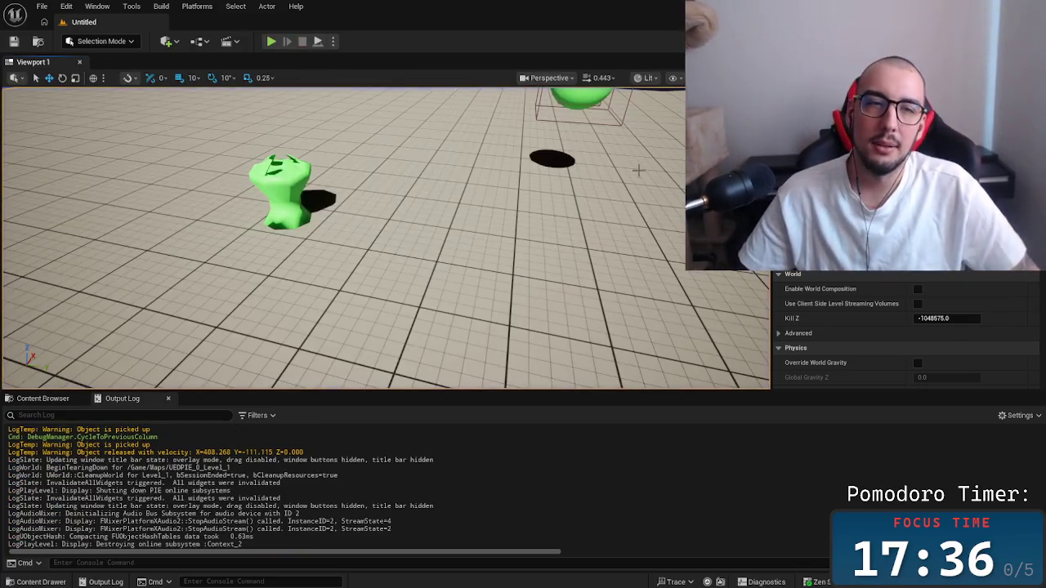
Widen the level view, enlarge the Output Log, then switch away to show the Windows desktop.
left_click_drag(535, 393, 535, 454)
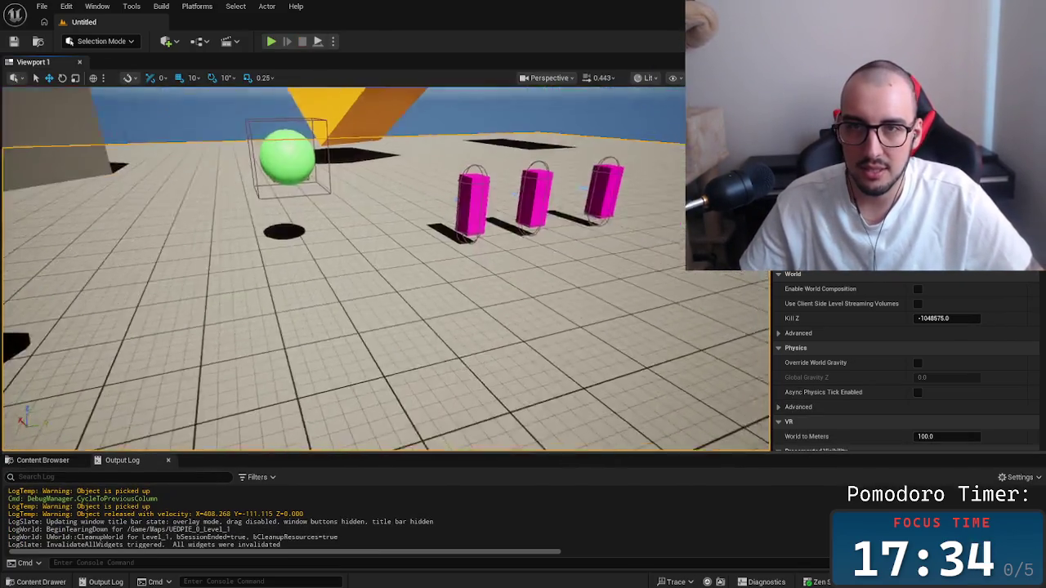
key("a")
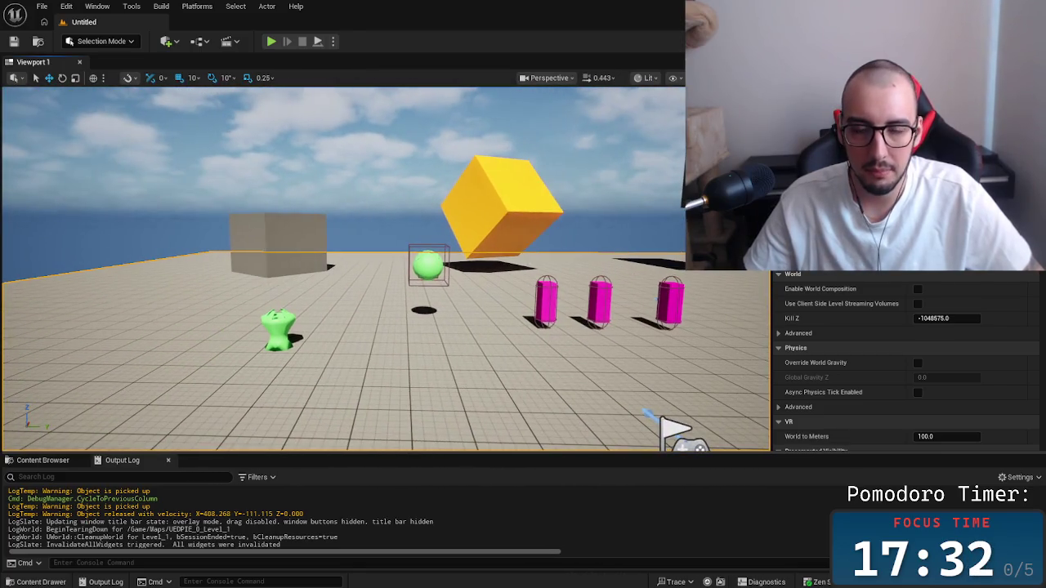
left_click_drag(436, 451, 435, 369)
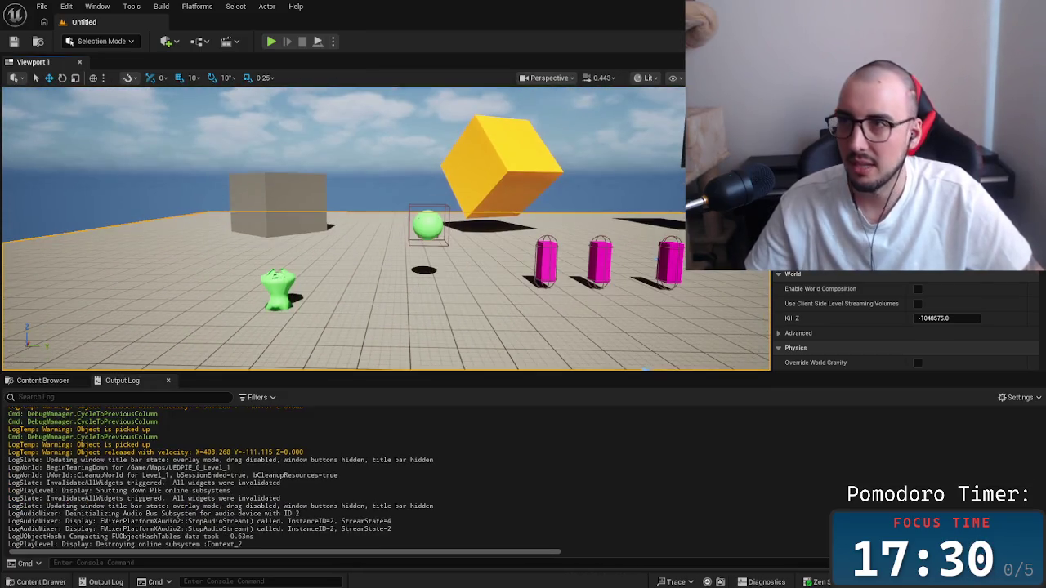
key("alt+Tab")
key("super+d")
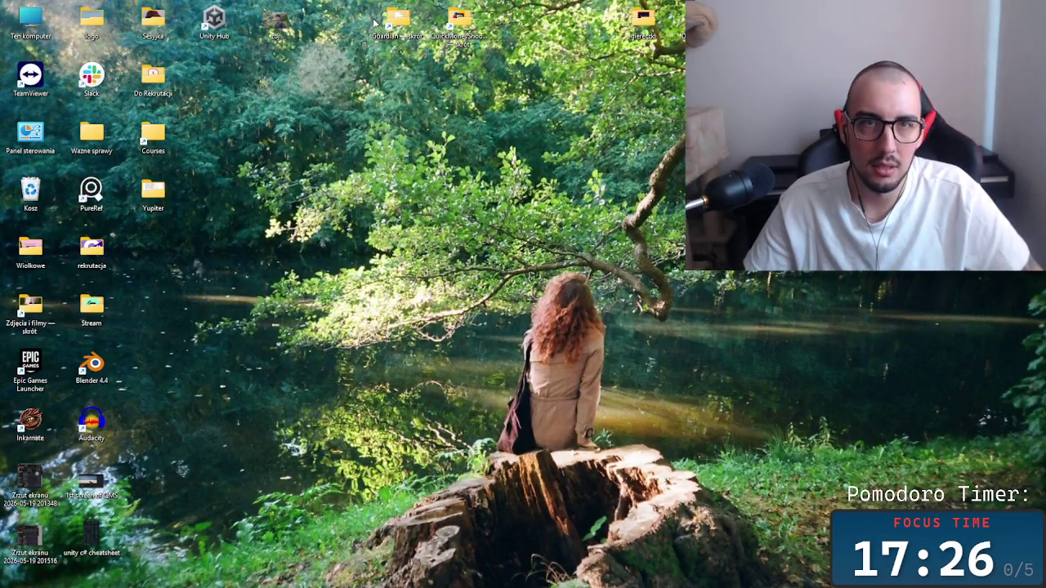
Go from the Guardian folder up to Fork and launch ComeBackHomev1.uproject.
double_click(399, 20)
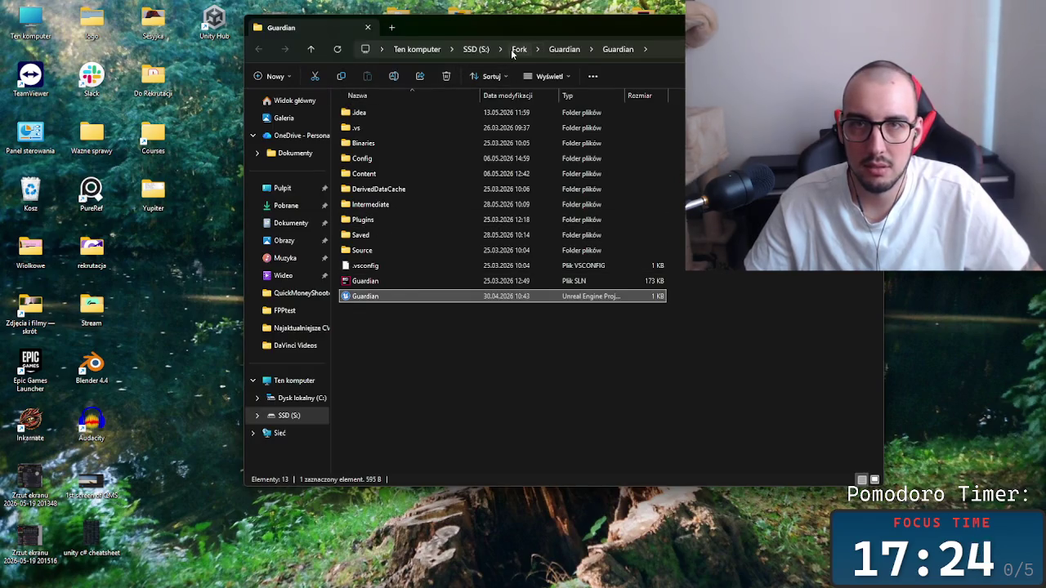
left_click(513, 49)
double_click(383, 136)
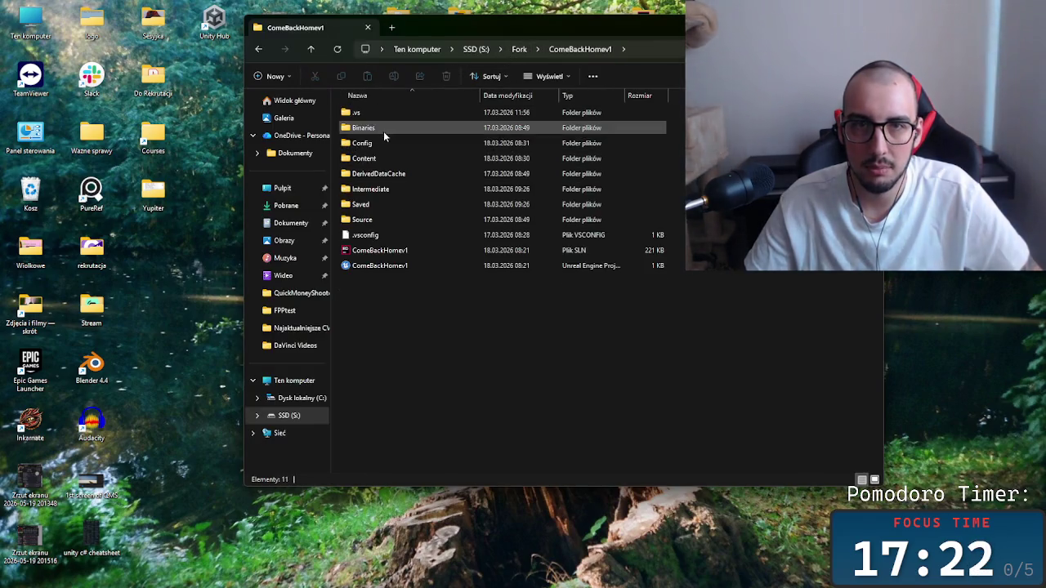
double_click(396, 266)
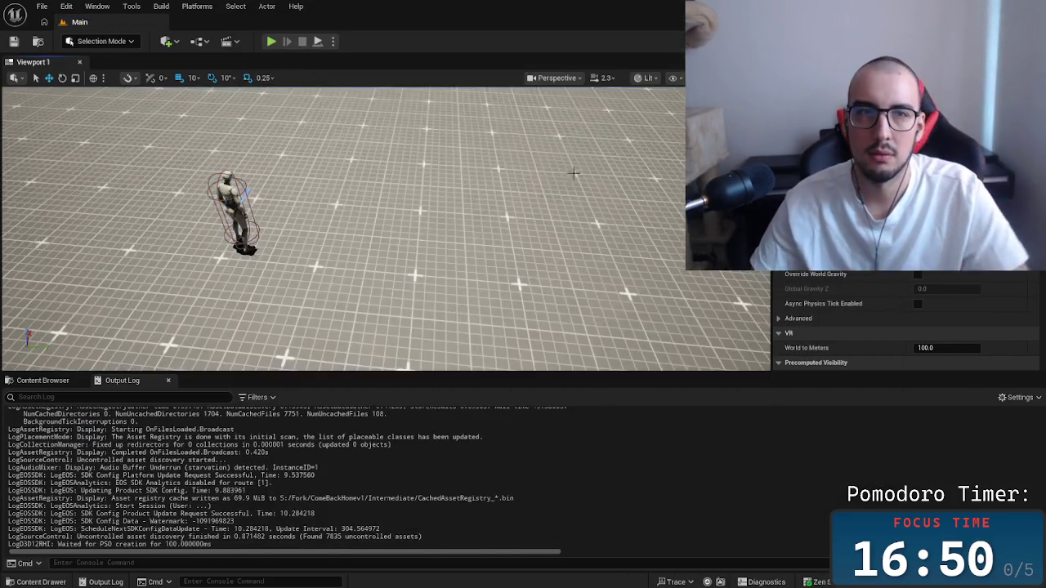
Select the Main level in the Levels folder and fly the camera toward the character.
mouse_move(574, 173)
left_mouse_down()
mouse_move(574, 123)
mouse_move(574, 201)
left_mouse_up()
mouse_move(133, 352)
left_mouse_down()
mouse_move(122, 344)
mouse_move(156, 339)
mouse_move(133, 352)
left_mouse_up()
left_click(48, 382)
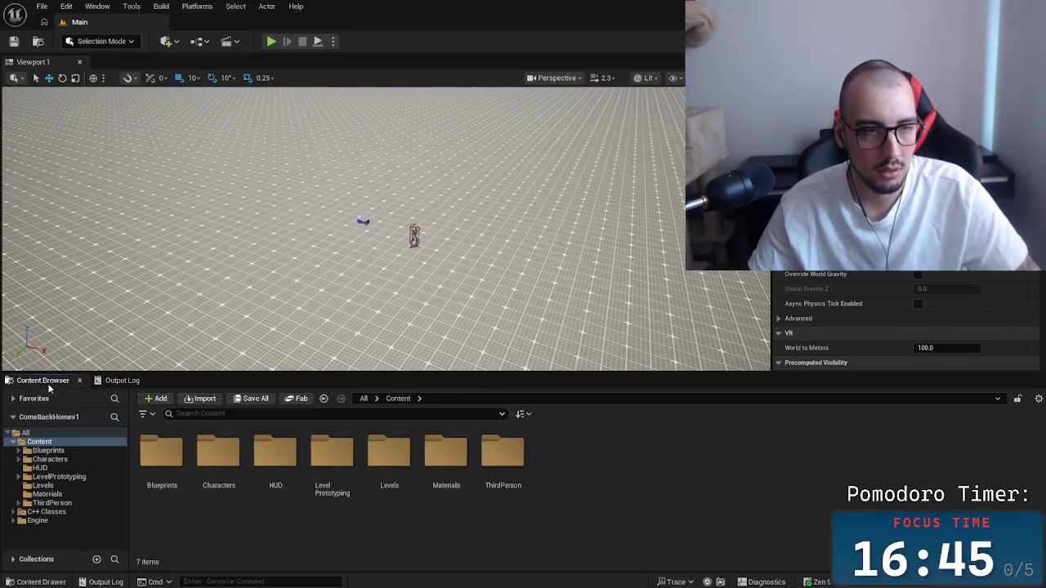
double_click(388, 458)
left_click(173, 459)
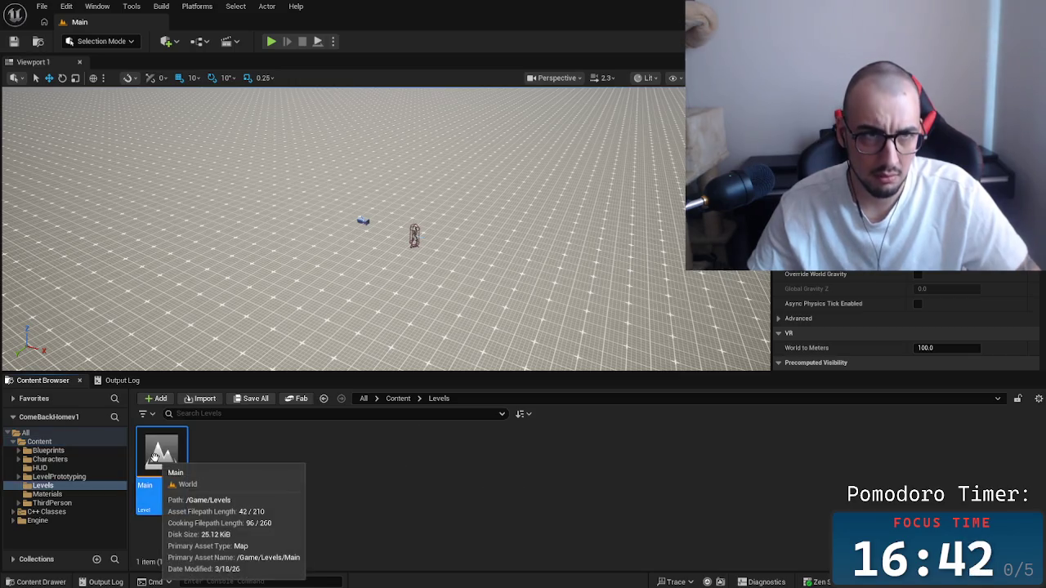
mouse_move(343, 245)
left_mouse_down()
mouse_move(352, 196)
mouse_move(291, 369)
left_mouse_up()
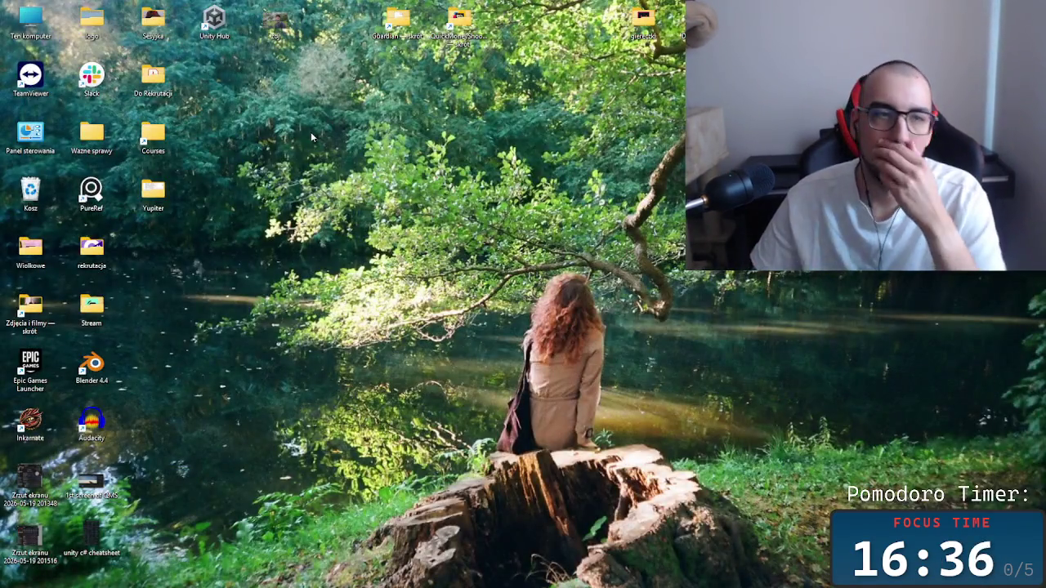
Navigate from Guardian up to Fork > Comeback and launch the Comebackhome .uproject.
double_click(390, 39)
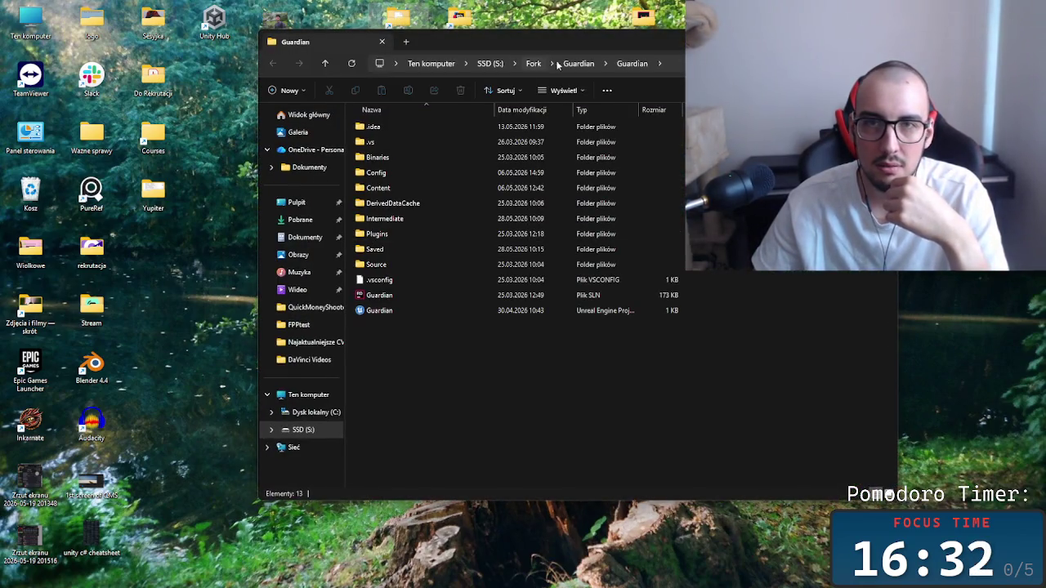
left_click(580, 65)
left_click(533, 63)
left_click(507, 190)
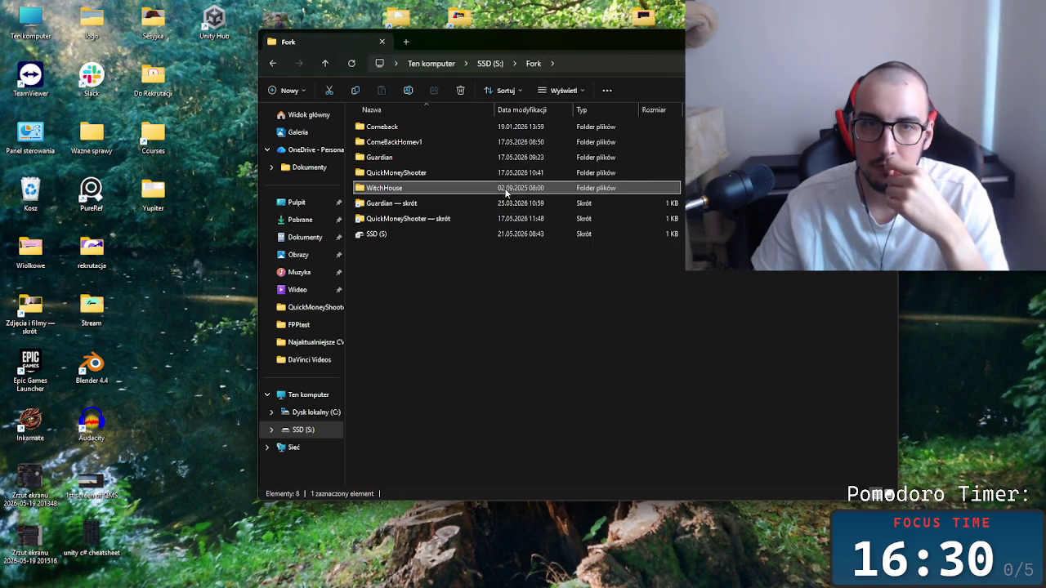
double_click(466, 126)
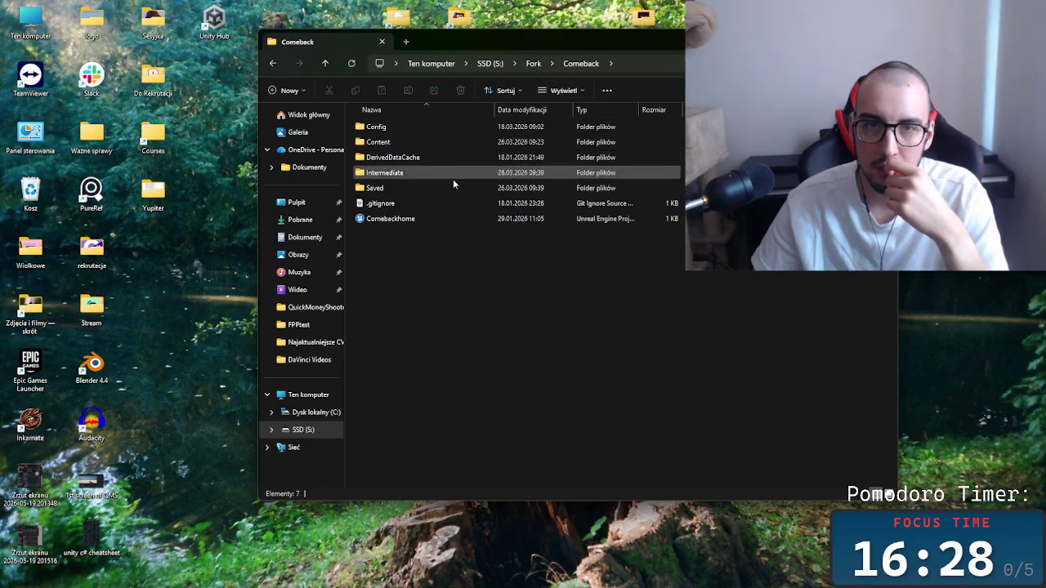
double_click(456, 219)
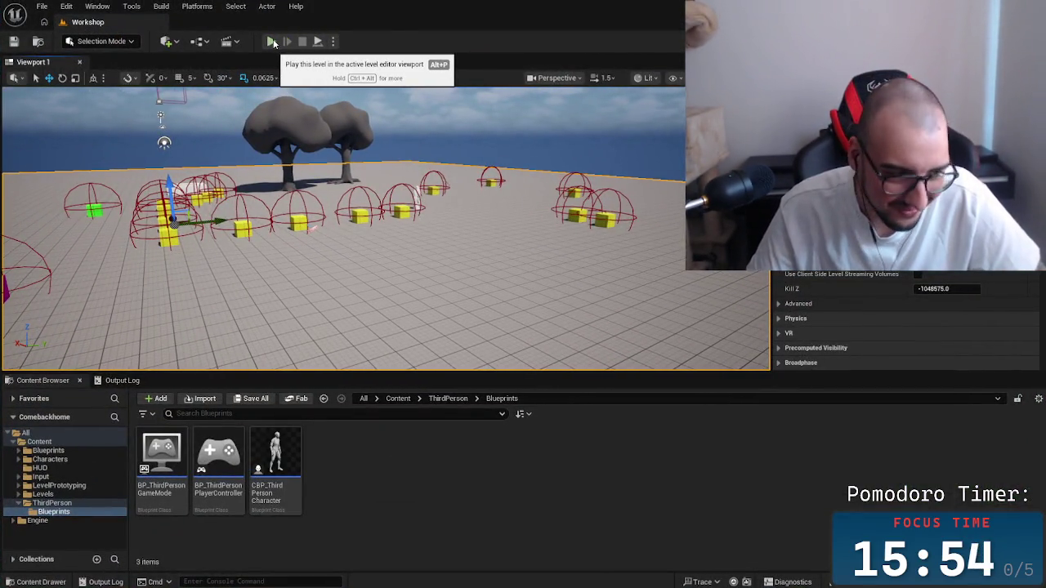
Start playing the Workshop level and run the character toward the trees, jumping.
left_click(273, 43)
key("w")
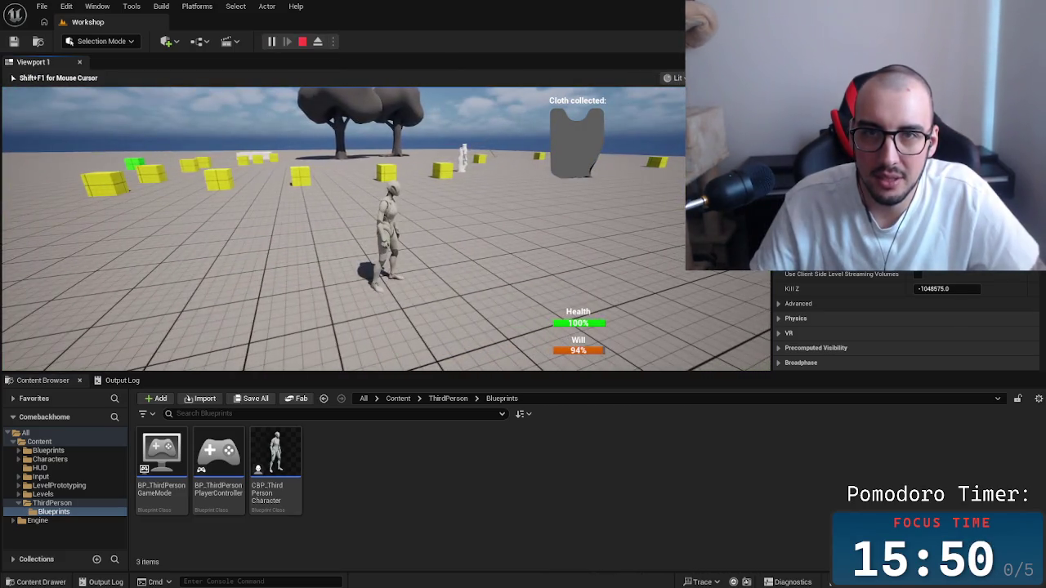
key("s")
key("w")
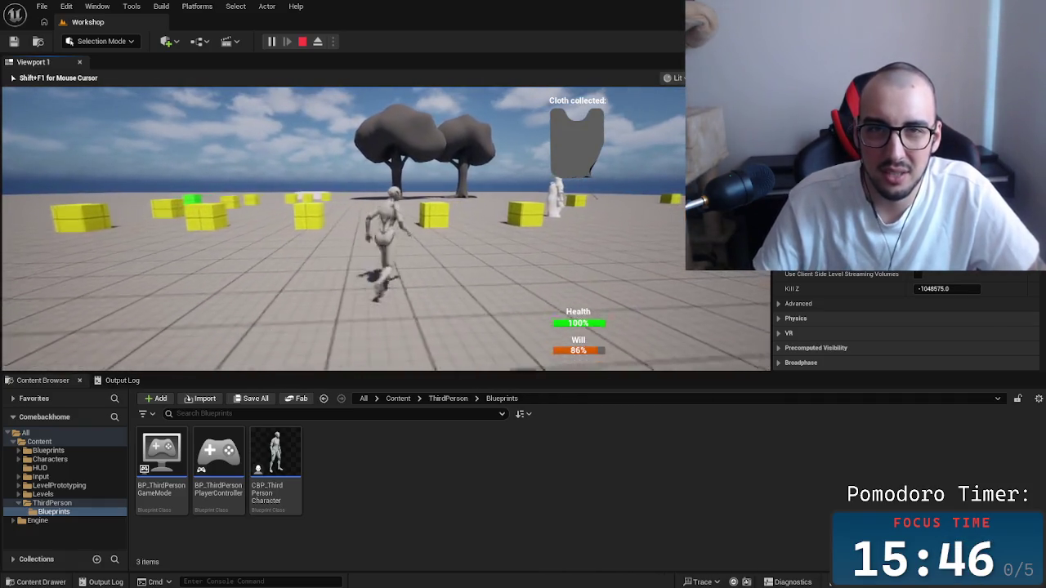
key("space")
Run among the yellow cubes up to the magenta cube.
key("w")
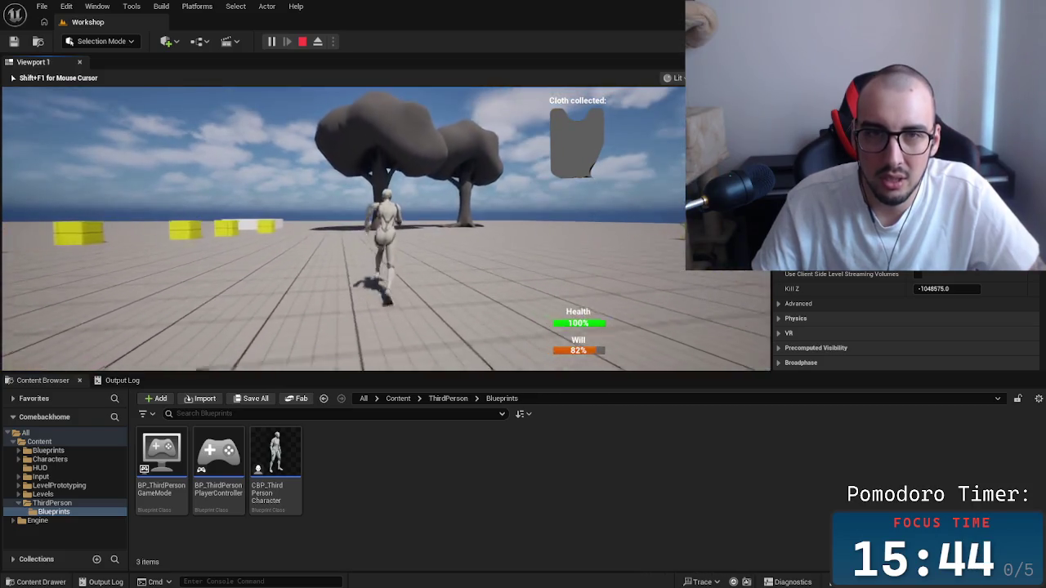
key("w")
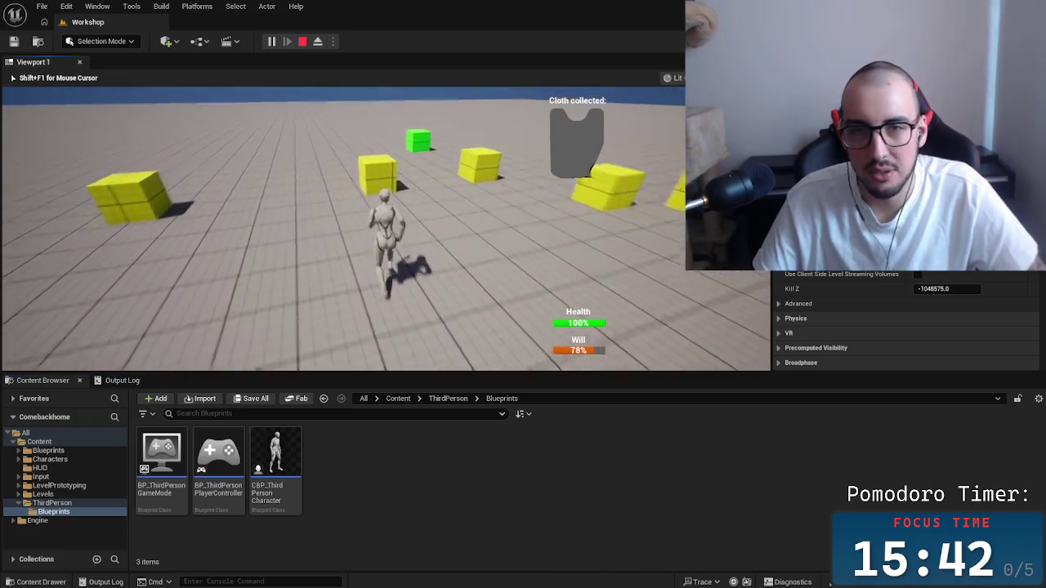
key("w")
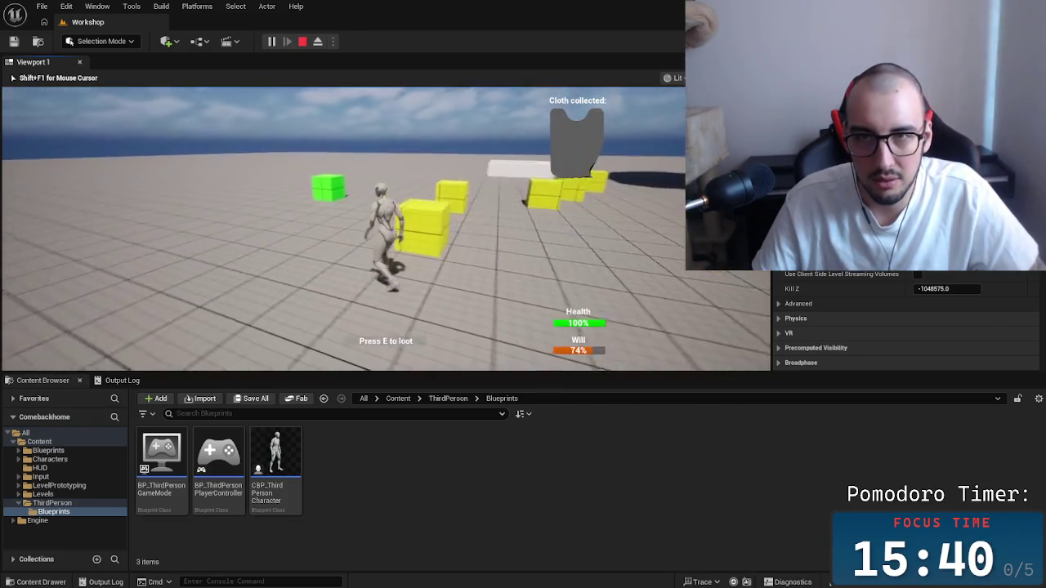
key("w")
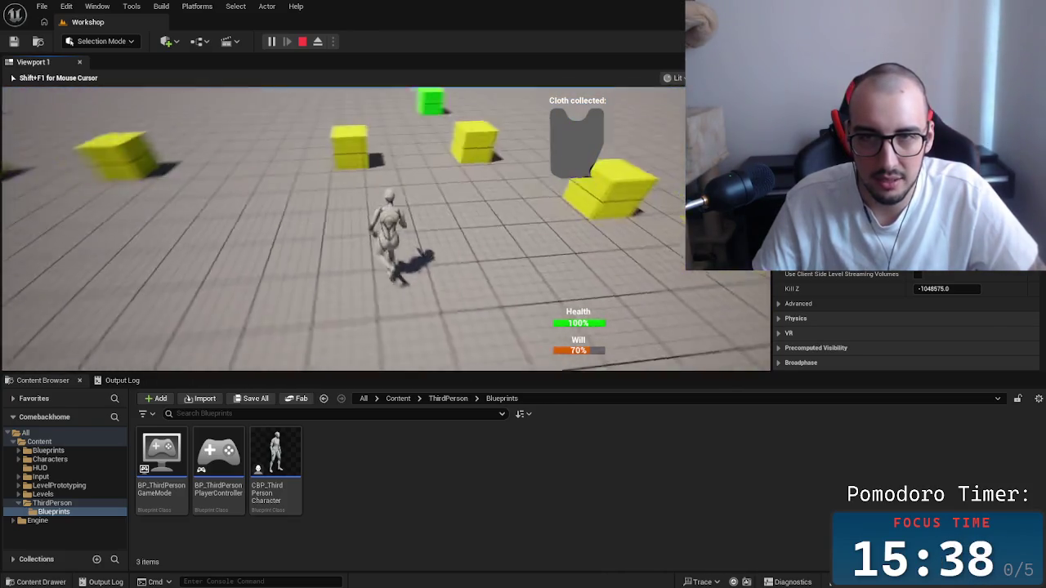
key("w")
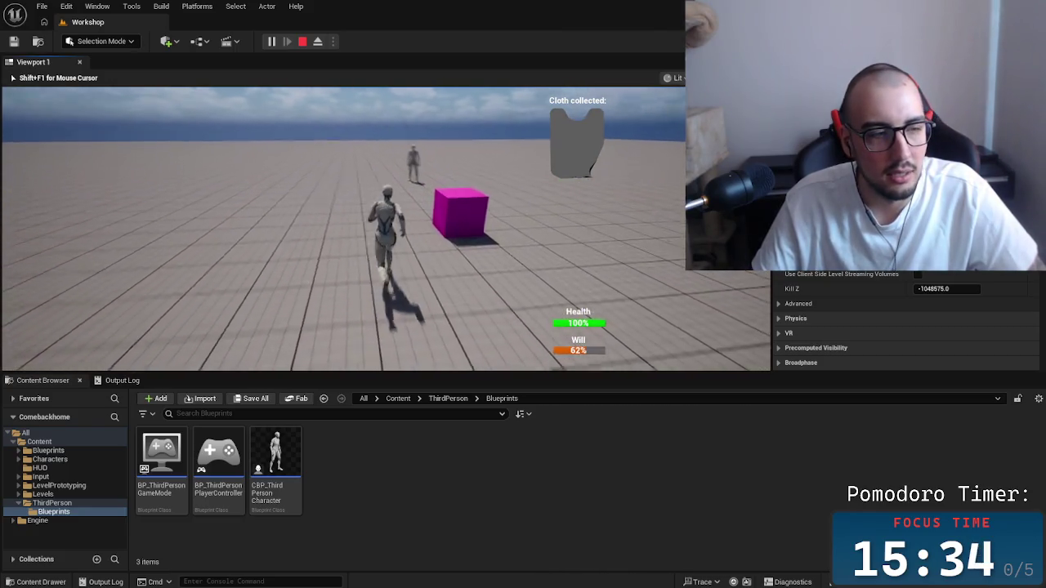
key("w")
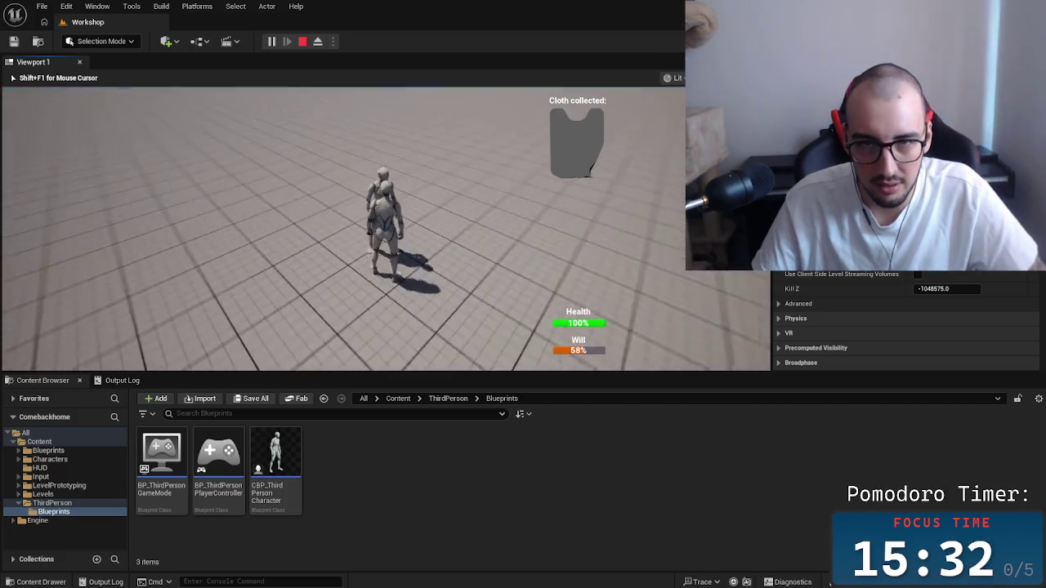
key("w")
Talk to the magenta cube, run on to collect the cloth, then stop play.
key("e")
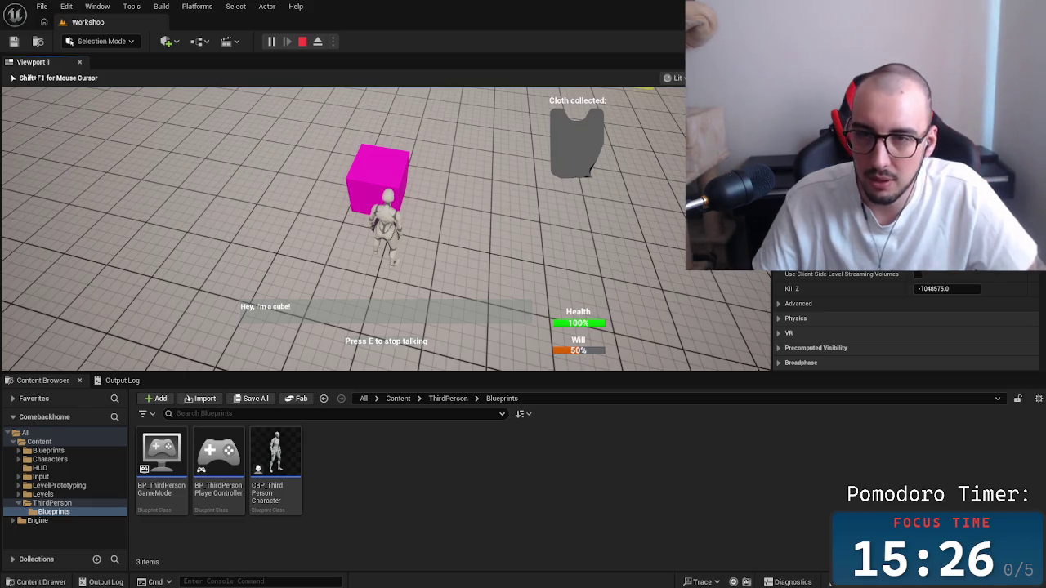
key("e")
key("a")
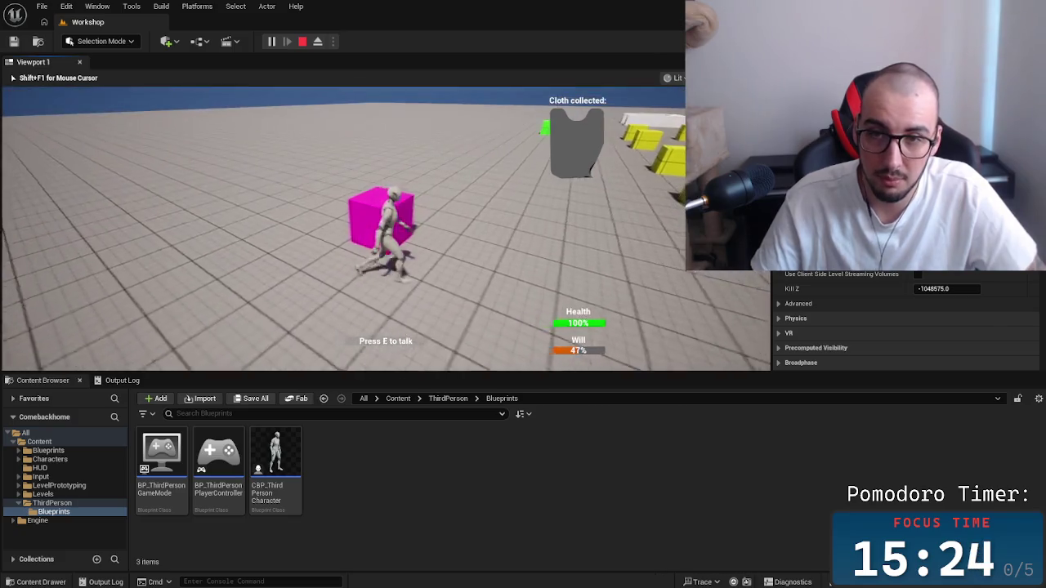
key("e")
key("w")
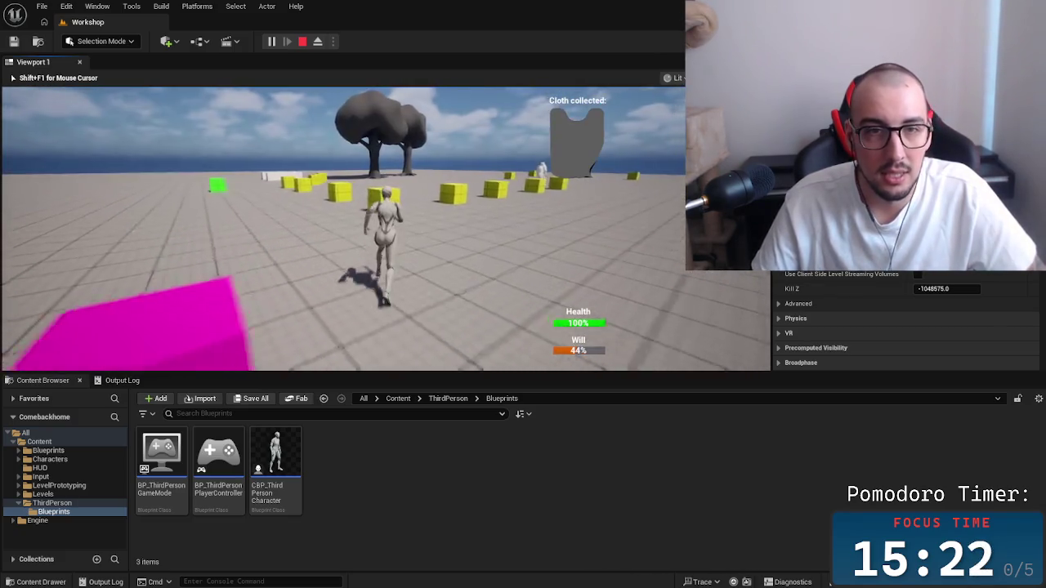
key("w")
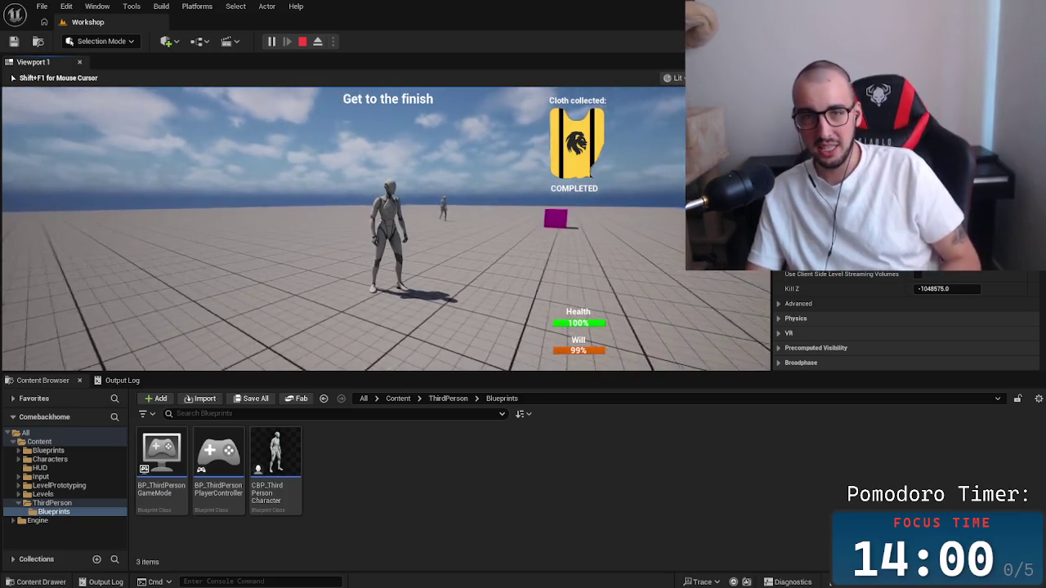
key("w")
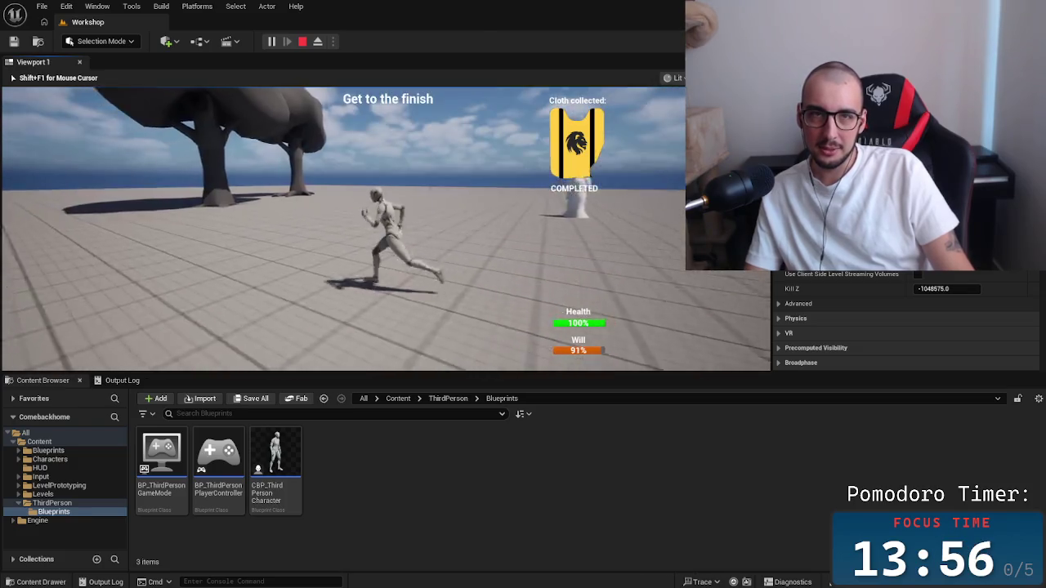
key("Escape")
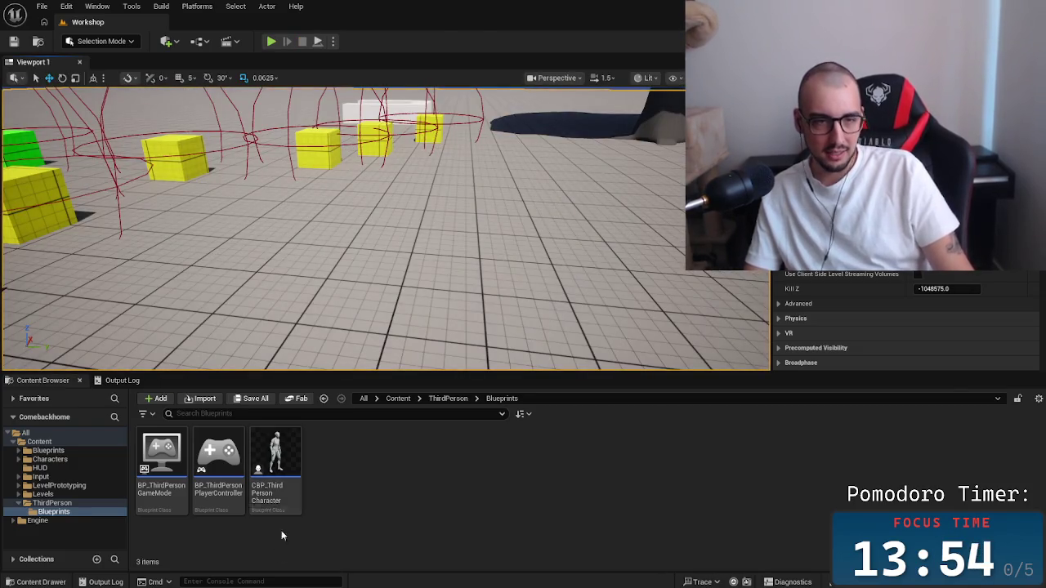
Open CBP_ThirdPersonCharacter's Event Graph and inspect the Players death group nodes.
double_click(294, 476)
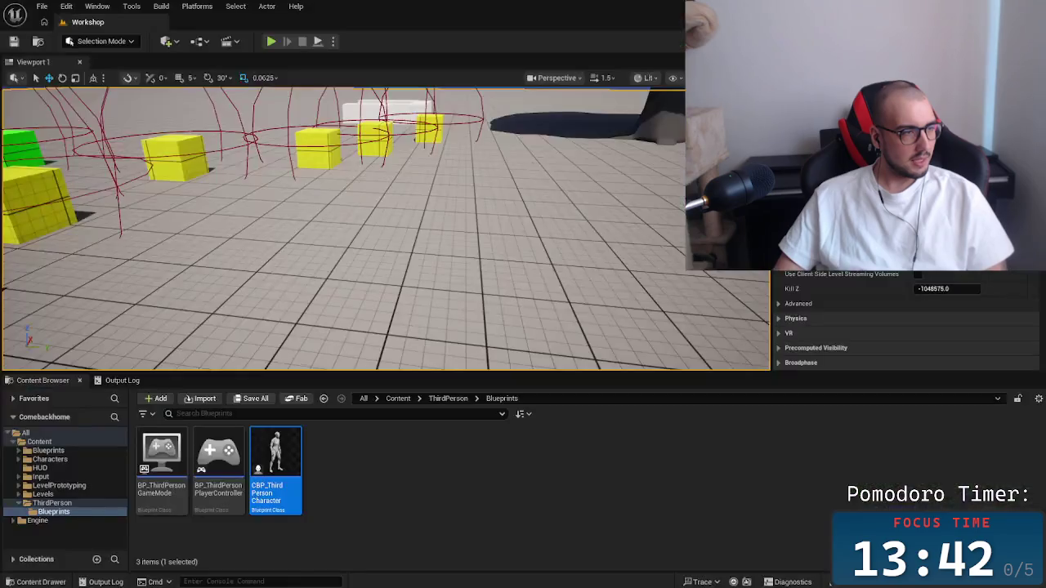
double_click(275, 458)
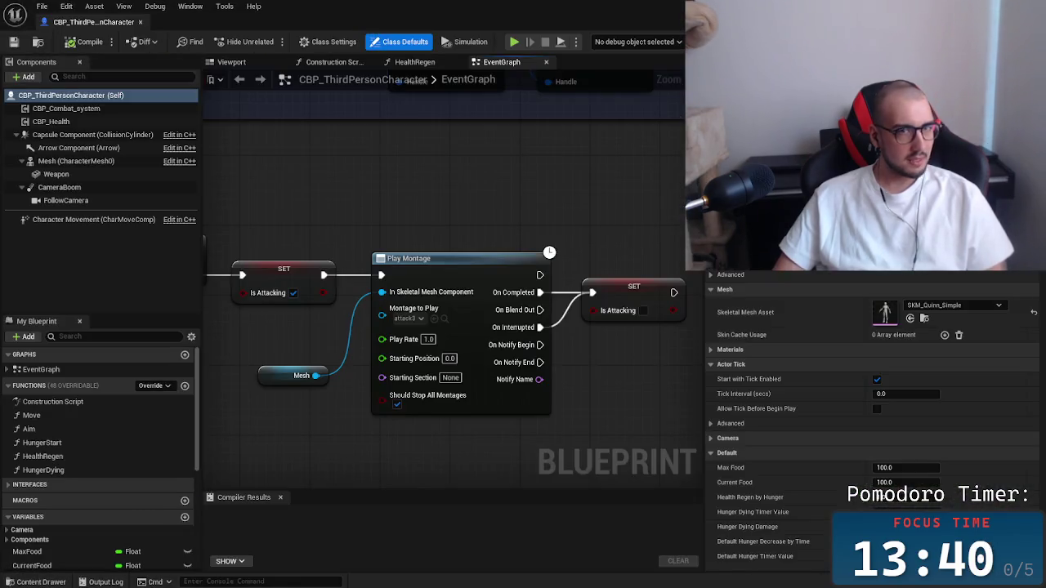
scroll(531, 198, "down", 8)
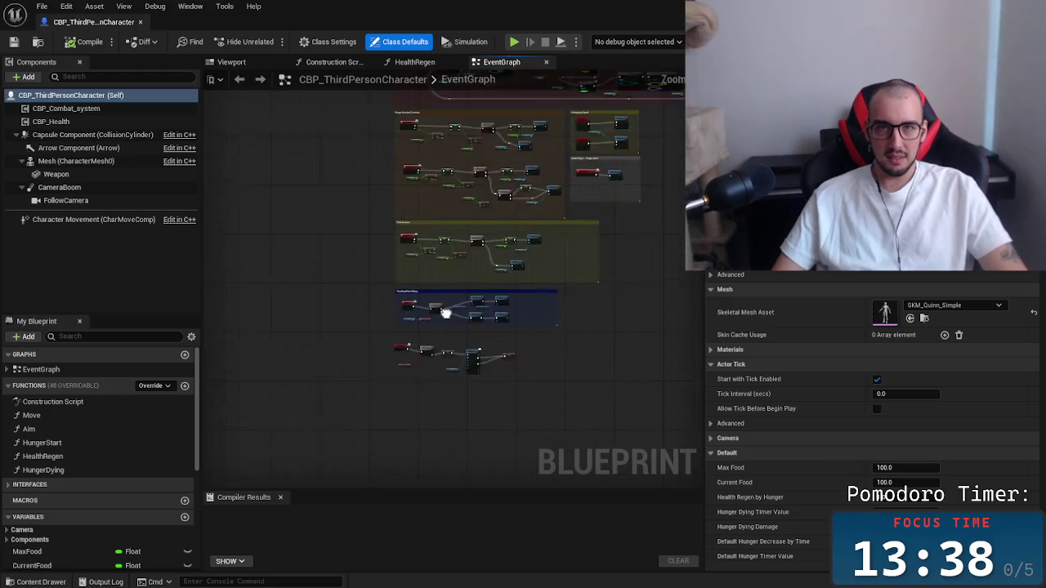
scroll(397, 384, "down", 5)
scroll(446, 297, "up", 9)
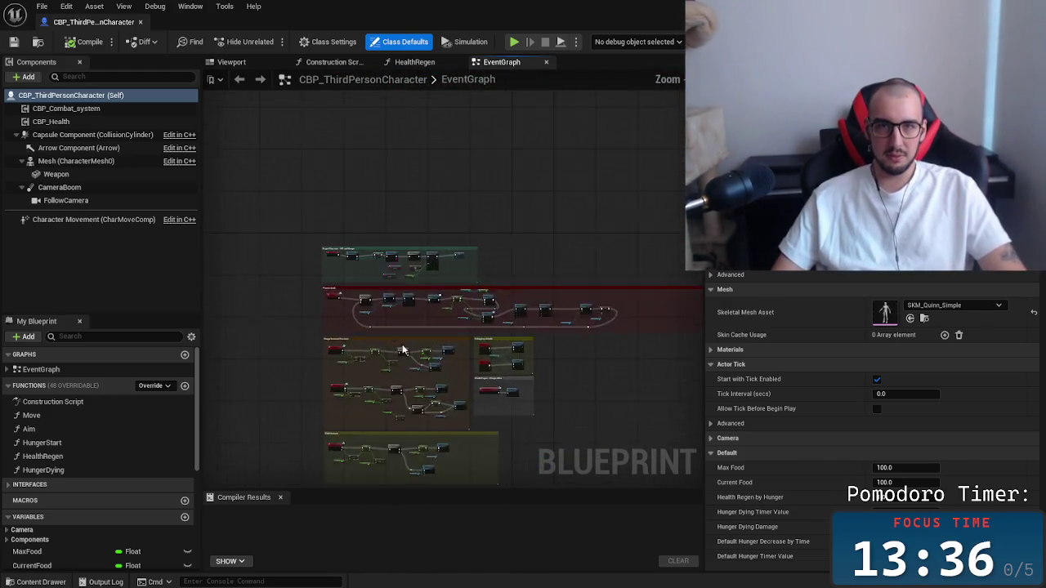
scroll(357, 334, "down", 5)
scroll(346, 337, "up", 1)
scroll(367, 323, "up", 3)
mouse_move(335, 246)
left_mouse_down()
mouse_move(425, 335)
mouse_move(545, 354)
left_mouse_up()
left_click(272, 345)
Select the Event UserDead node and zoom around the surrounding graph.
scroll(261, 300, "up", 3)
left_click(245, 219)
left_click_drag(303, 306, 302, 390)
scroll(303, 390, "down", 3)
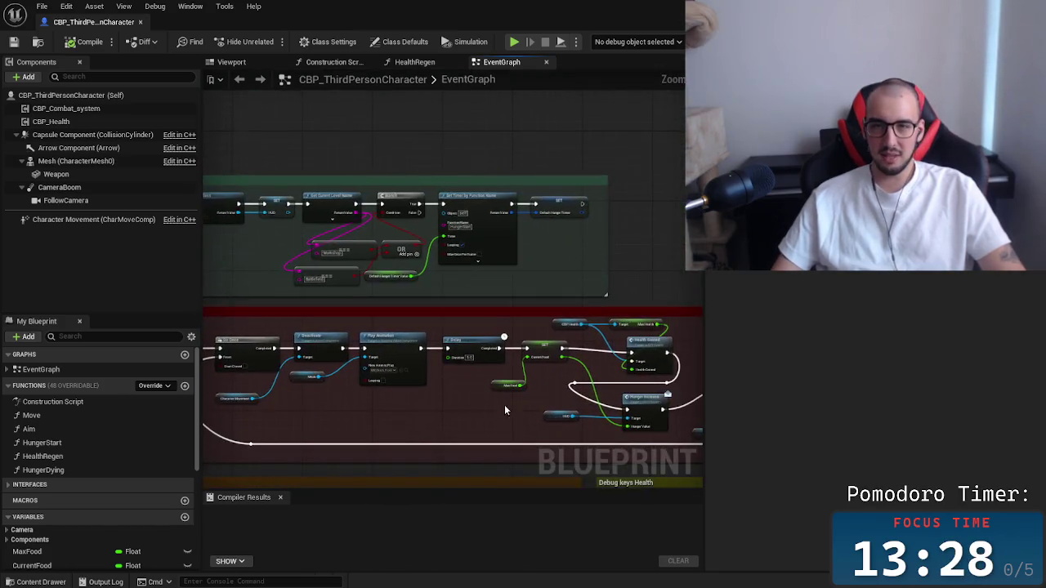
scroll(504, 405, "up", 2)
scroll(368, 343, "up", 3)
scroll(425, 359, "down", 2)
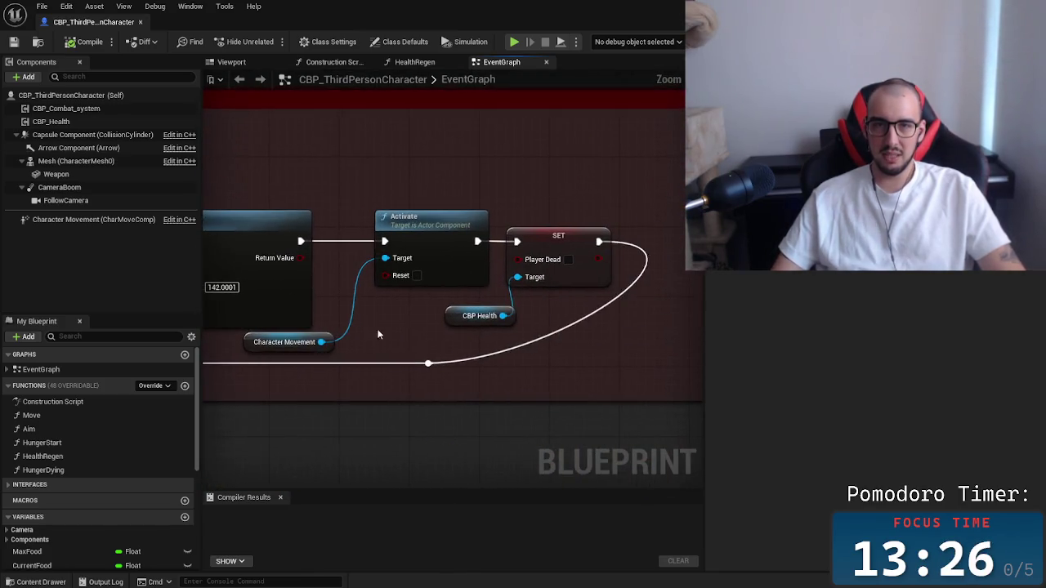
scroll(458, 367, "up", 2)
scroll(475, 376, "down", 1)
scroll(474, 377, "down", 2)
scroll(611, 292, "up", 2)
Pan through the Debug keys Health, Hunger Update, Cloth Increase, TimerStopWhenTalking and Event Talk/LightAttack groups.
mouse_move(611, 292)
left_mouse_down()
mouse_move(580, 273)
mouse_move(267, 227)
left_mouse_up()
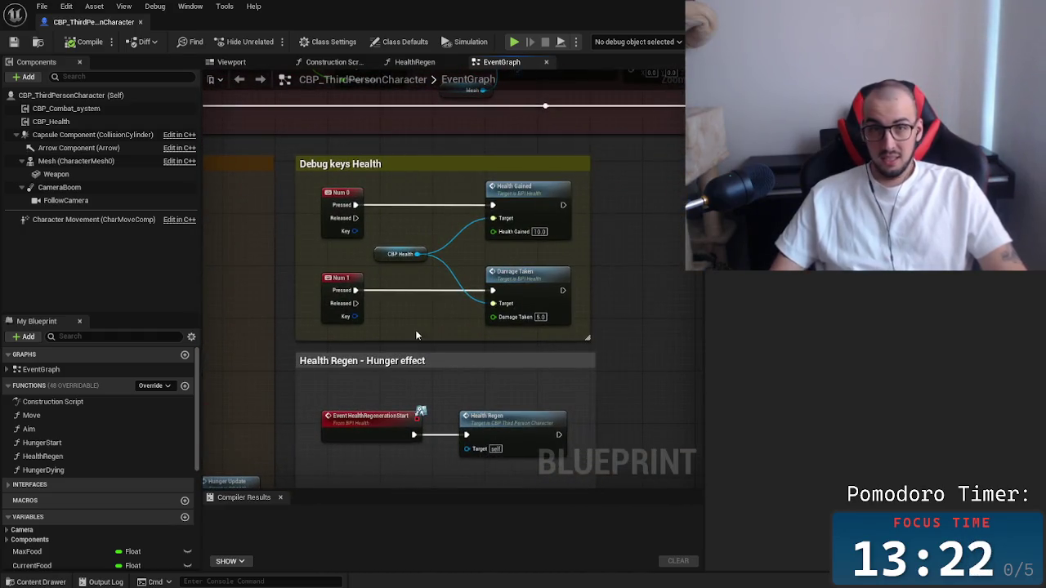
scroll(415, 330, "down", 2)
mouse_move(390, 336)
left_mouse_down()
mouse_move(438, 305)
mouse_move(424, 230)
mouse_move(569, 257)
left_mouse_up()
scroll(570, 258, "up", 2)
mouse_move(359, 466)
left_mouse_down()
mouse_move(352, 372)
mouse_move(365, 288)
left_mouse_up()
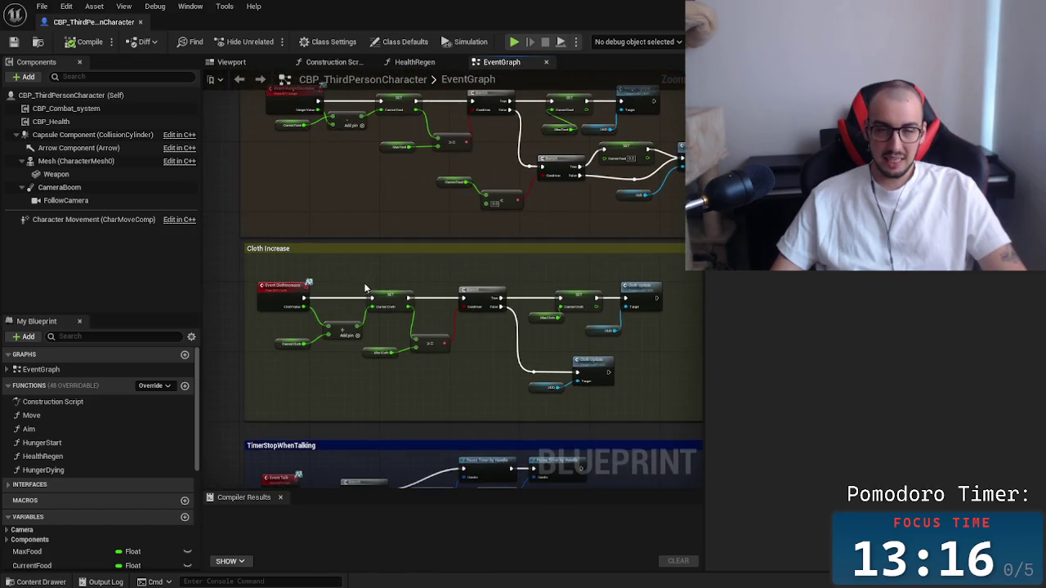
mouse_move(369, 400)
left_mouse_down()
mouse_move(367, 385)
mouse_move(282, 357)
mouse_move(465, 249)
left_mouse_up()
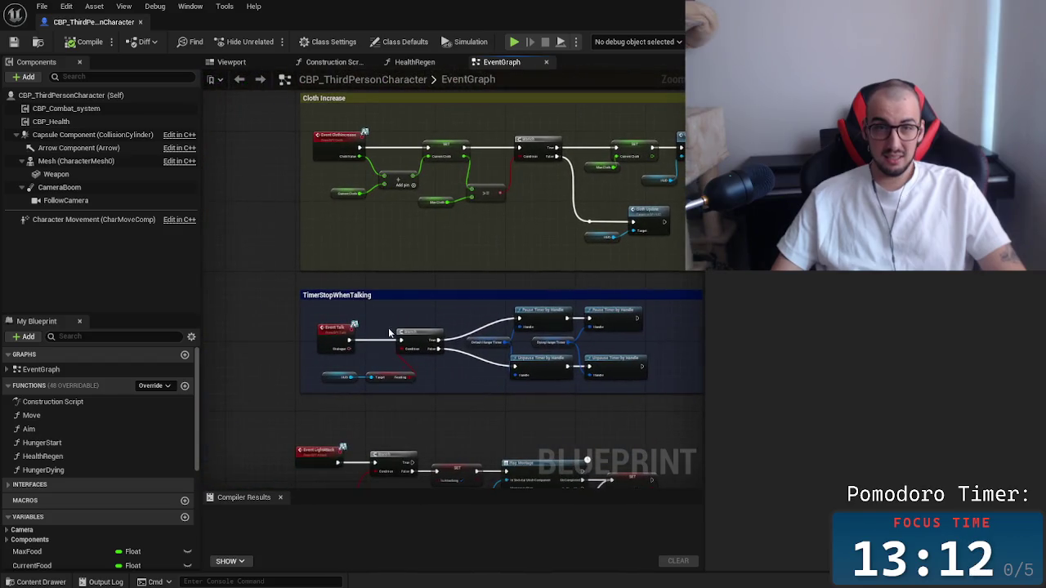
scroll(384, 397, "up", 2)
mouse_move(384, 397)
left_mouse_down()
mouse_move(365, 287)
mouse_move(393, 208)
left_mouse_up()
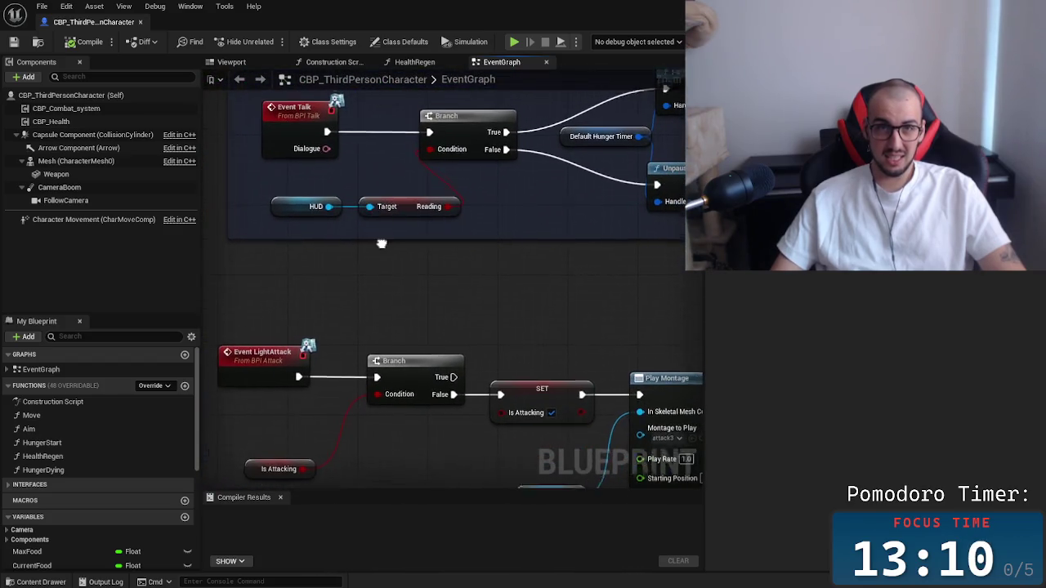
scroll(401, 318, "down", 2)
left_click_drag(414, 310, 388, 277)
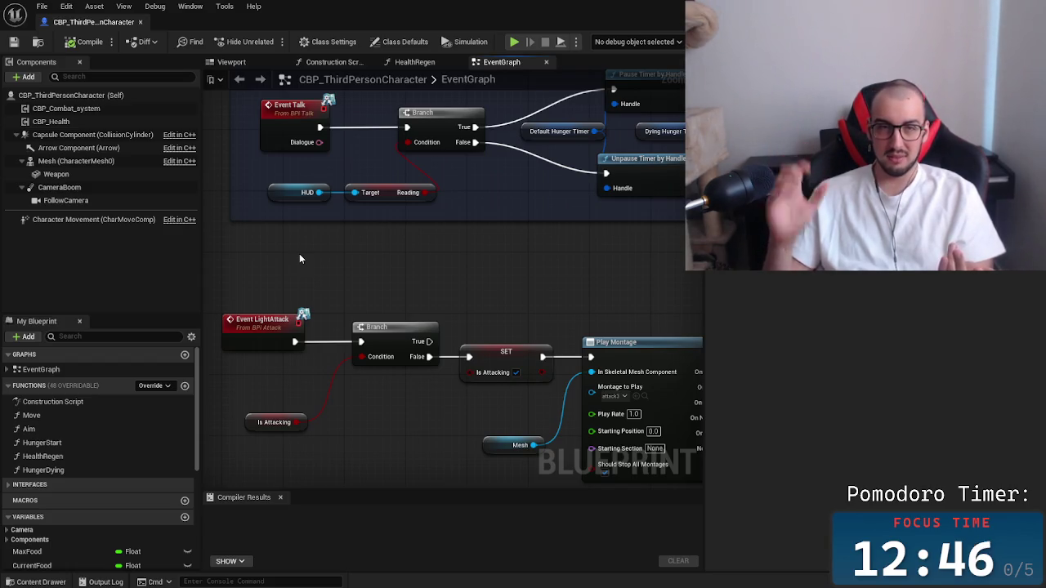
Add a breakpoint on the Branch node after the light-attack event.
left_click_drag(396, 282, 490, 367)
left_click(436, 264)
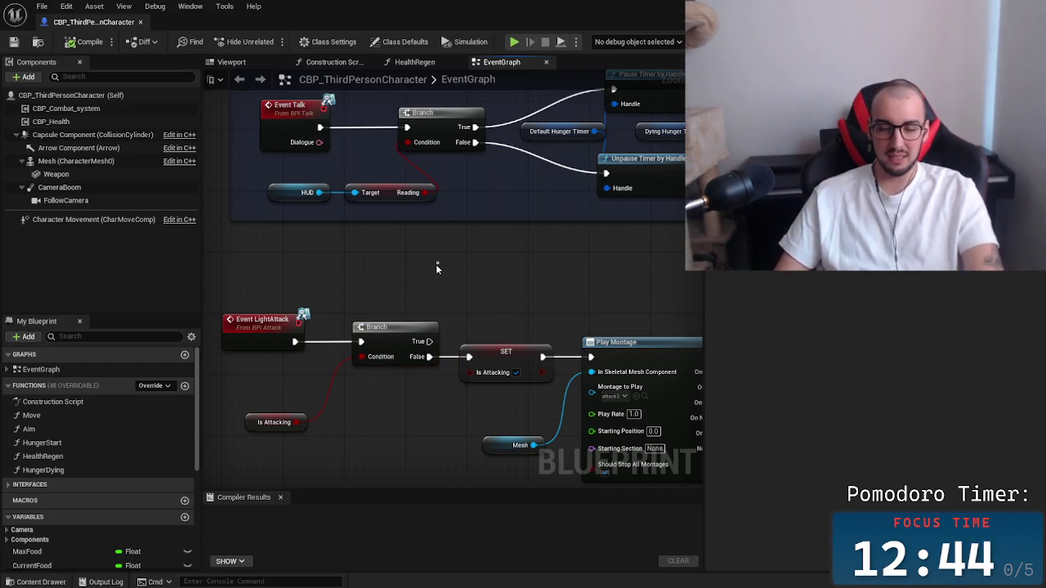
left_click_drag(390, 372, 388, 372)
key("F9")
left_click(488, 271)
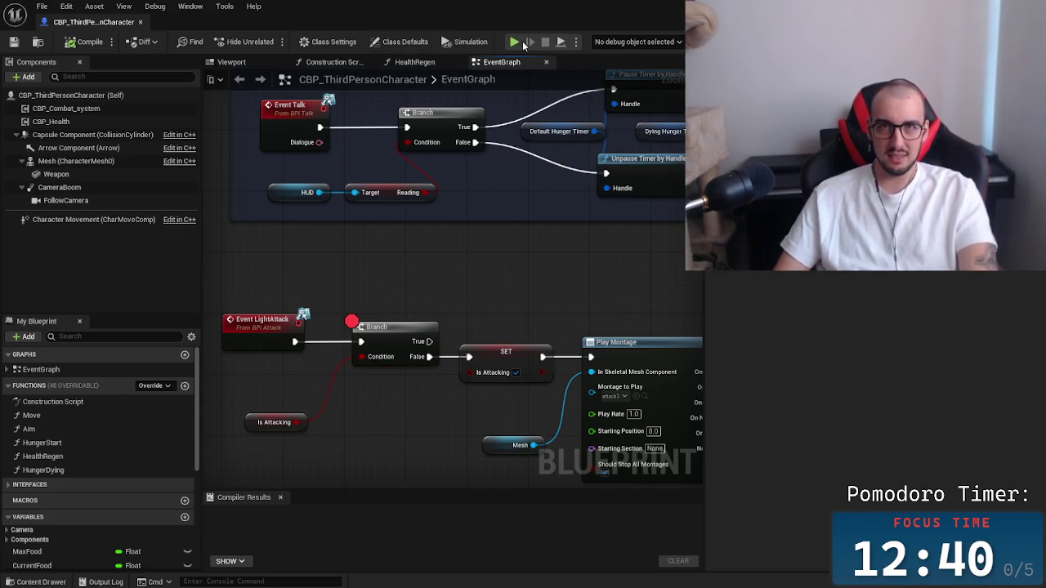
Simulate and trigger the light attack to hit the breakpoint, remove it, and resume.
key("alt+s")
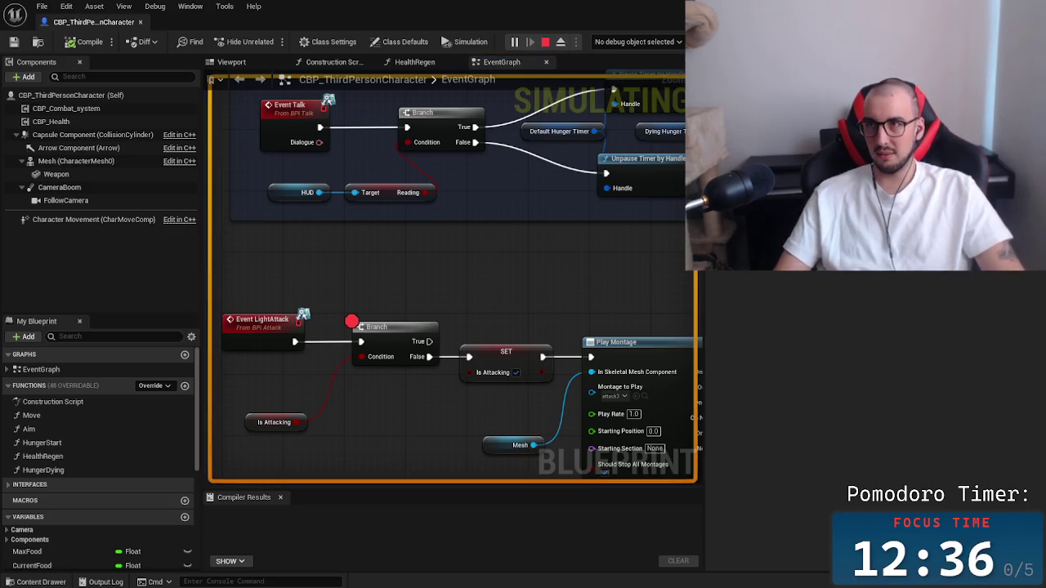
key("alt+Tab")
left_click(343, 229)
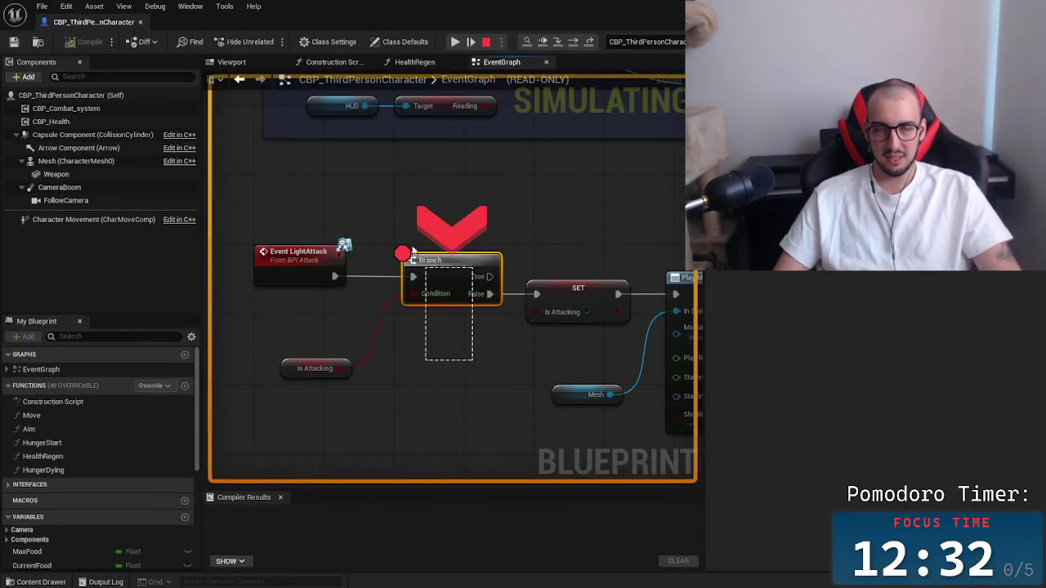
key("F9")
left_click(530, 342)
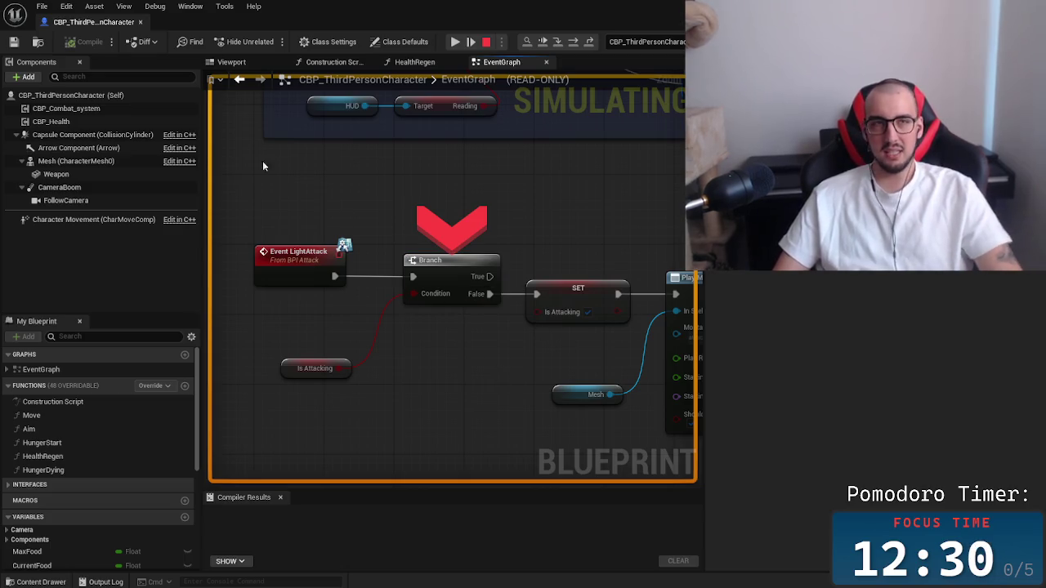
left_click(455, 42)
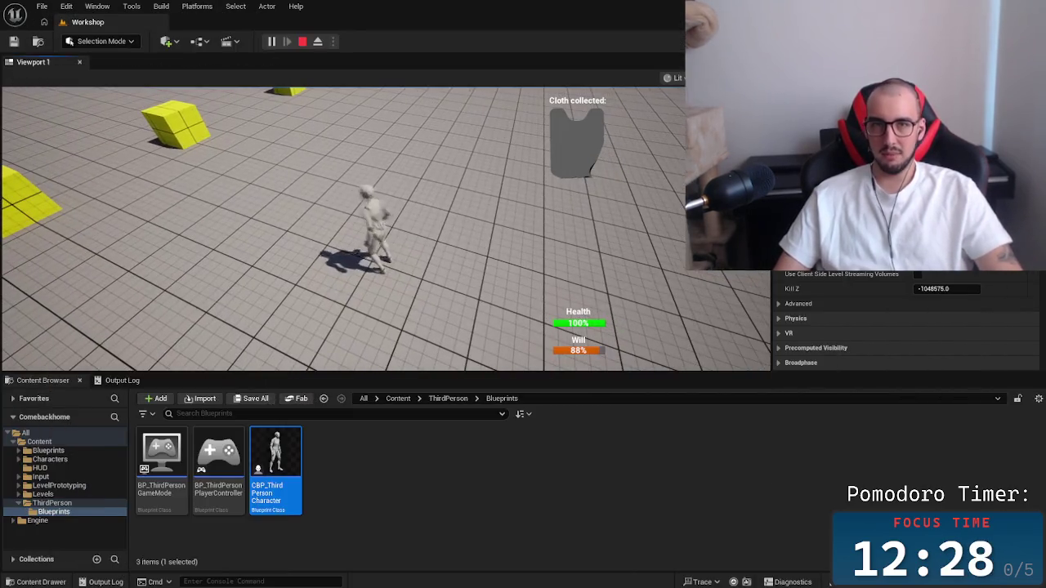
Run and jump among the Workshop's yellow blocks and loot them to complete the cloth collection.
left_click(465, 154)
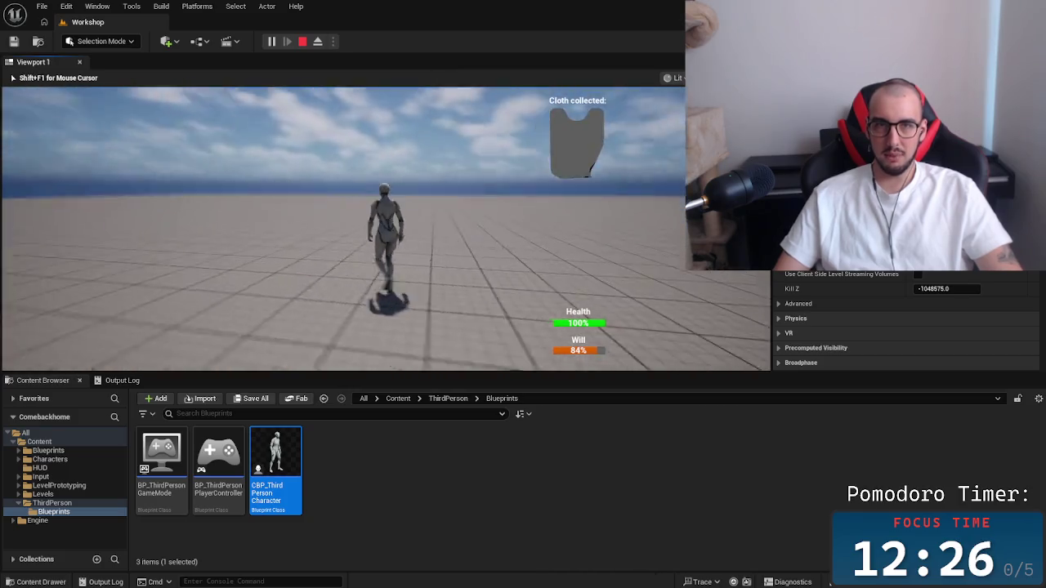
key("w")
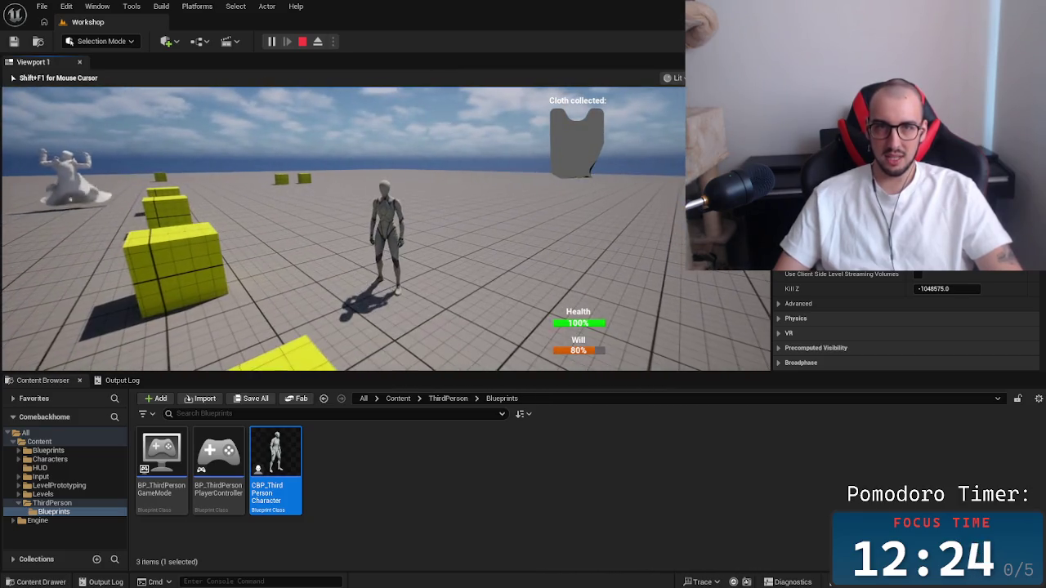
key("w")
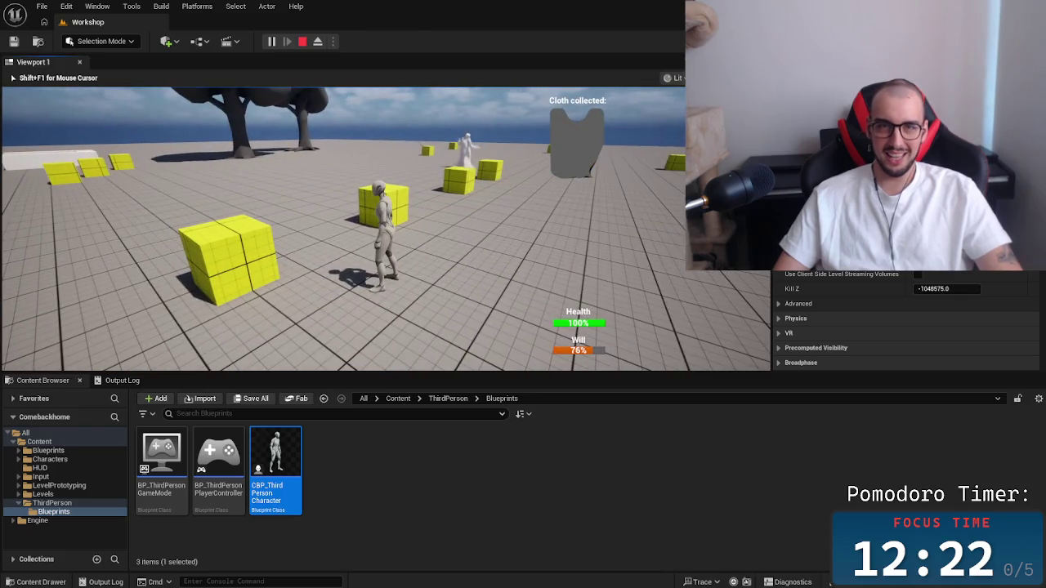
key("w")
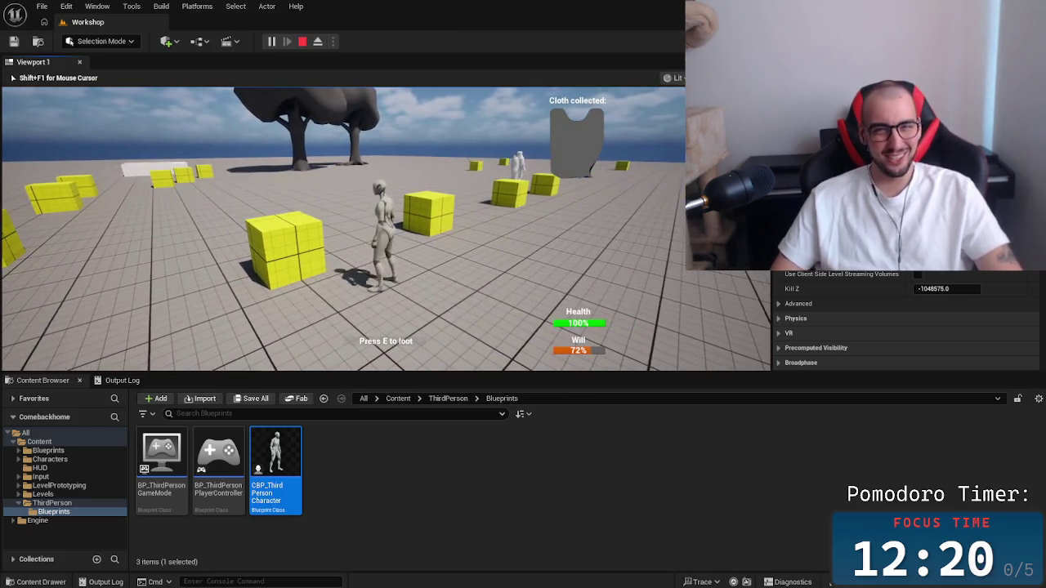
key("w")
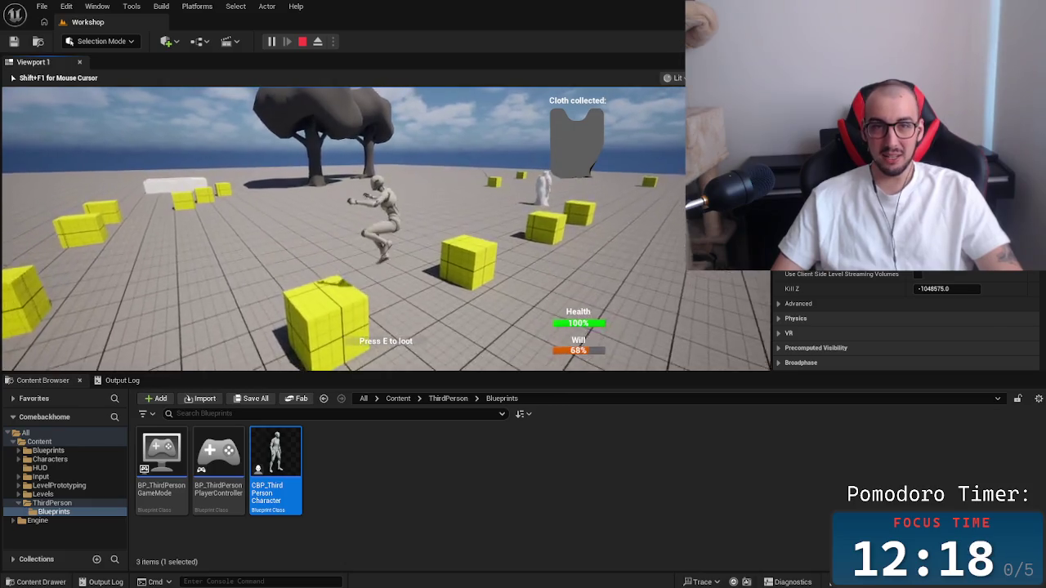
key("w")
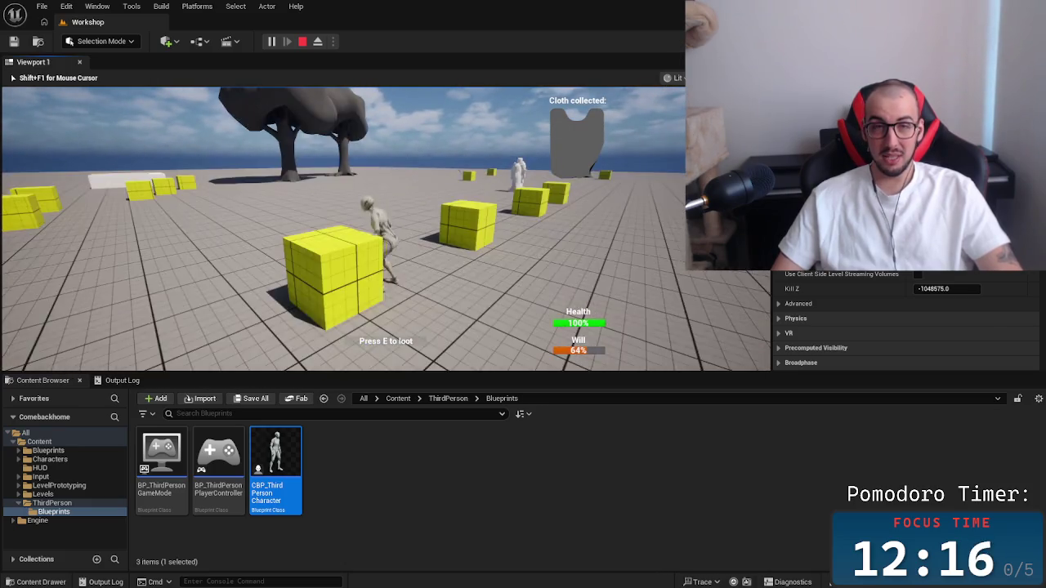
key("space")
key("w")
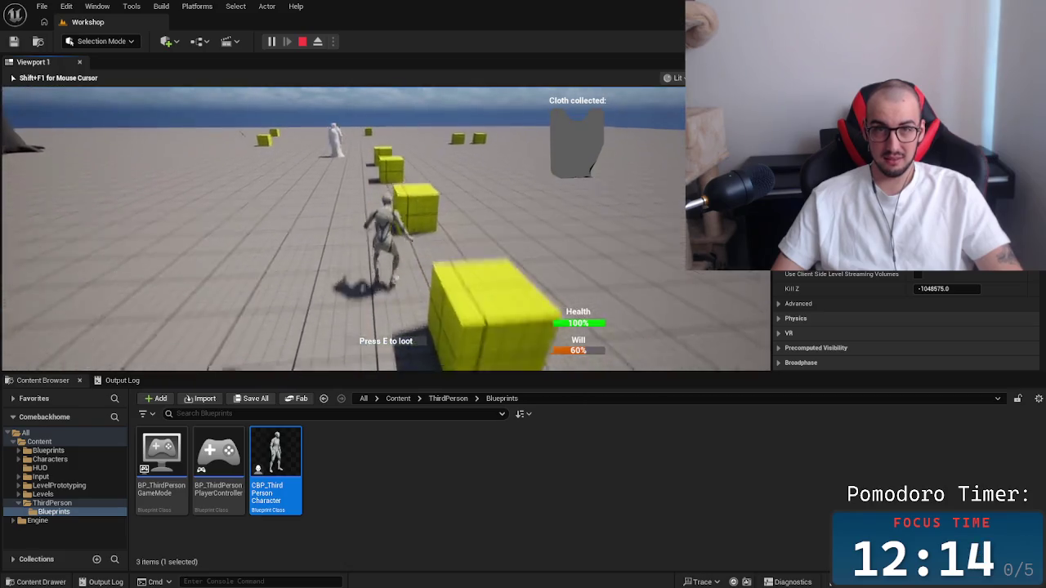
key("w")
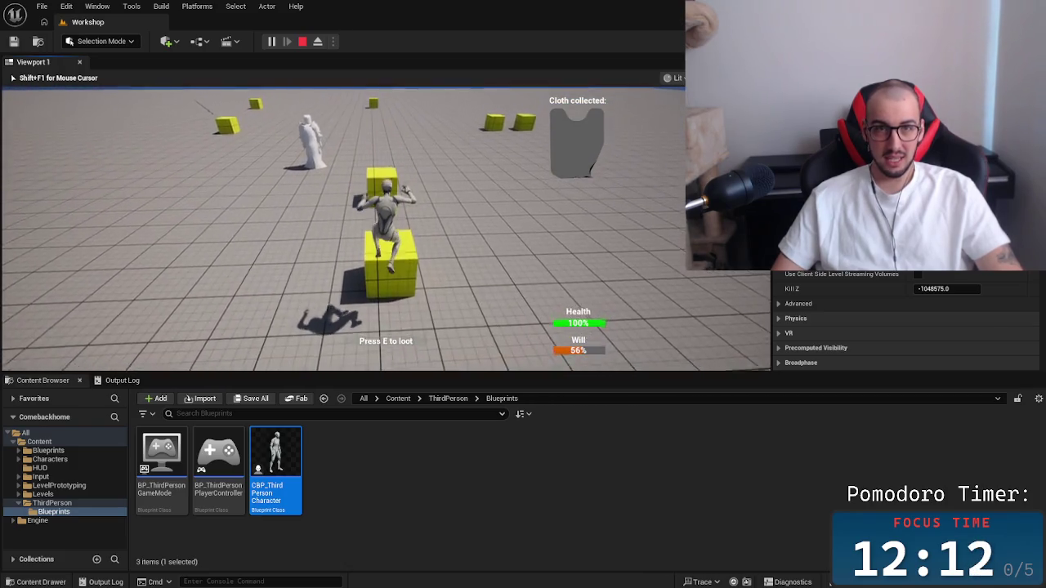
key("w")
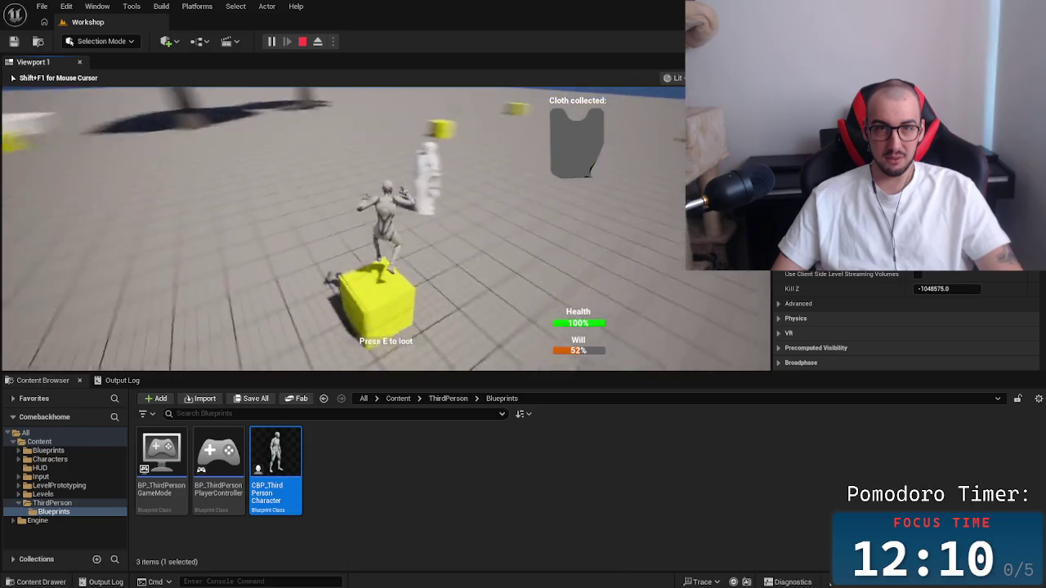
key("w")
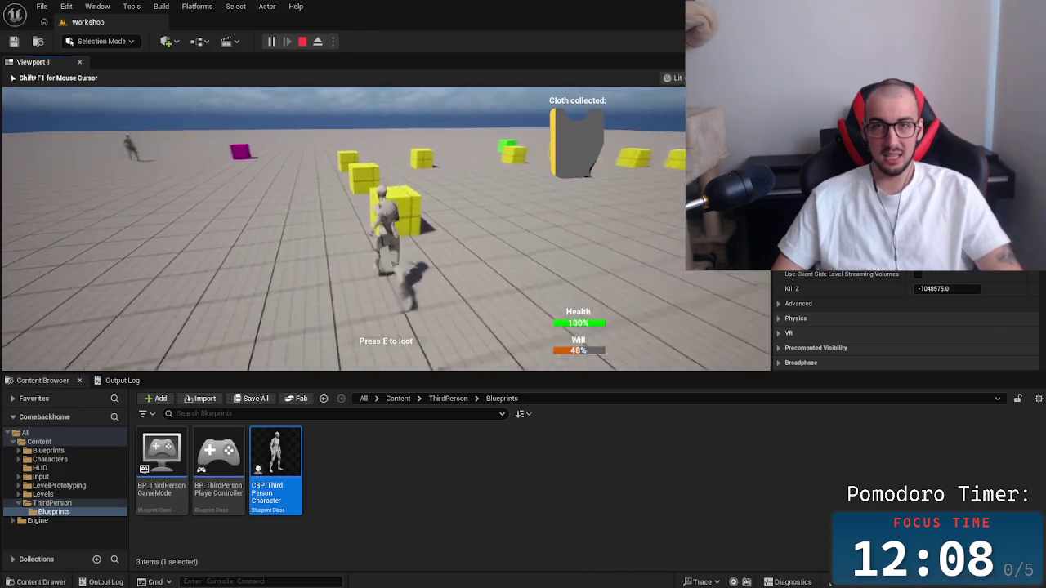
key("w")
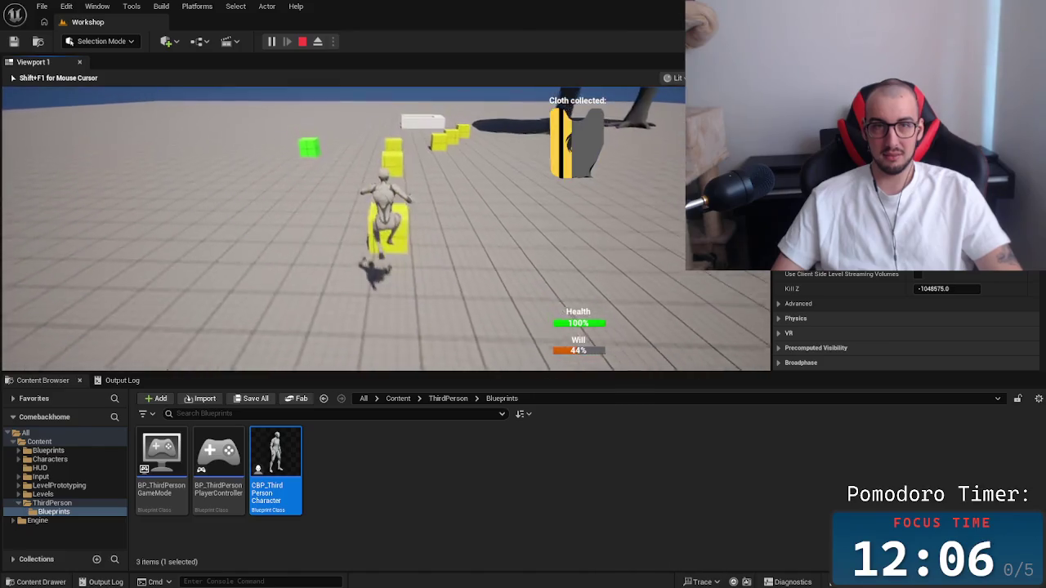
key("w")
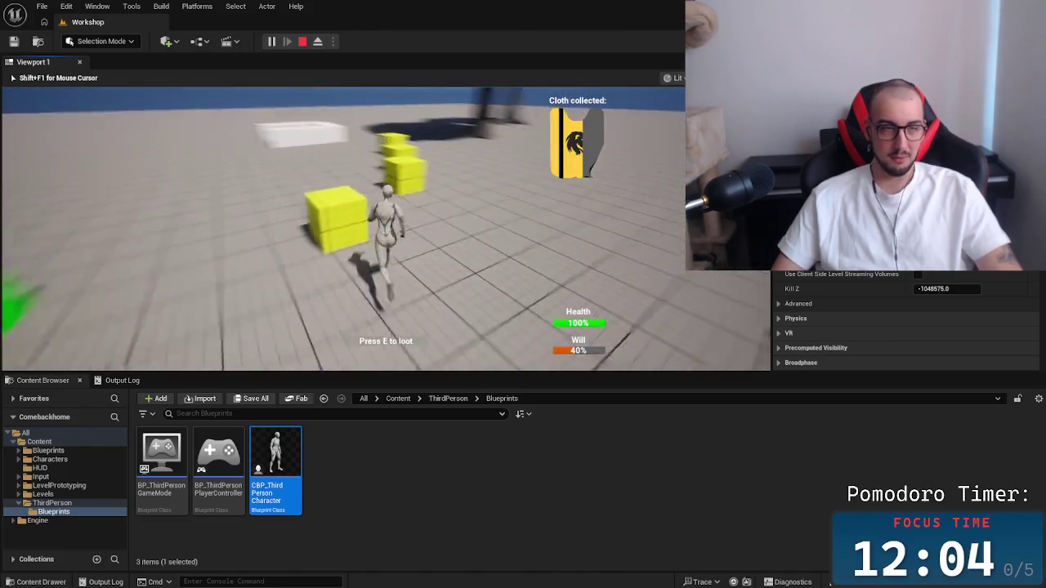
key("e")
Run past the white block and dark rock as Will drains, then stop the play session.
key("w")
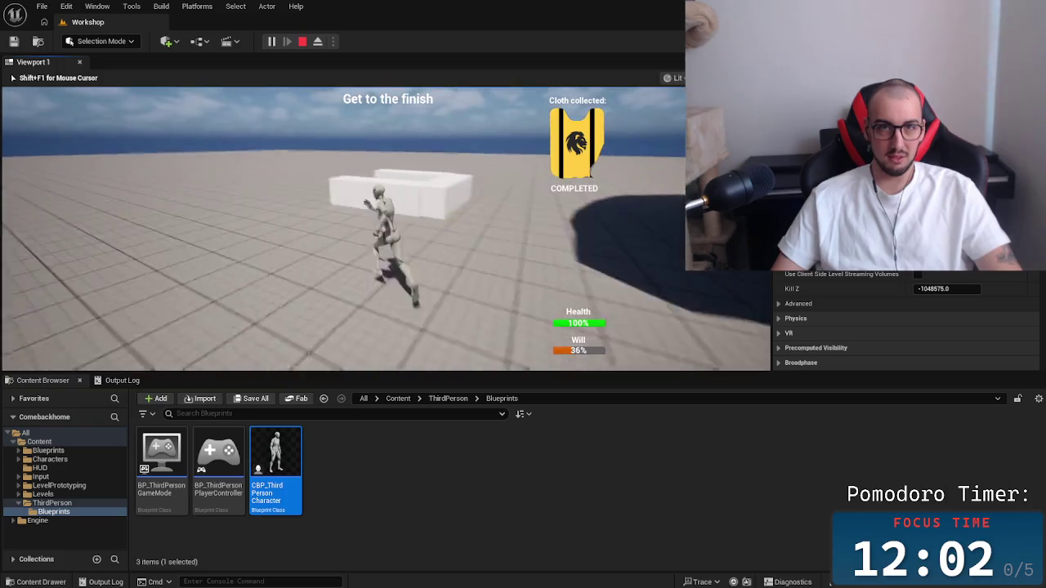
key("w")
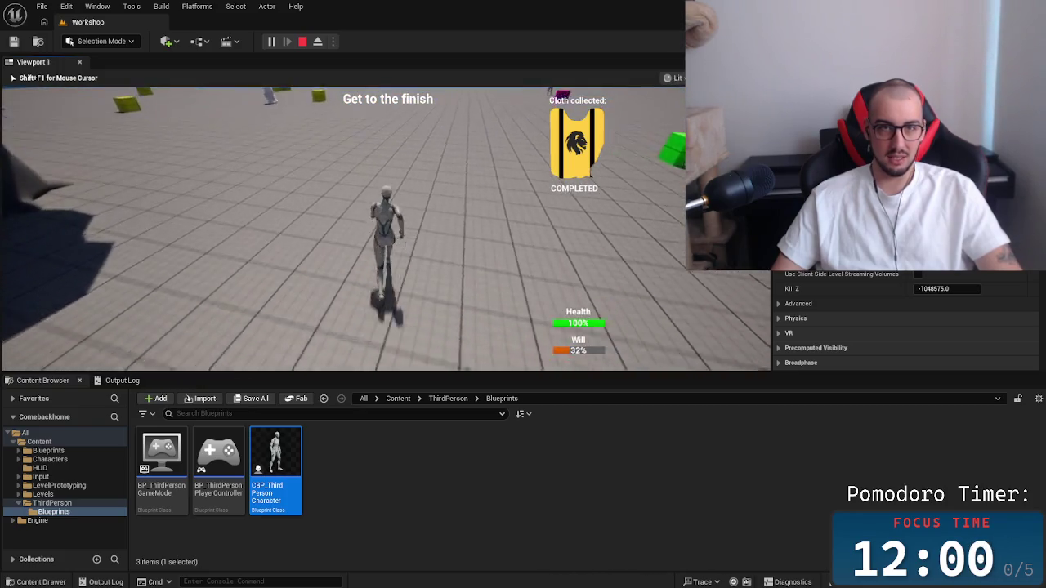
key("w")
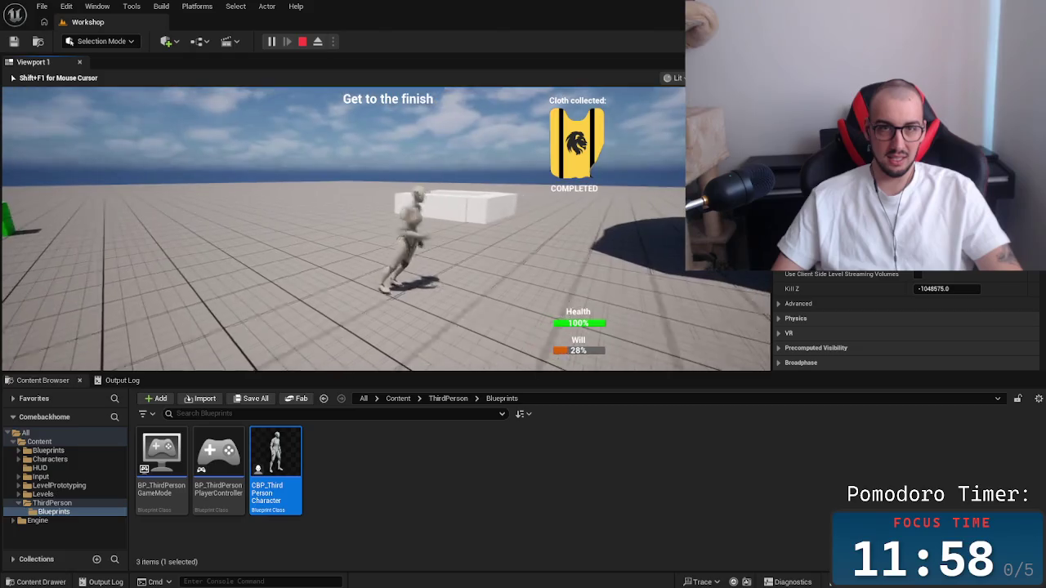
key("w")
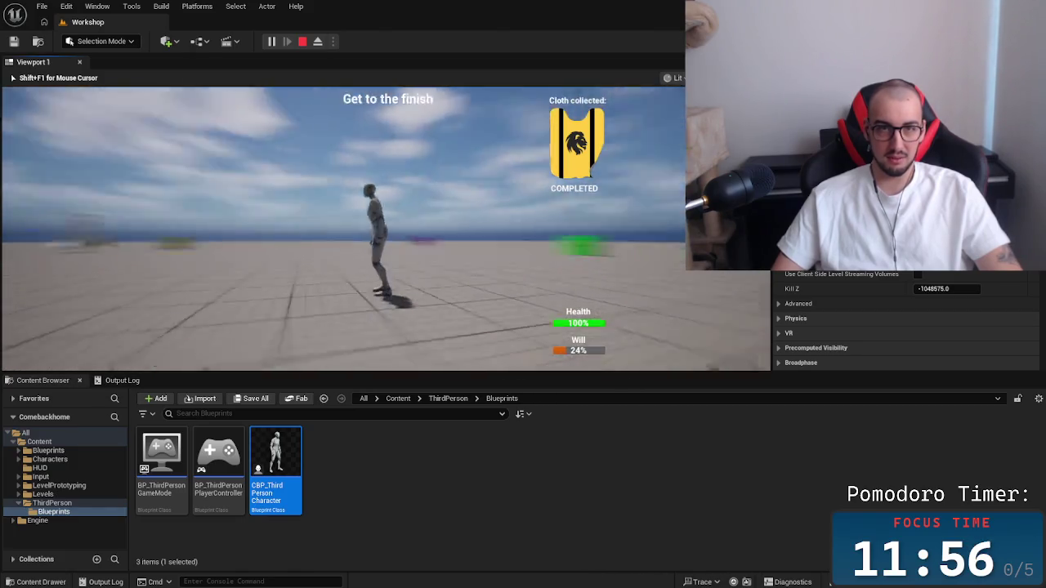
key("w")
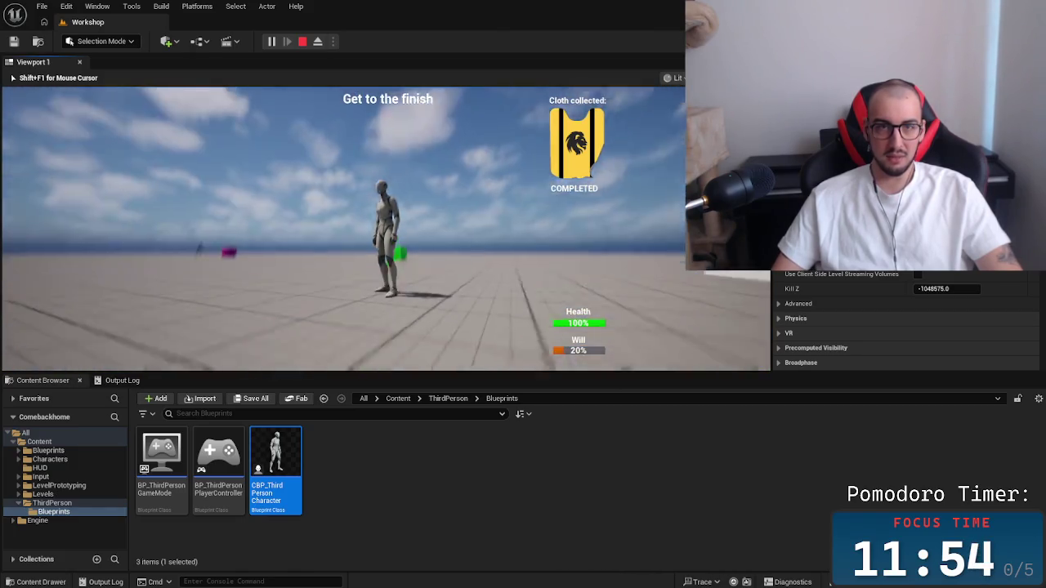
key("w")
key("w")
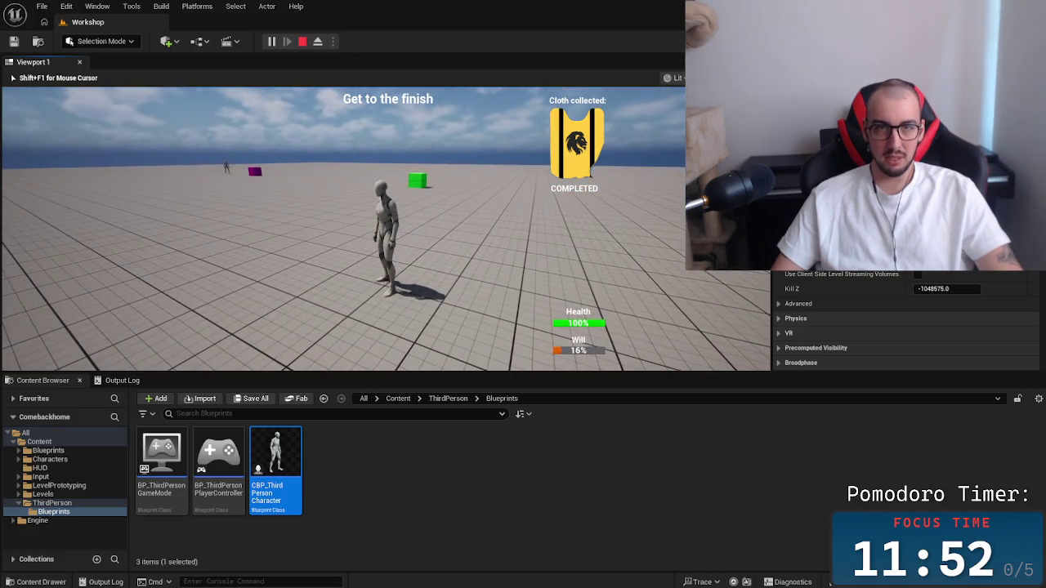
key("w")
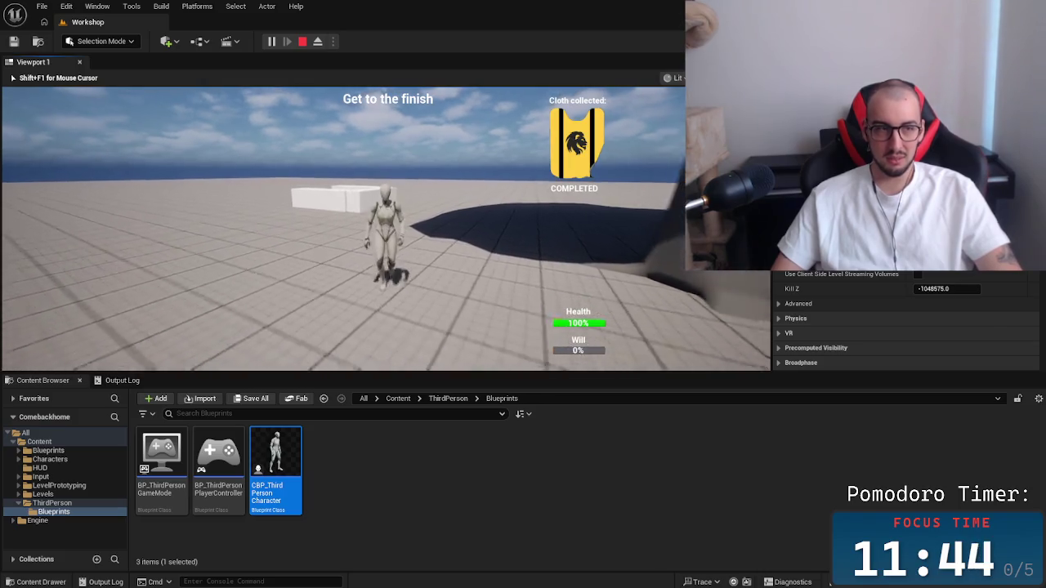
key("w")
key("w")
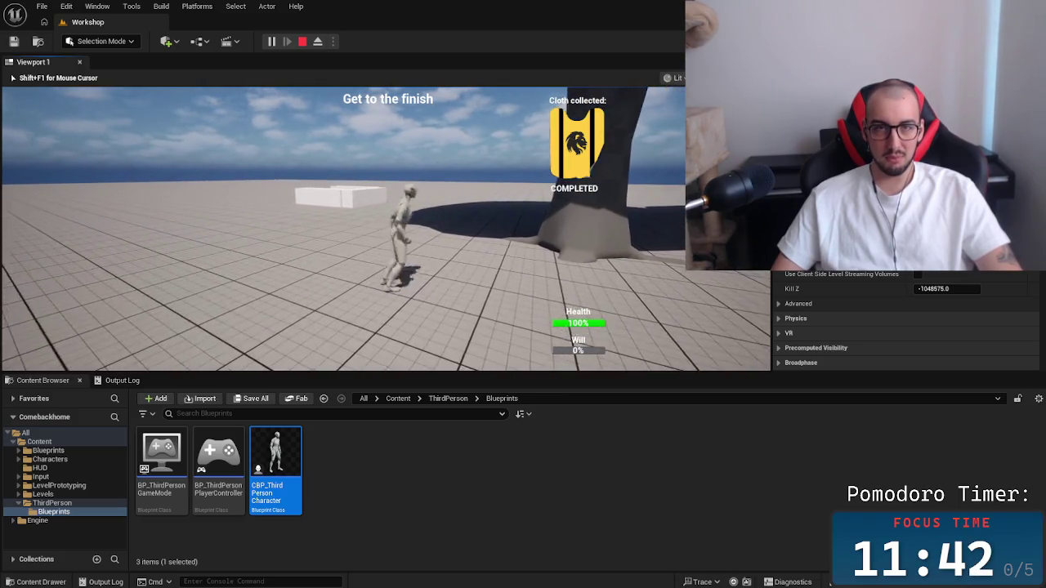
key("w")
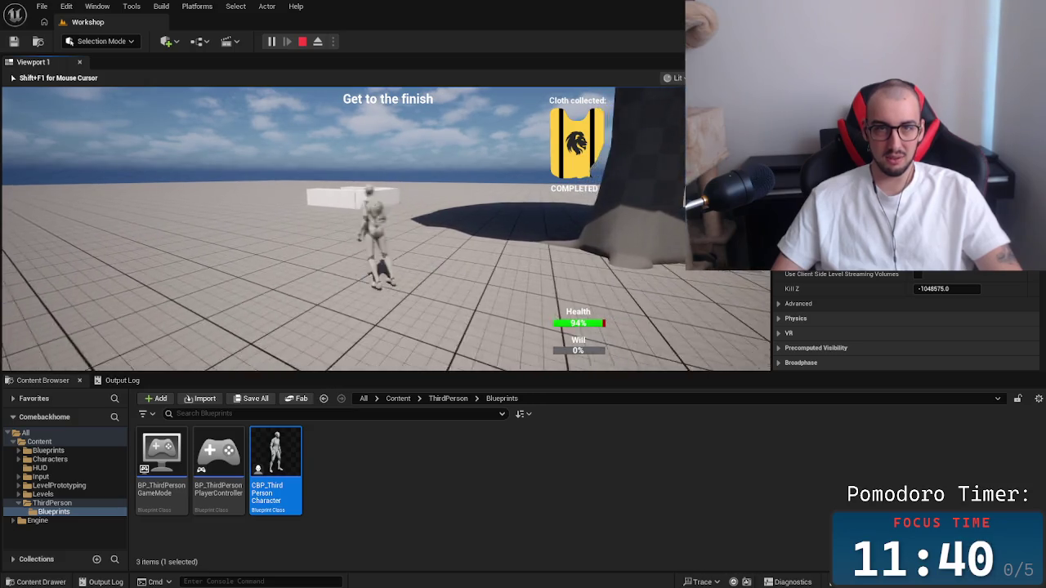
key("Escape")
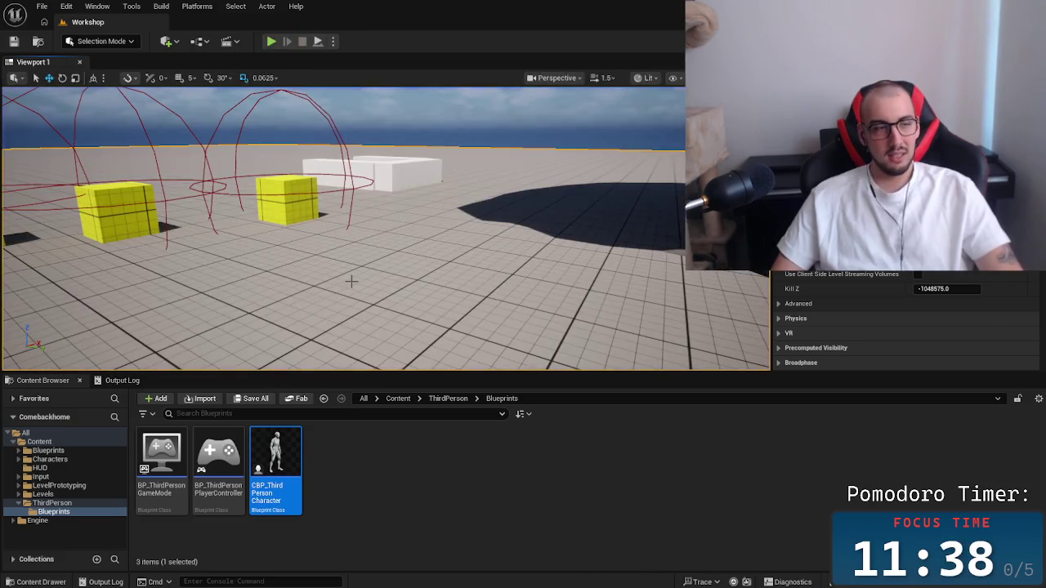
Fly the editor camera to view the sword and boxes, then show the top-level Content folders.
key("w")
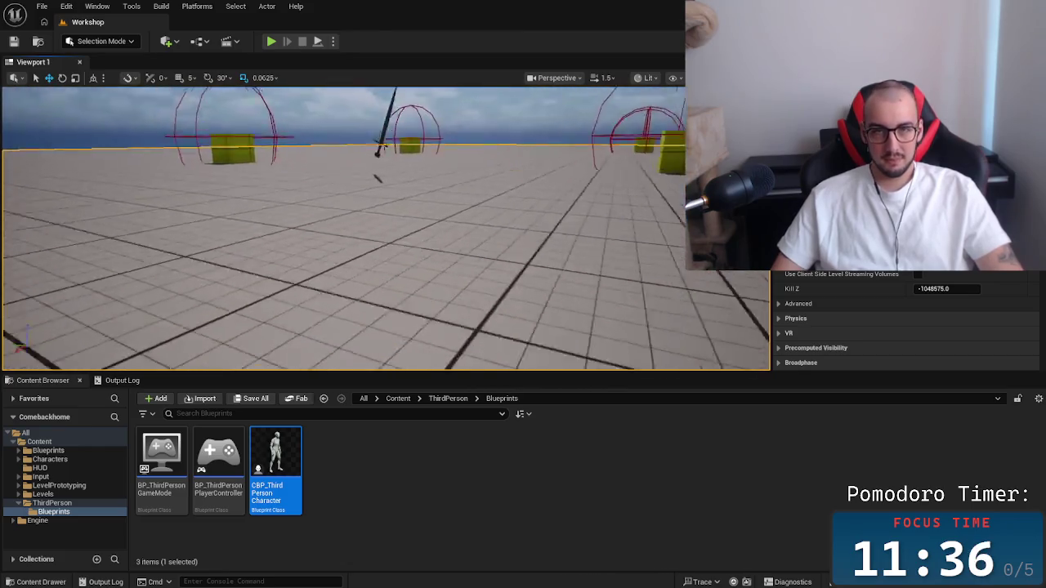
key("w")
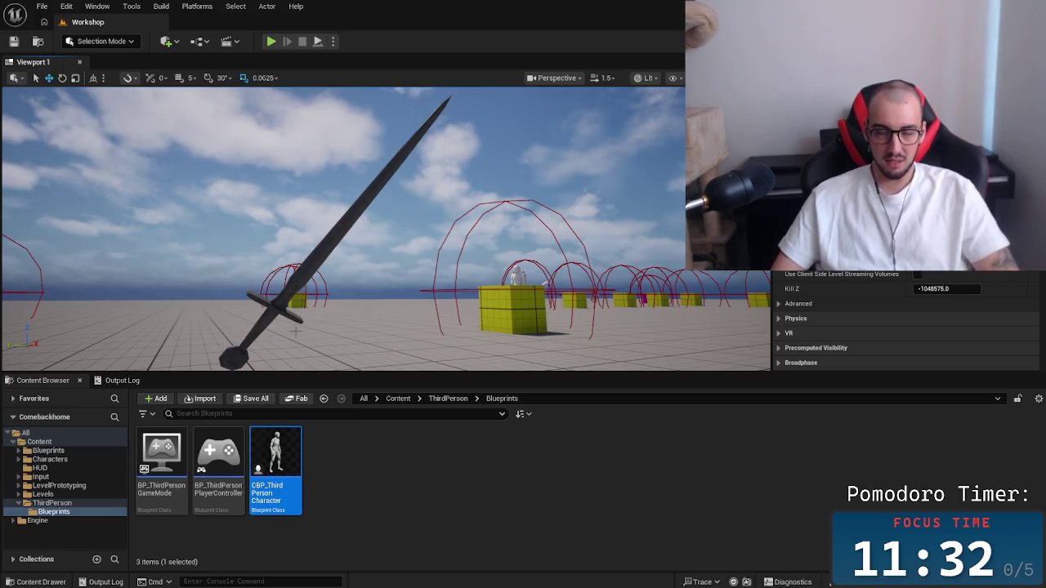
left_click(400, 399)
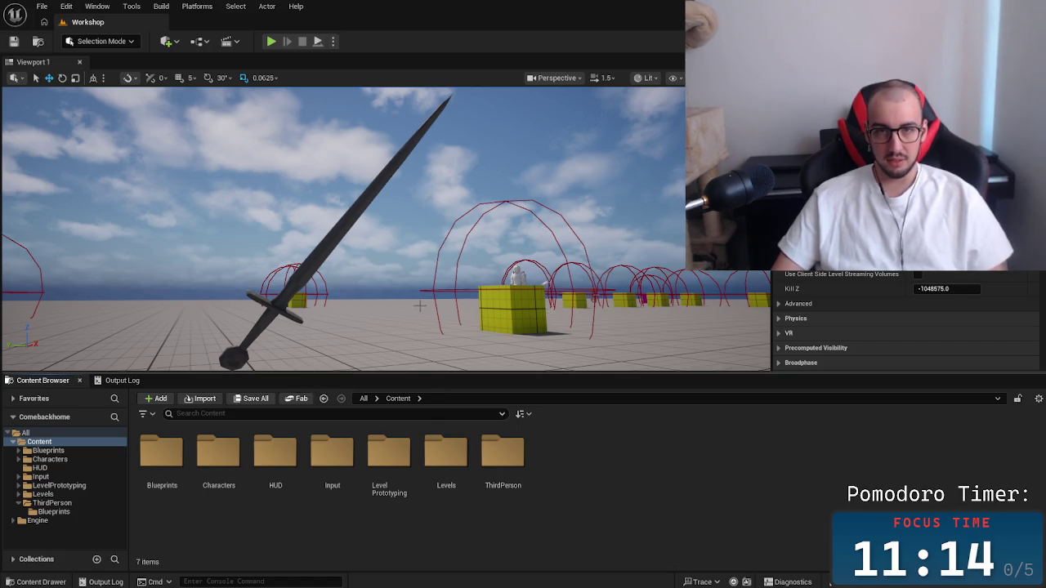
Load the Battlefield level from the Levels folder and start a play session in it.
double_click(446, 457)
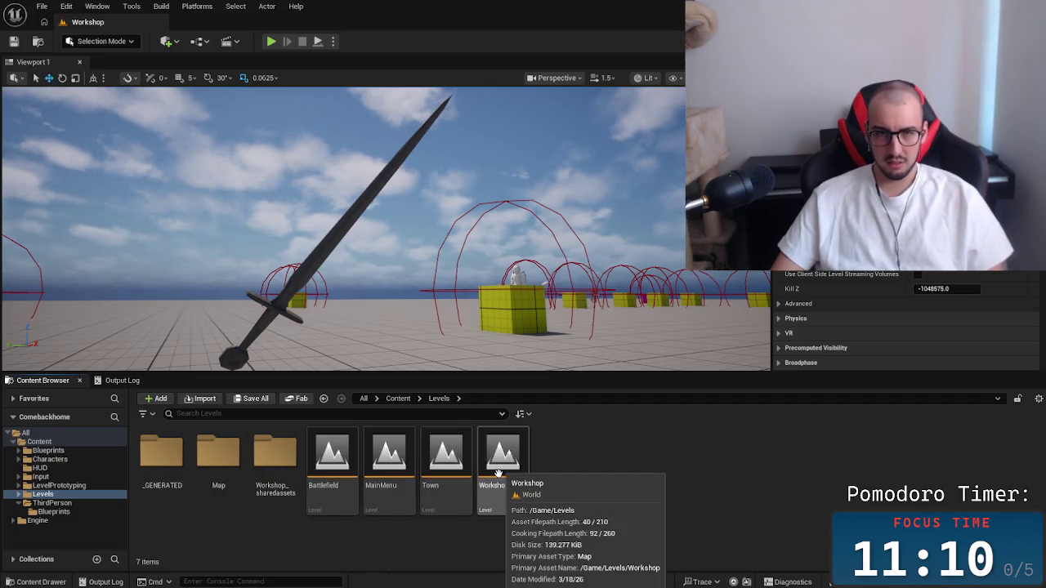
left_click(320, 483)
double_click(319, 483)
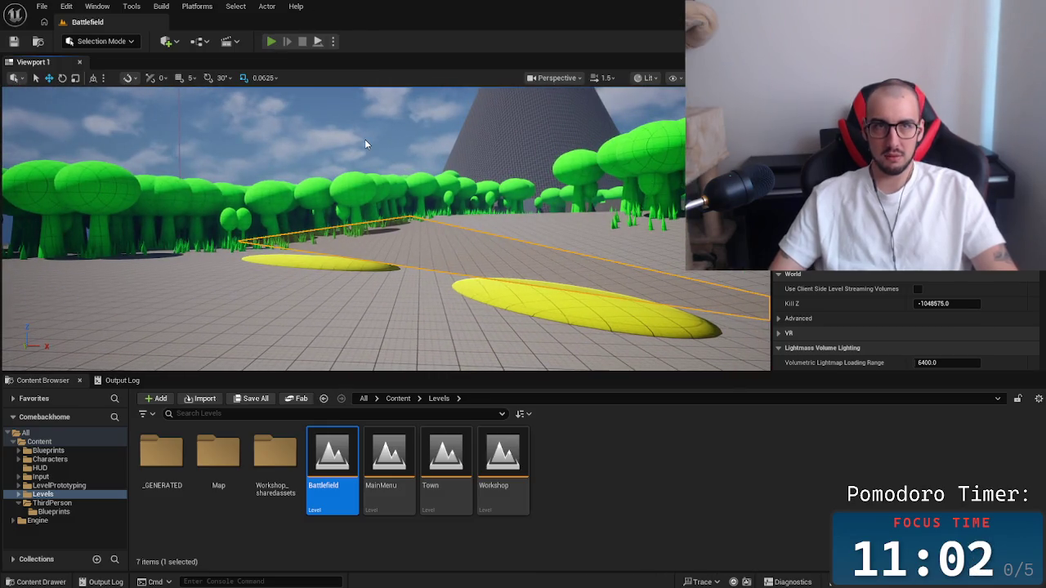
key("alt+p")
left_click(307, 278)
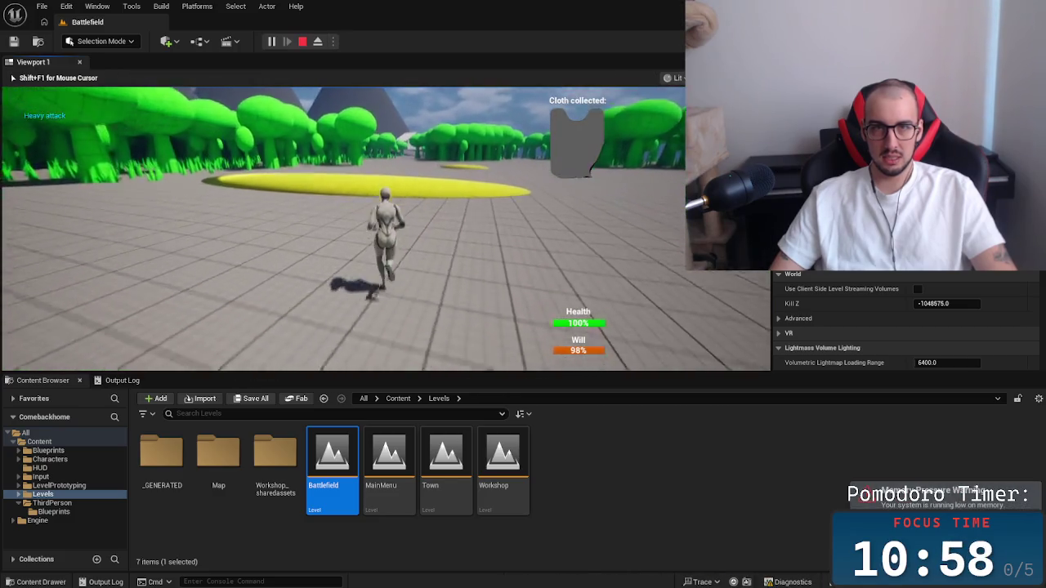
Jump onto the yellow disc and run the character across the field through the trees.
key("w")
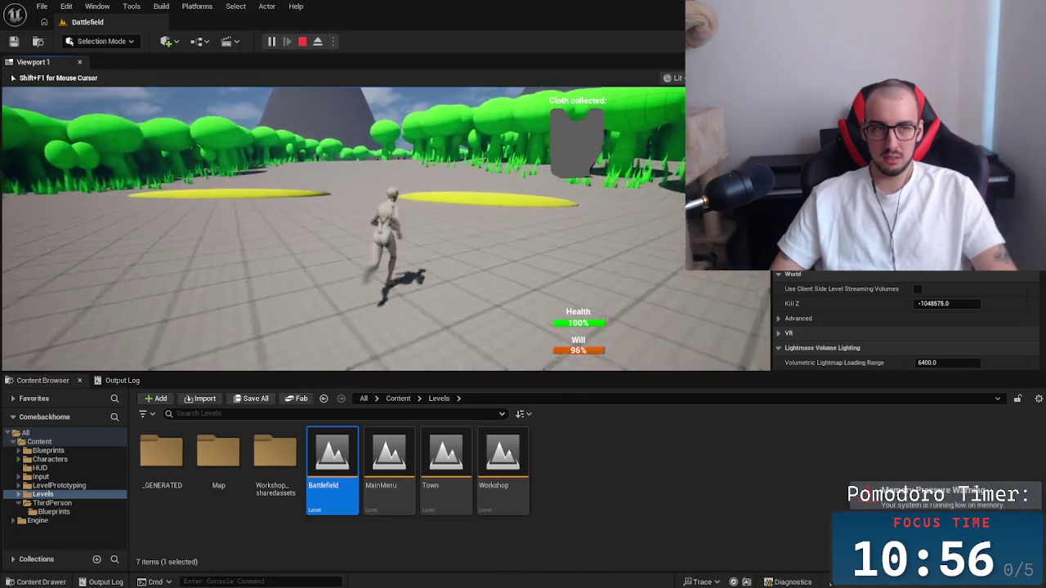
key("space")
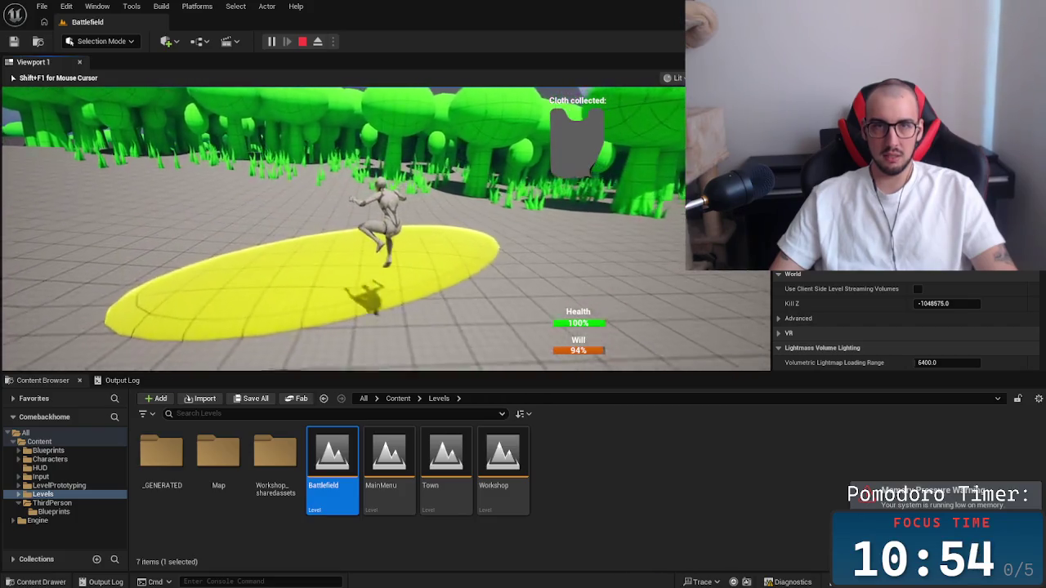
key("w")
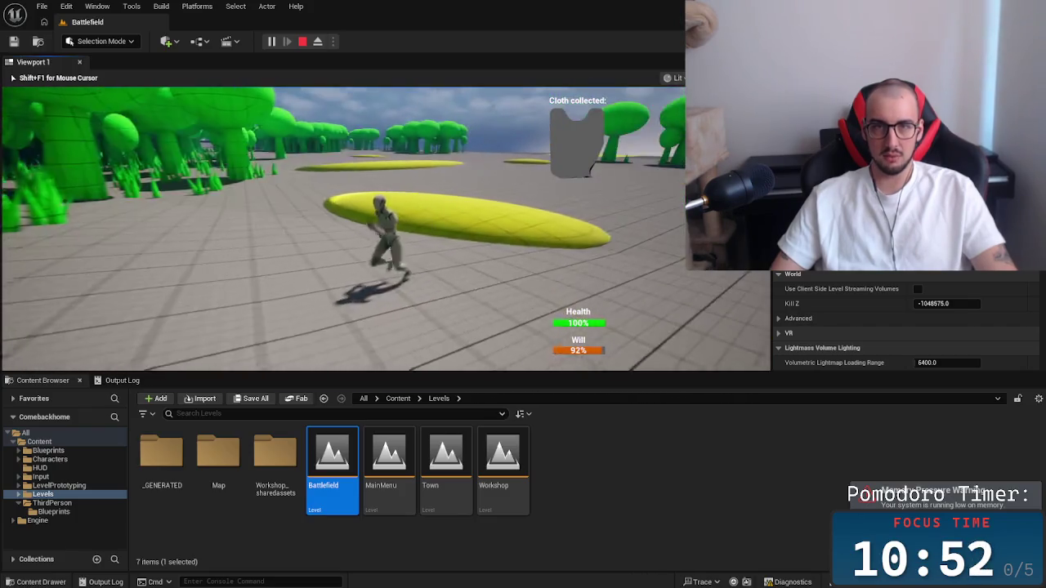
key("w")
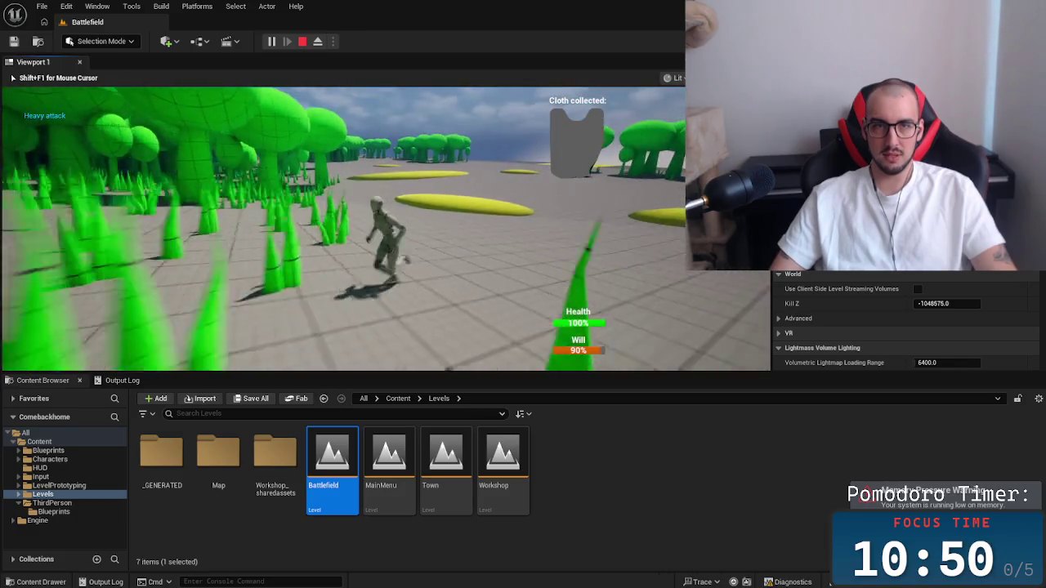
key("w")
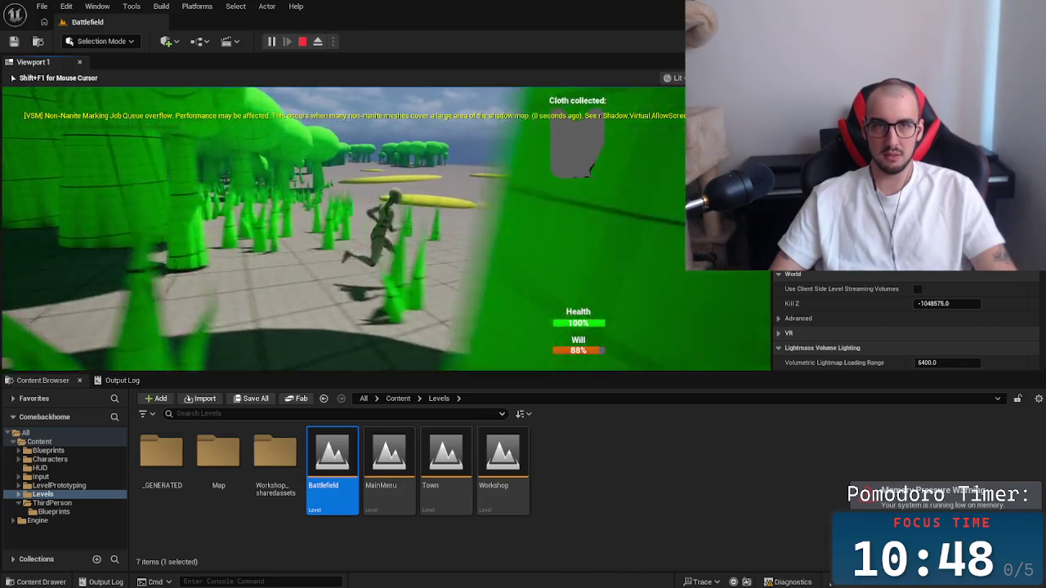
key("w")
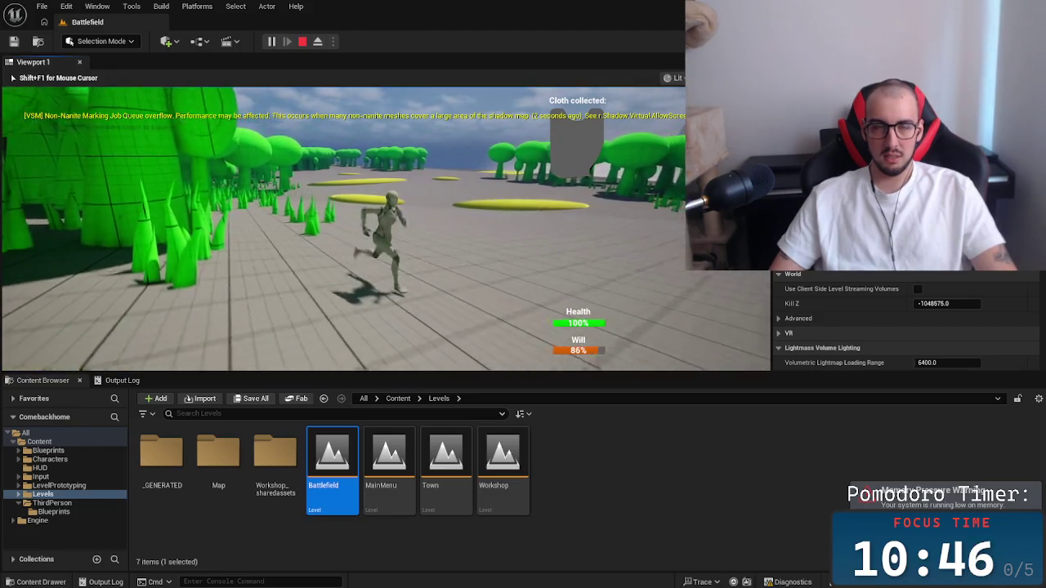
key("w")
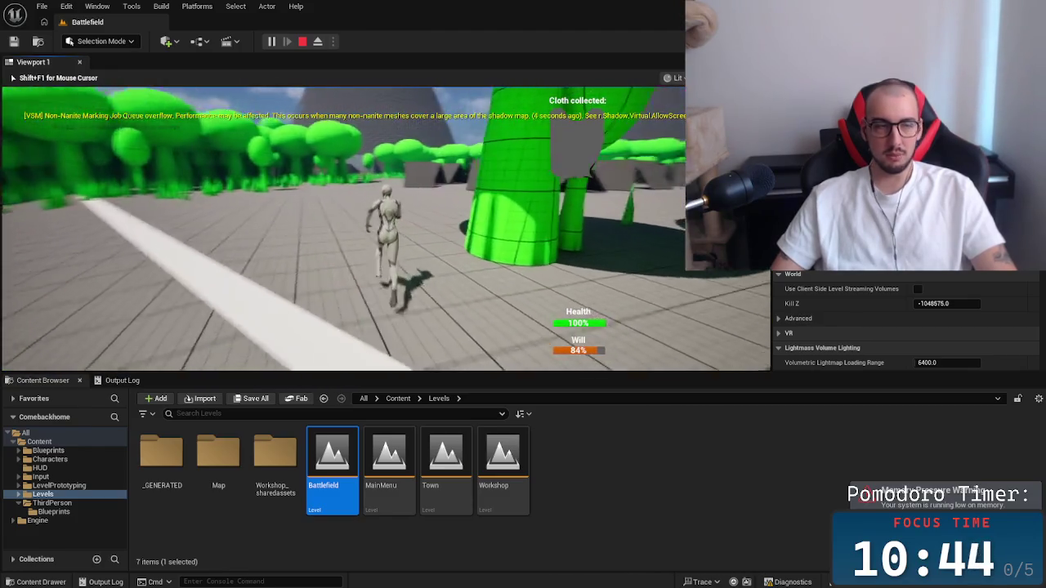
Explore among the tents, head back toward the trees, and end the play session.
key("w")
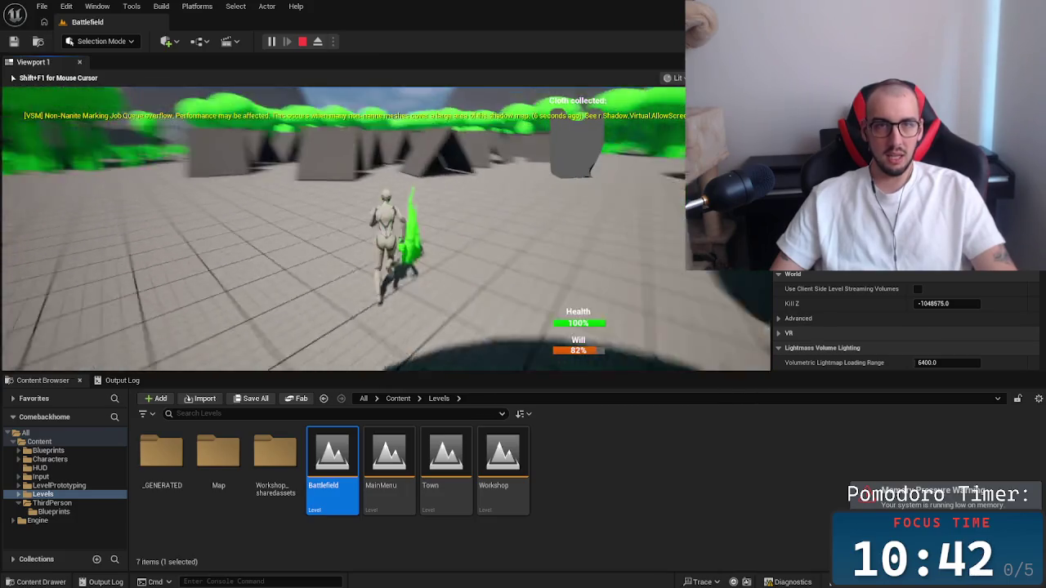
key("w")
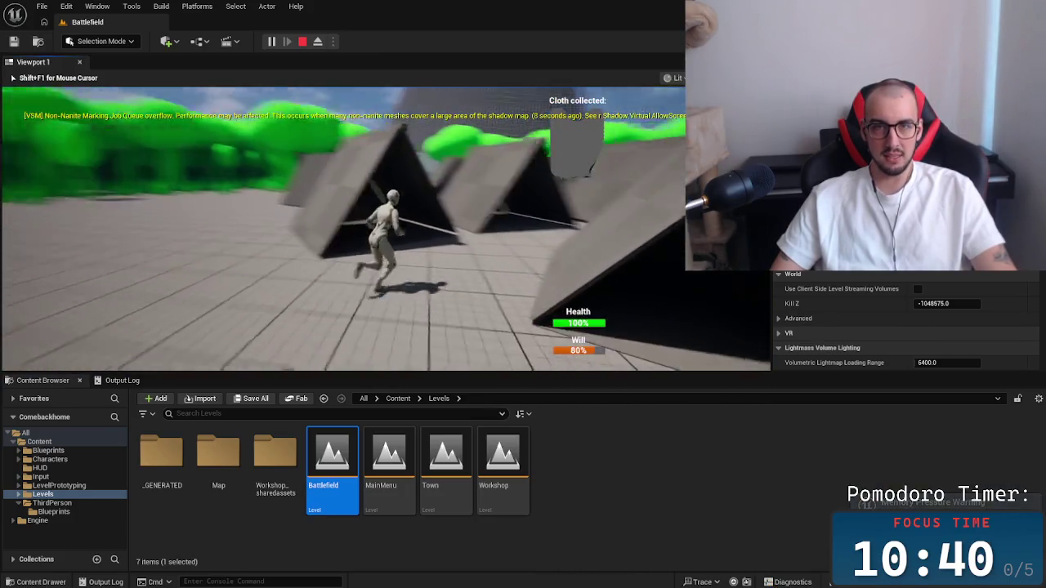
key("w")
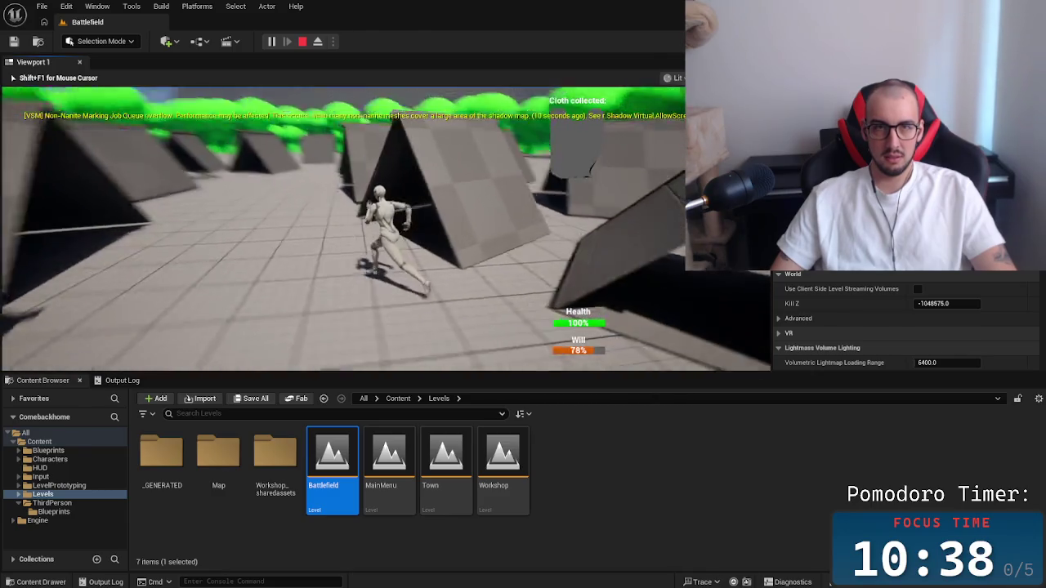
key("w")
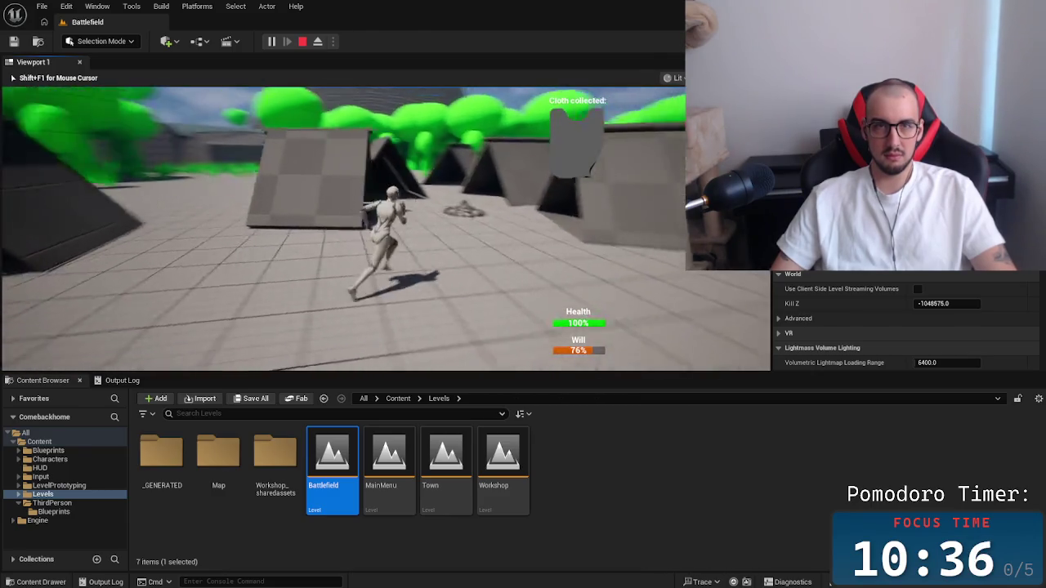
key("w")
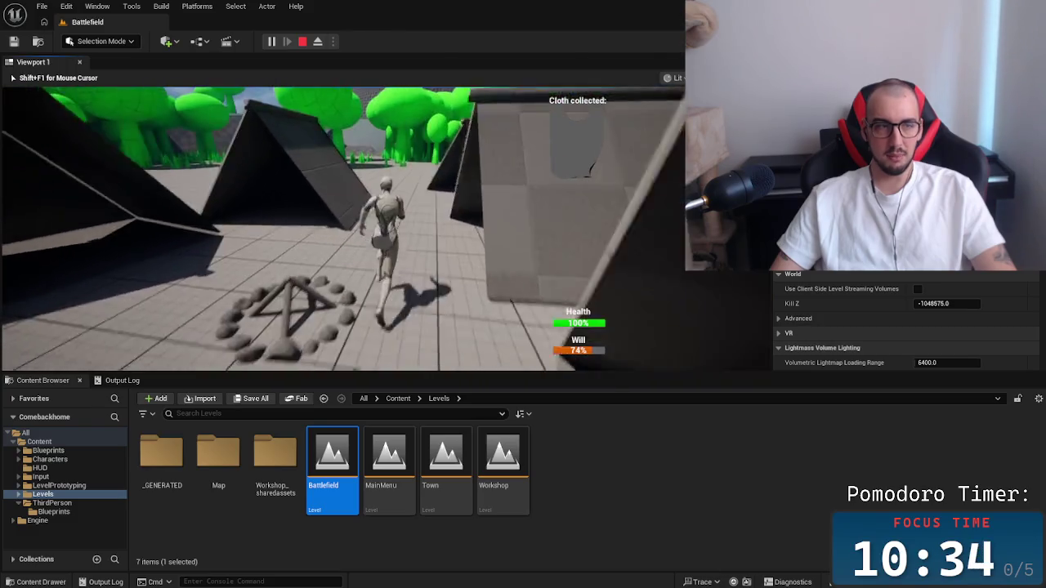
key("w")
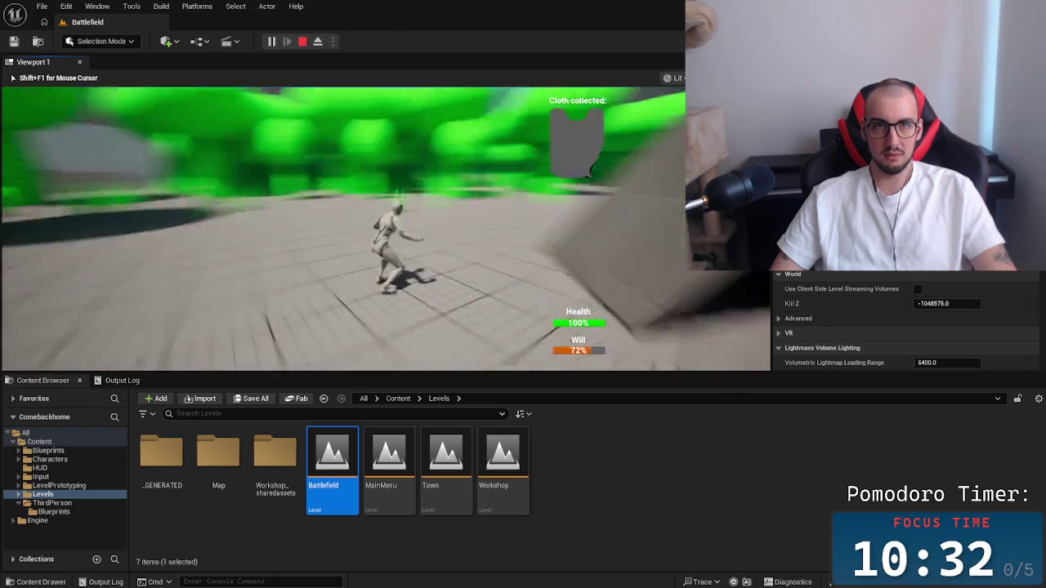
key("w")
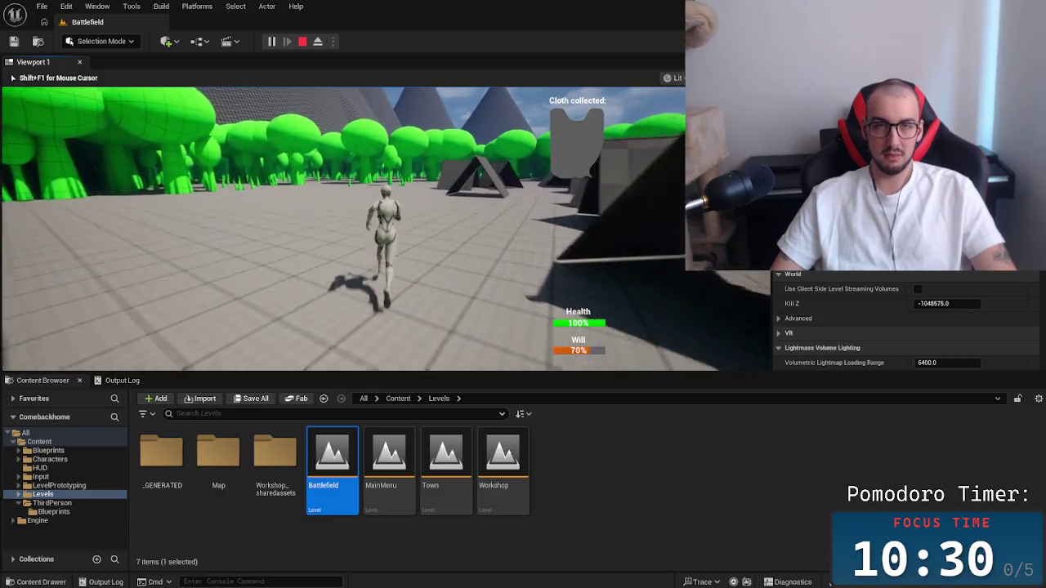
key("Escape")
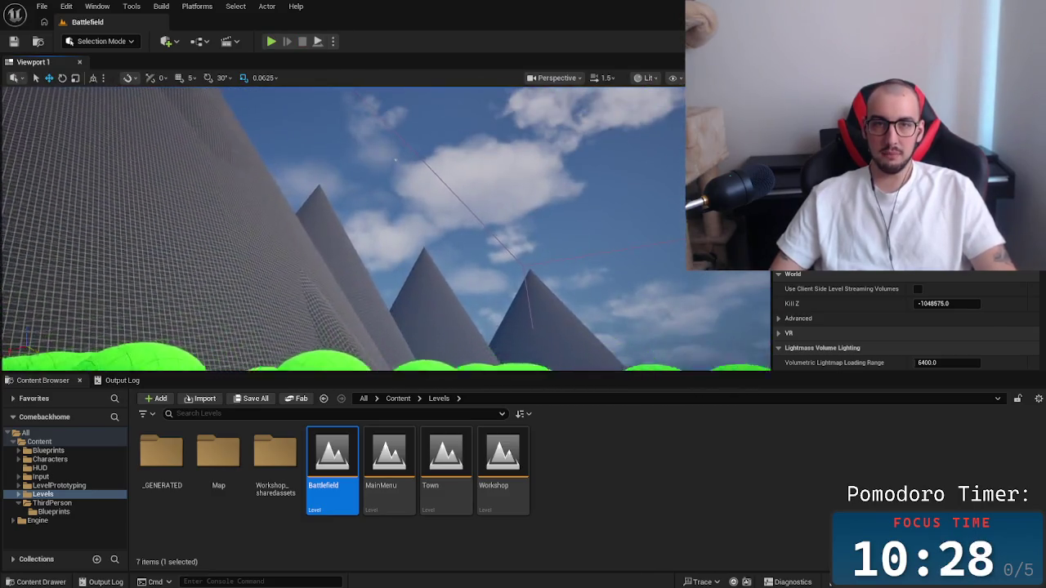
Fly the editor view over the Battlefield map down to the trees and yellow discs, then switch to Miro.
scroll(343, 229, "down", 3)
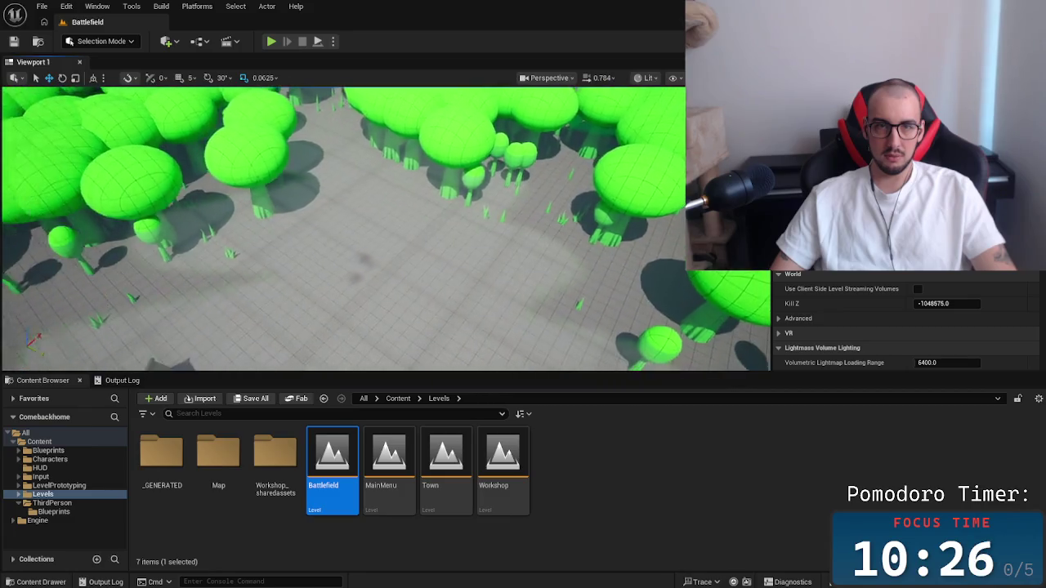
scroll(343, 229, "up", 3)
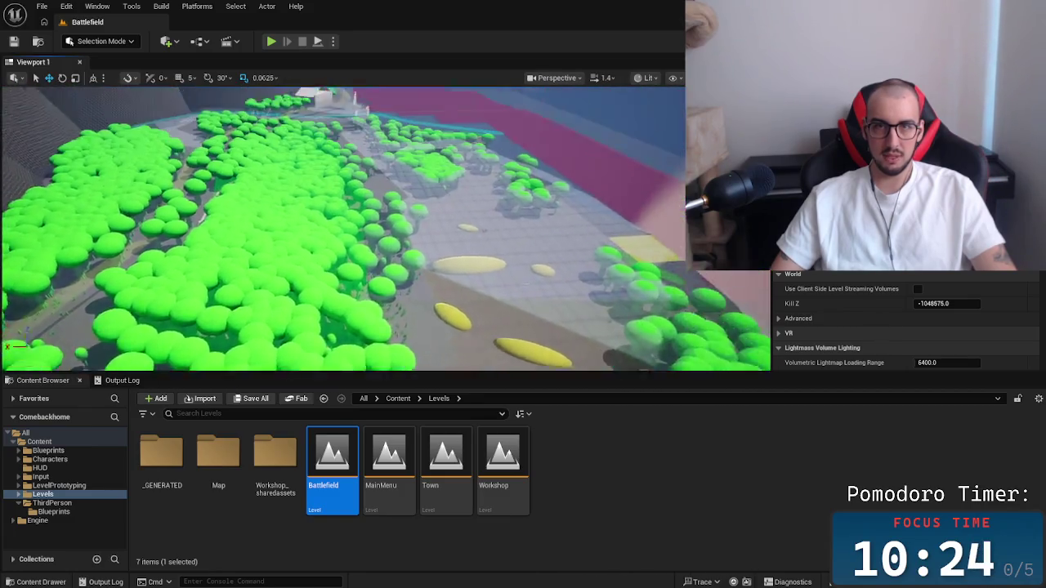
key("s")
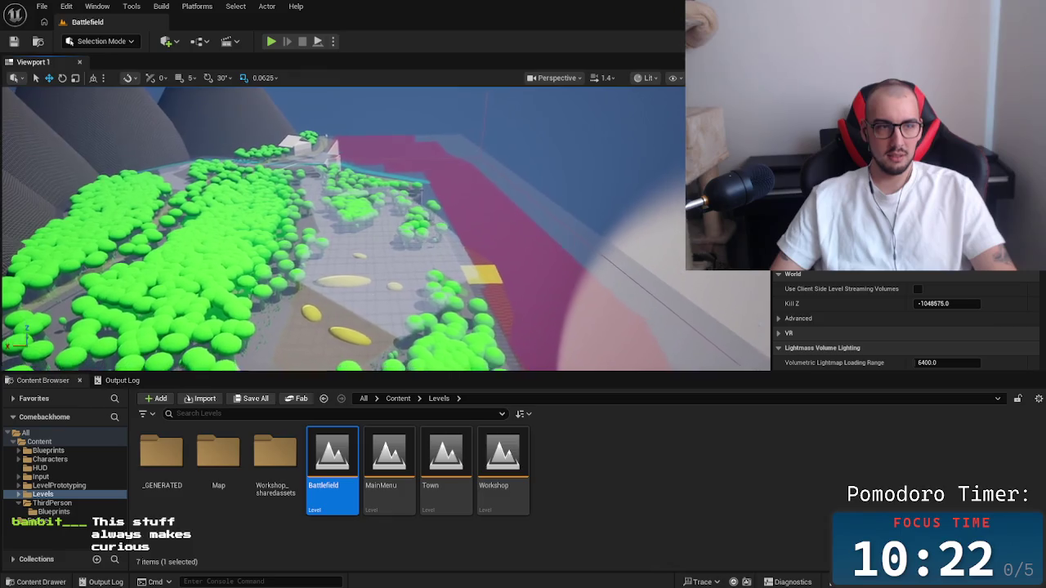
key("d")
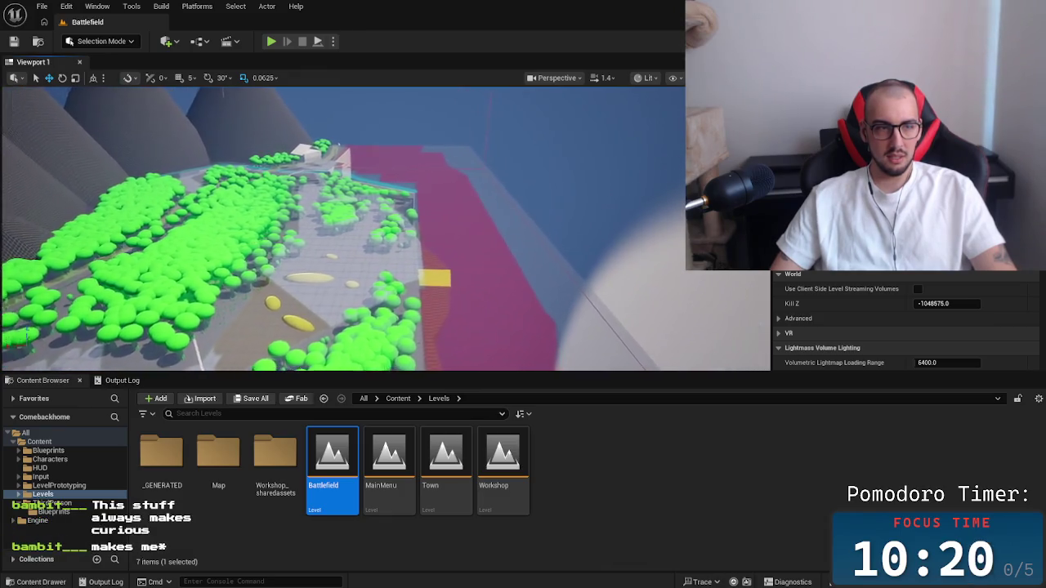
key("d")
key("w")
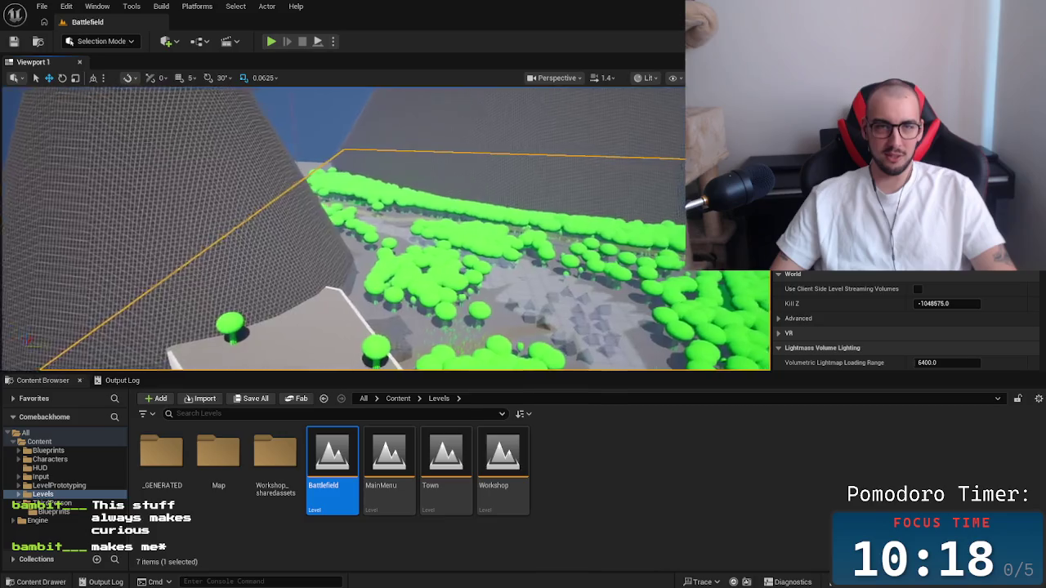
key("w")
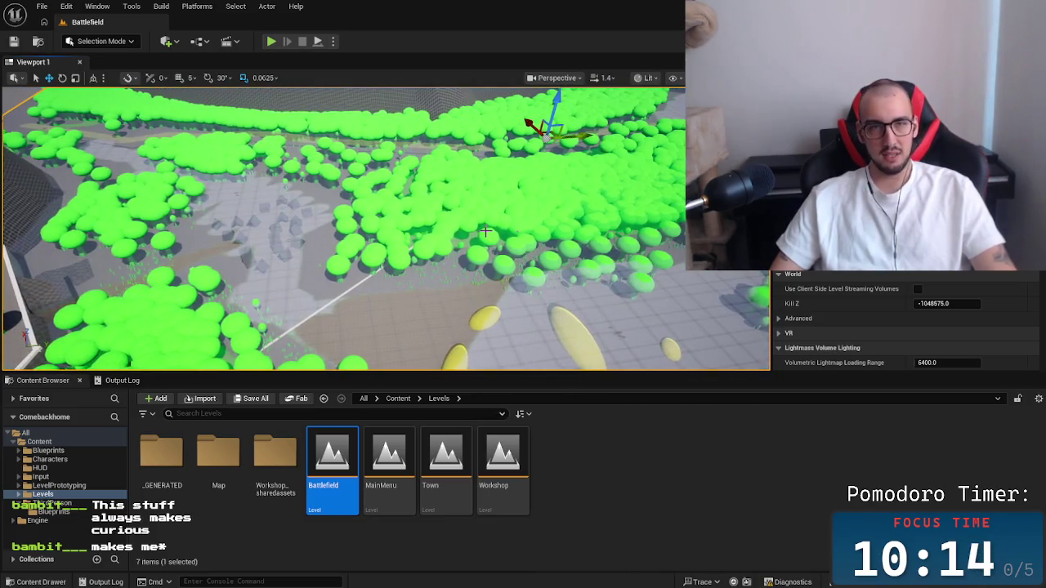
key("alt+Tab")
key("Tab")
key("Tab")
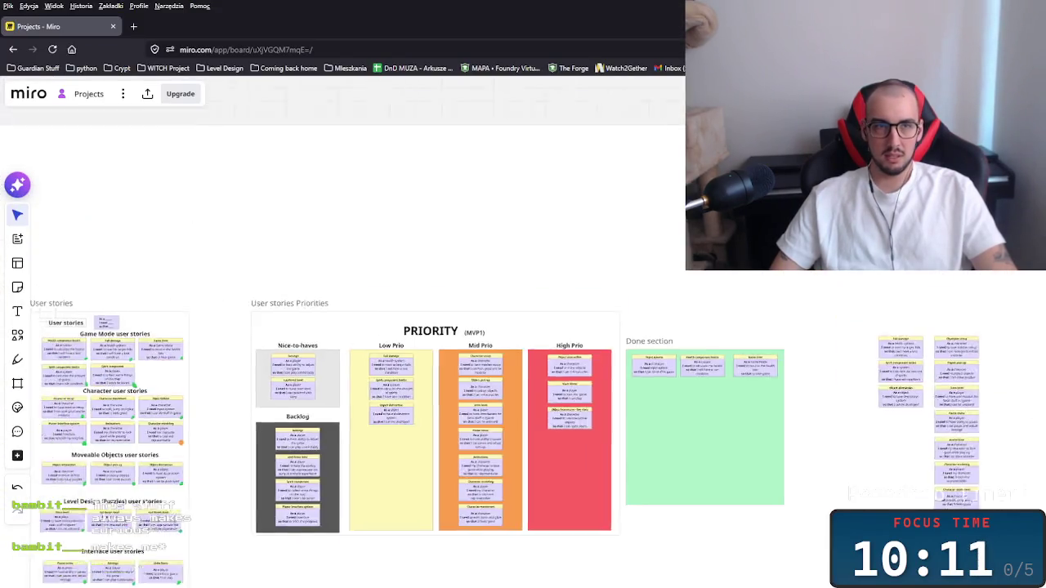
Pan and zoom into the Level Design battlefield map showing spawner counts 10, 12 and 22.
left_click_drag(144, 138, 684, 295)
scroll(619, 318, "down", 5)
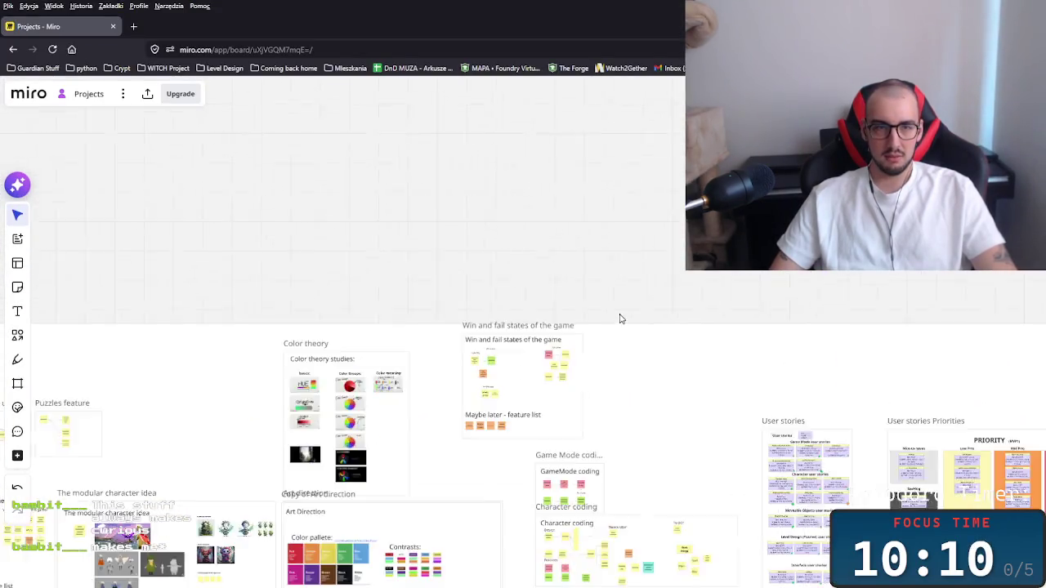
scroll(307, 284, "up", 5)
scroll(306, 284, "up", 5)
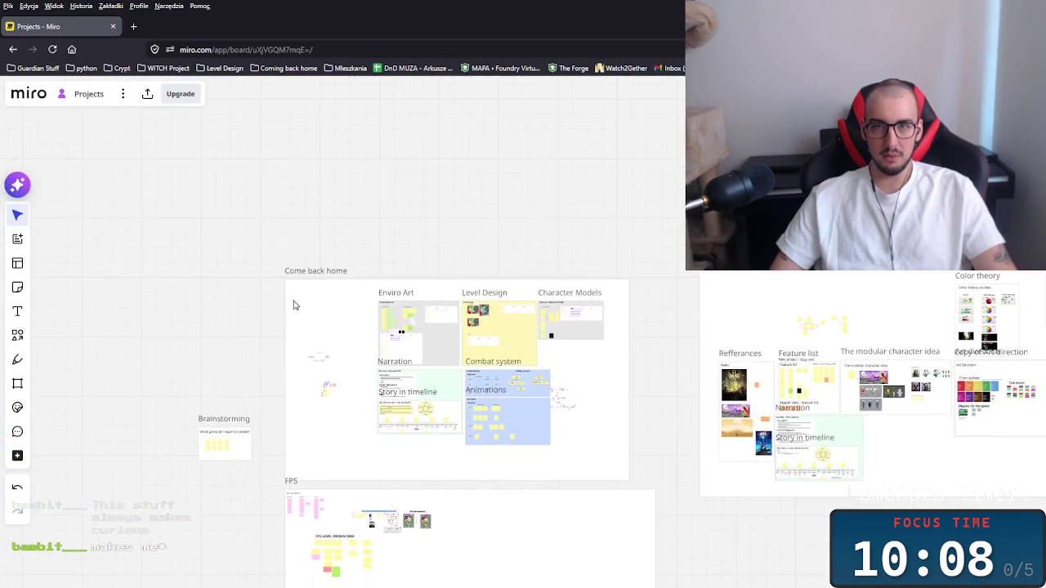
scroll(504, 327, "up", 5)
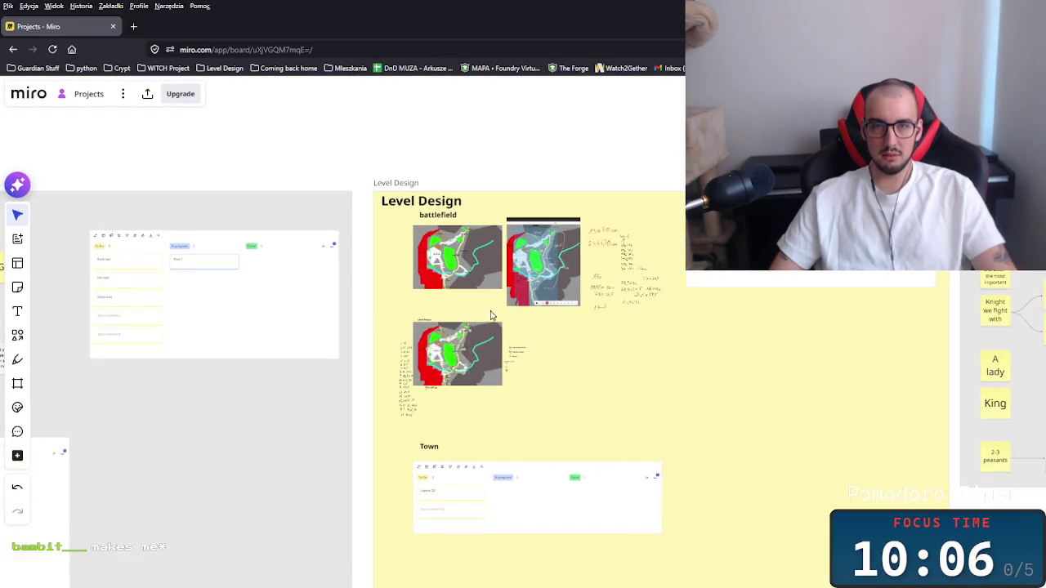
scroll(491, 319, "up", 1)
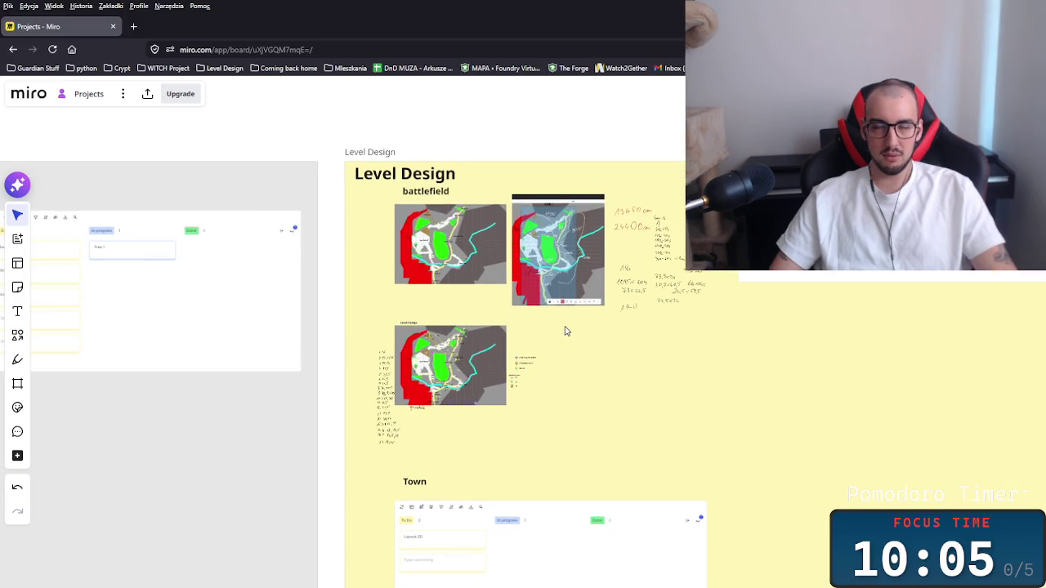
scroll(567, 331, "up", 5)
scroll(507, 321, "up", 3)
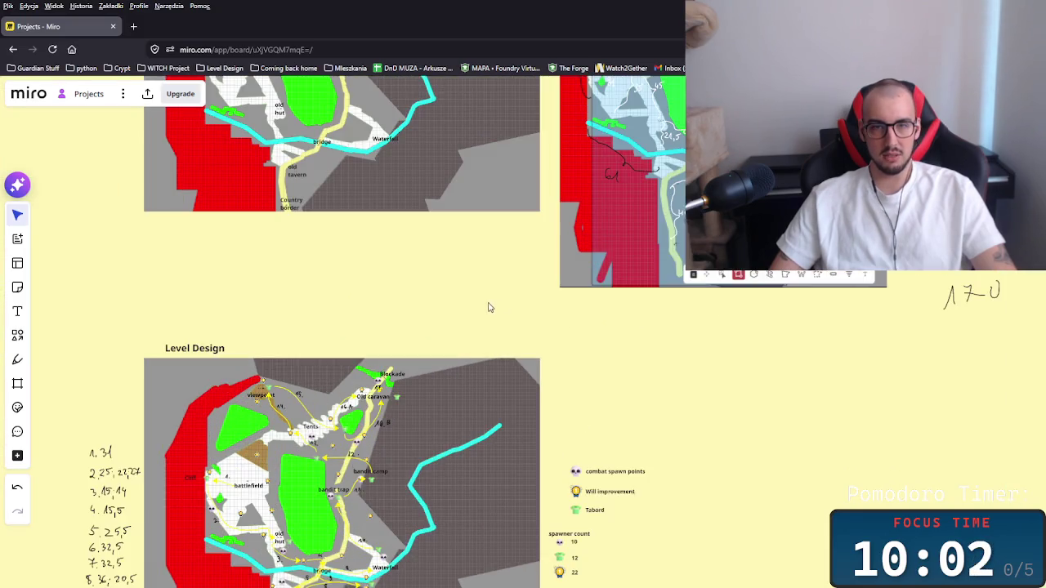
scroll(491, 304, "down", 3)
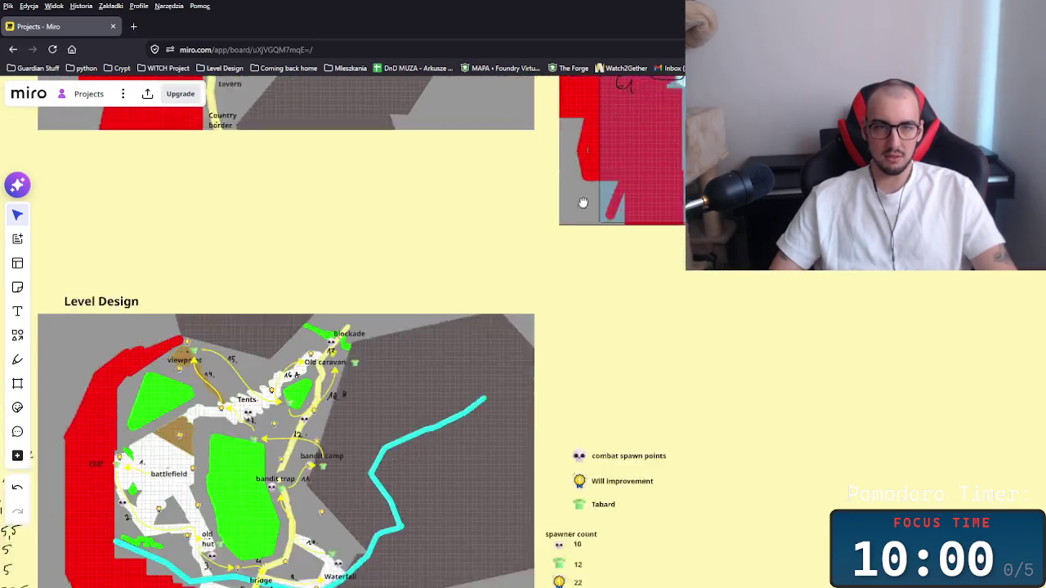
scroll(374, 349, "up", 3)
scroll(374, 349, "up", 5)
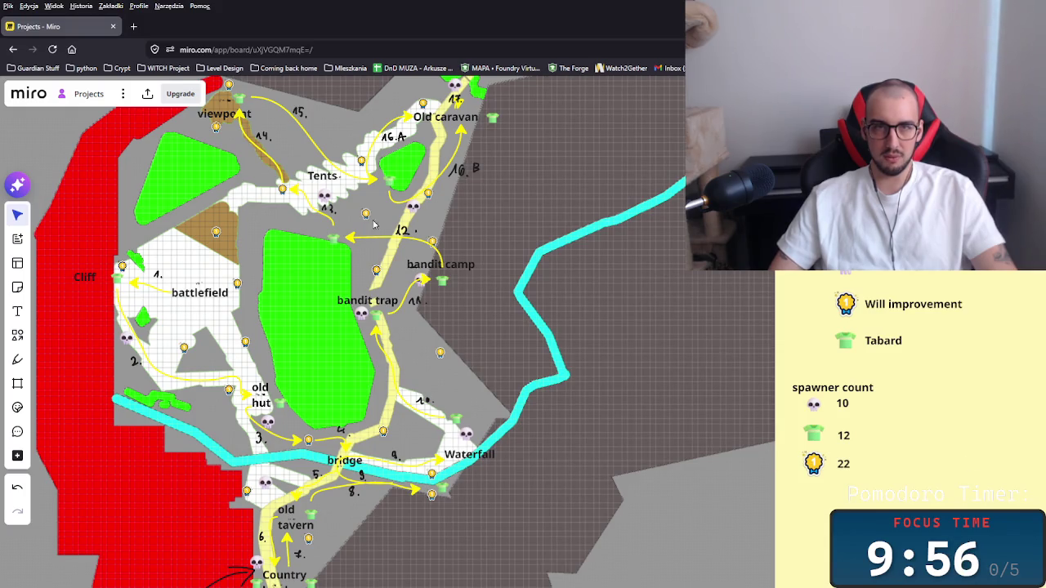
scroll(313, 147, "down", 3)
scroll(245, 349, "up", 2)
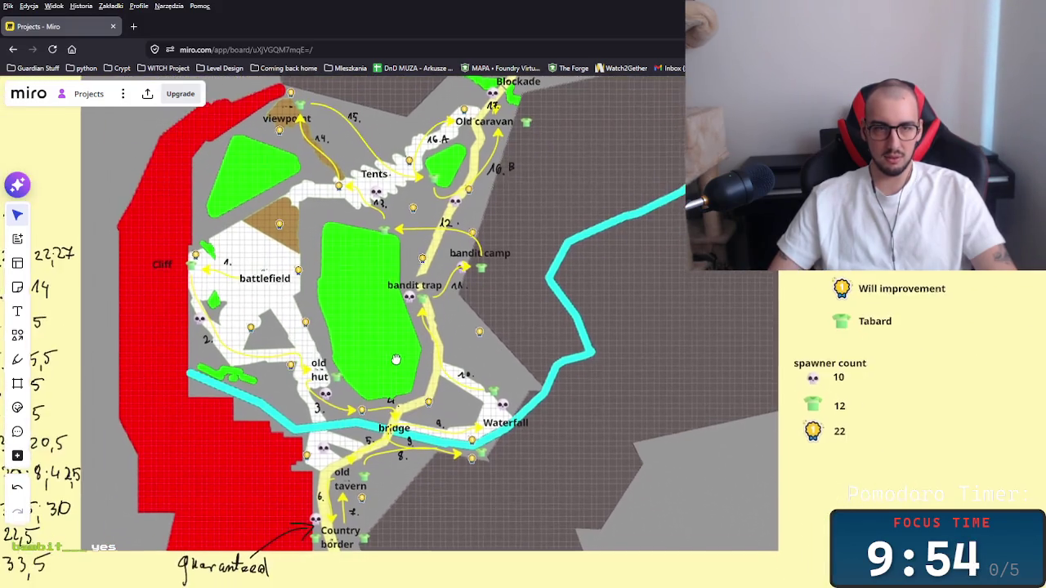
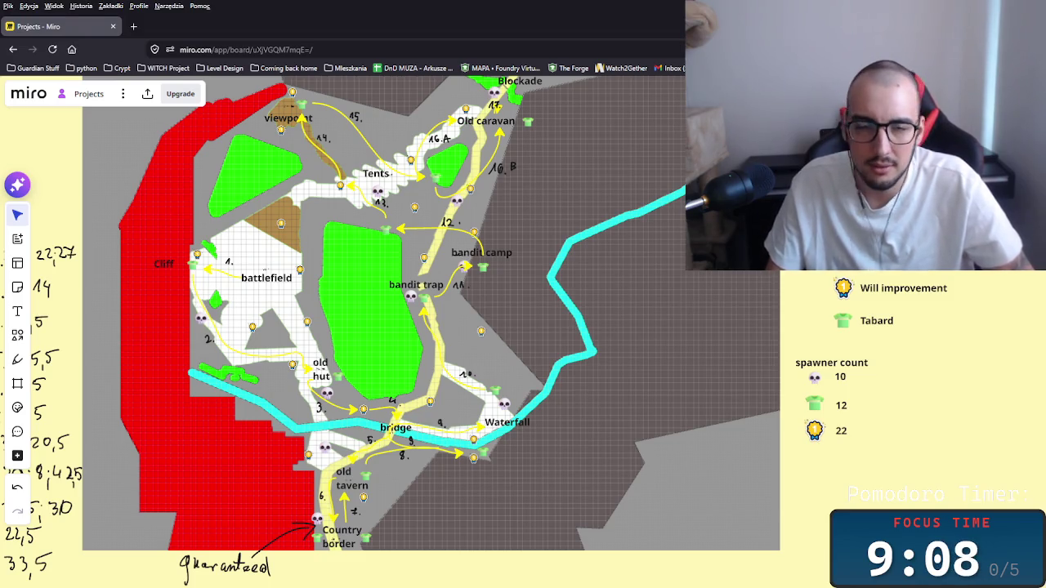
Leave the Miro quest-route board for the QuickMoneyShooter editor showing Level0.
key("alt+Tab")
left_click(550, 277)
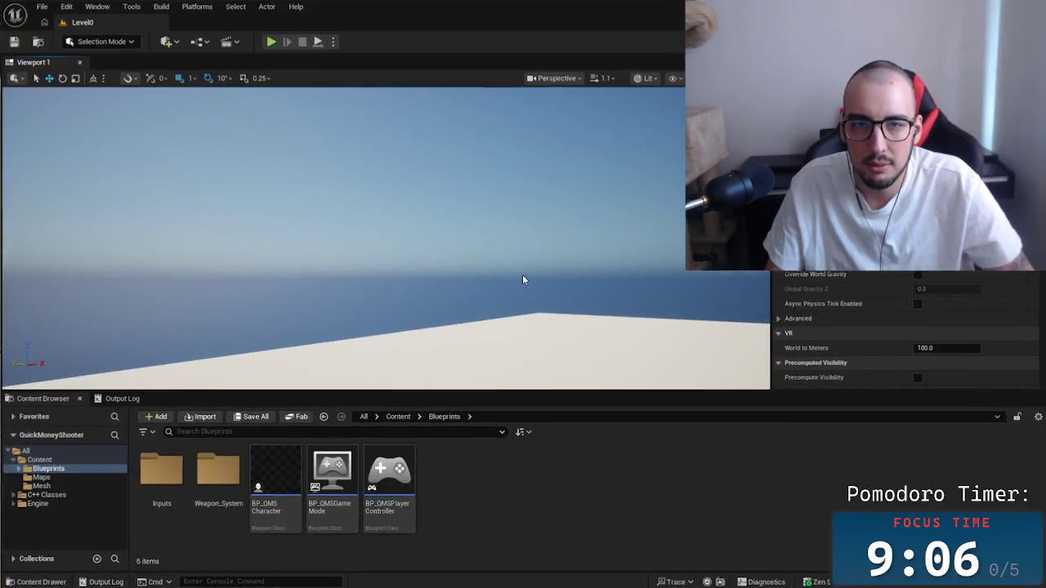
Switch to the Comebackhome editor and toggle Modeling Mode, then return to Selection Mode.
key("alt+Tab")
left_click(517, 170)
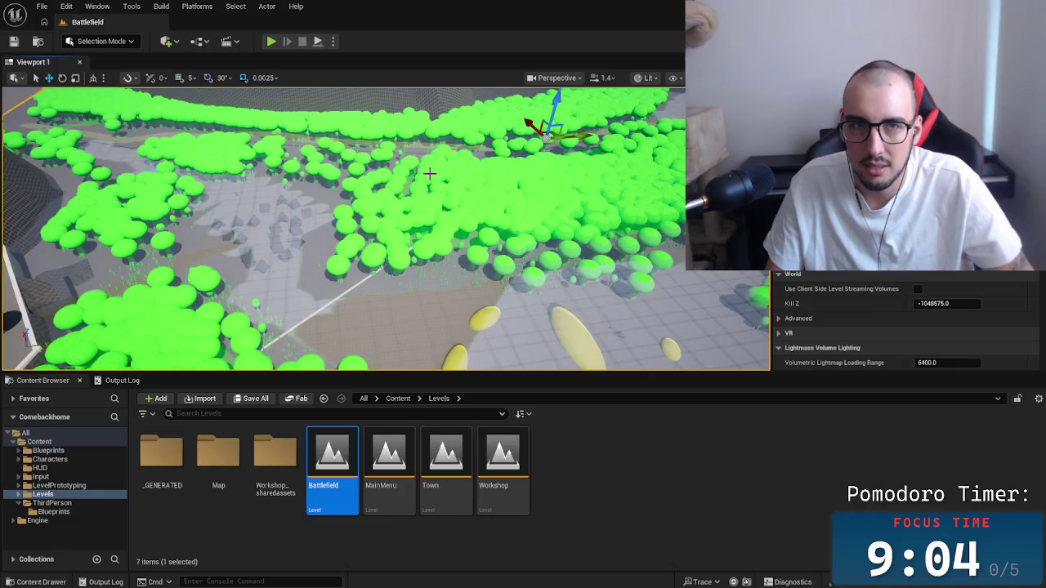
left_click(99, 40)
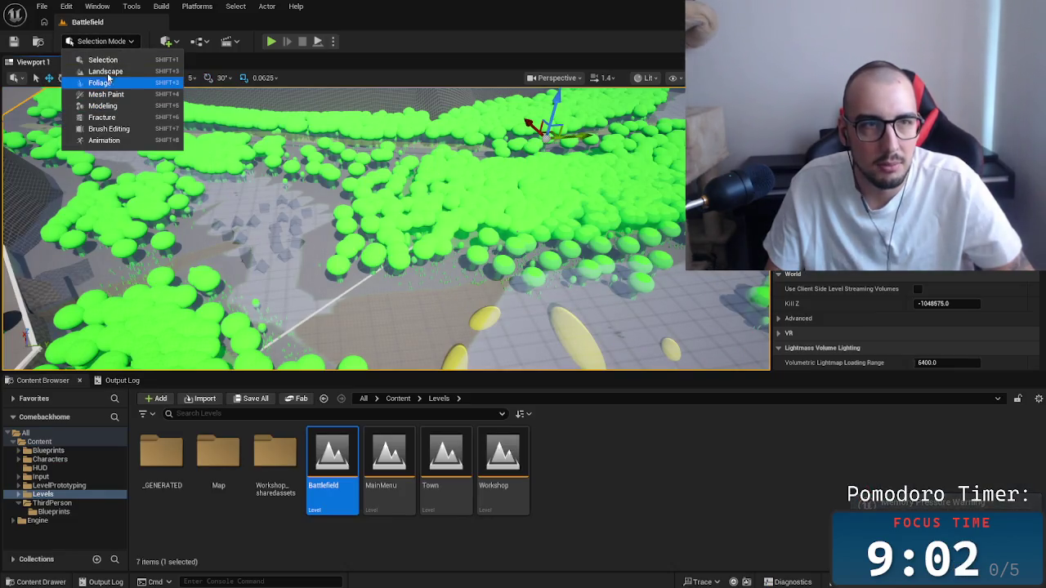
key("Escape")
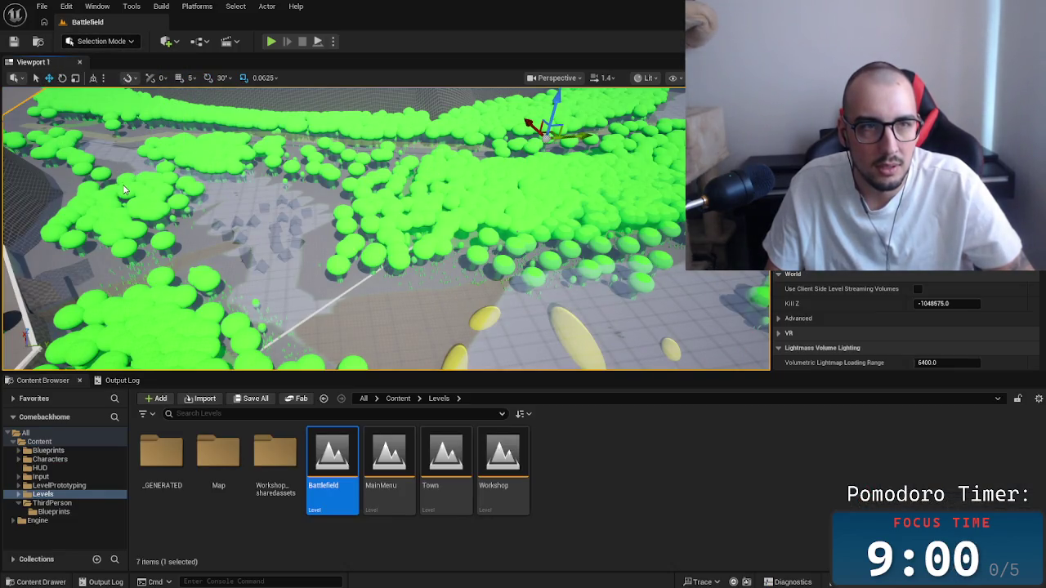
key("shift+5")
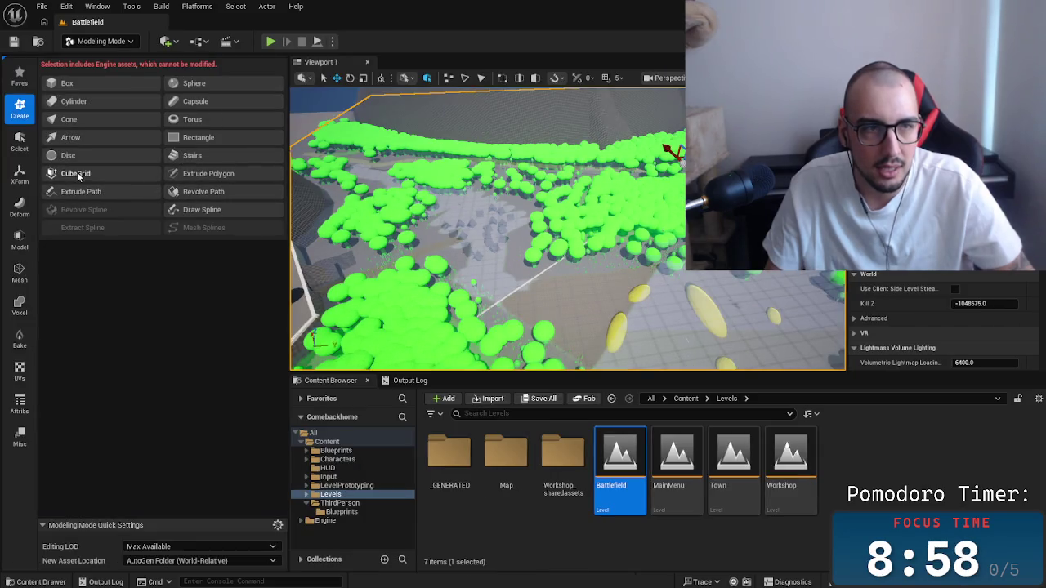
left_click(104, 42)
left_click(90, 61)
Fly out over the Battlefield level and drag its map area to the left.
mouse_move(438, 215)
left_mouse_down()
mouse_move(327, 233)
mouse_move(133, 233)
mouse_move(123, 245)
mouse_move(141, 345)
left_mouse_up()
scroll(131, 309, "up", 5)
scroll(137, 337, "up", 4)
mouse_move(454, 235)
left_mouse_down()
mouse_move(264, 225)
mouse_move(292, 226)
left_mouse_up()
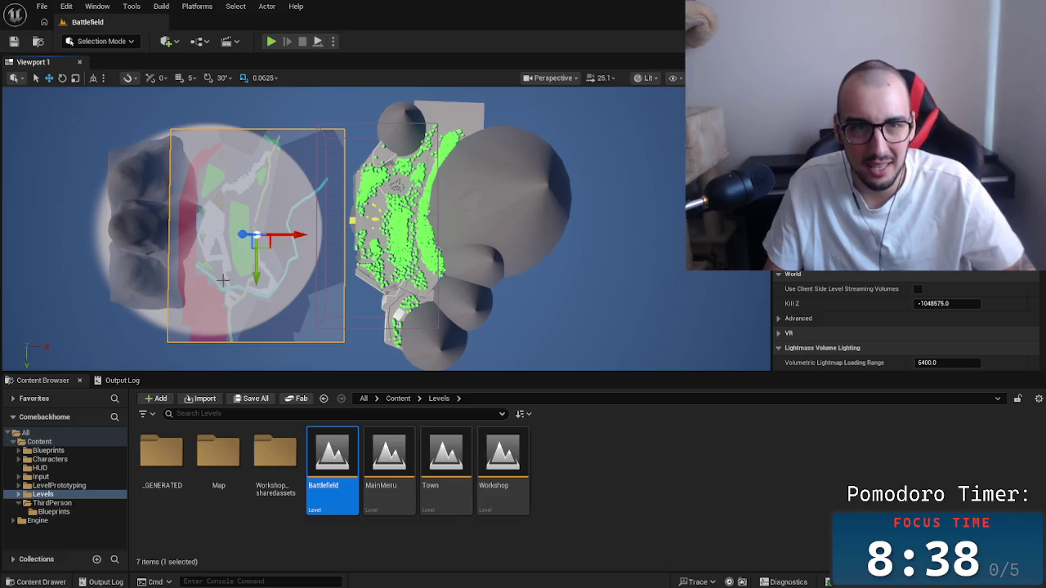
Undo the map area move and tilt the view across the Battlefield level.
key("ctrl+z")
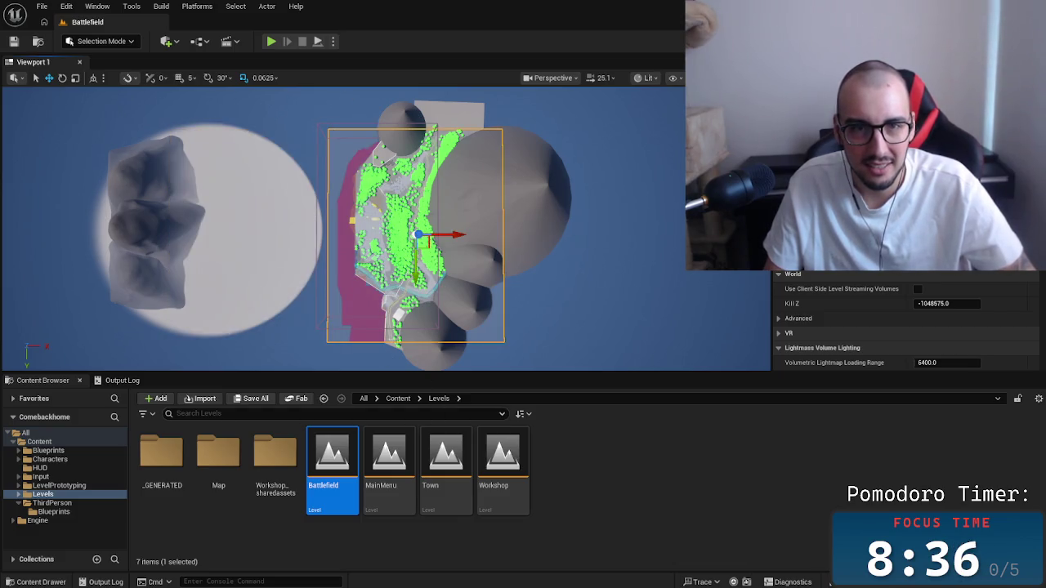
scroll(577, 265, "up", 6)
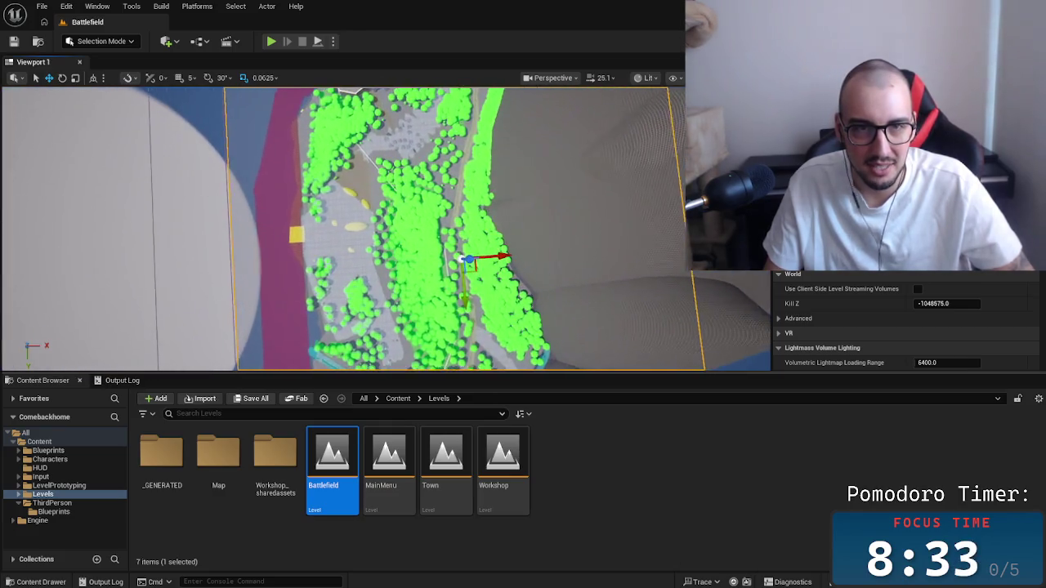
left_click_drag(577, 265, 580, 243)
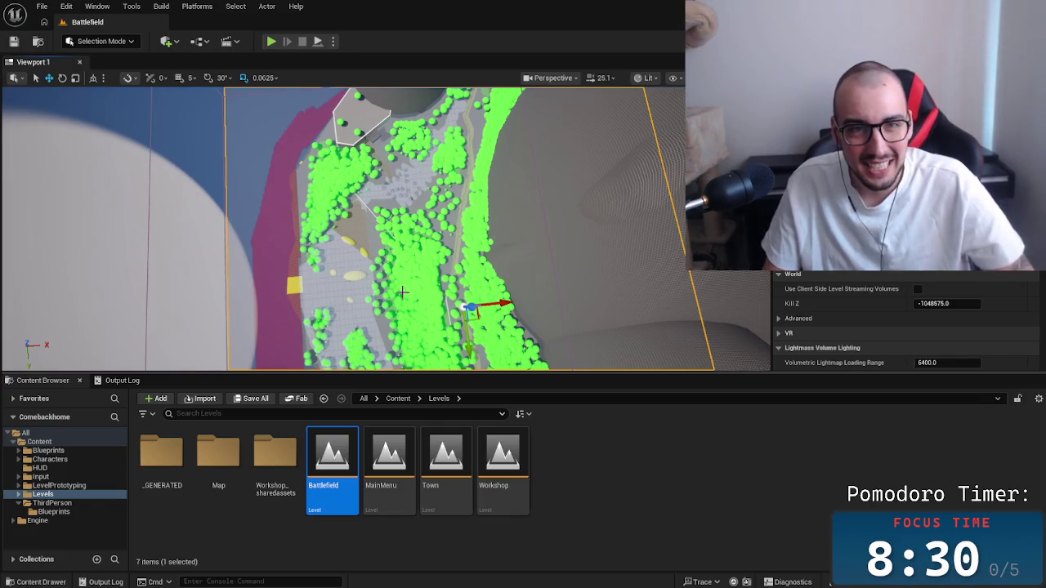
left_click_drag(397, 285, 390, 277)
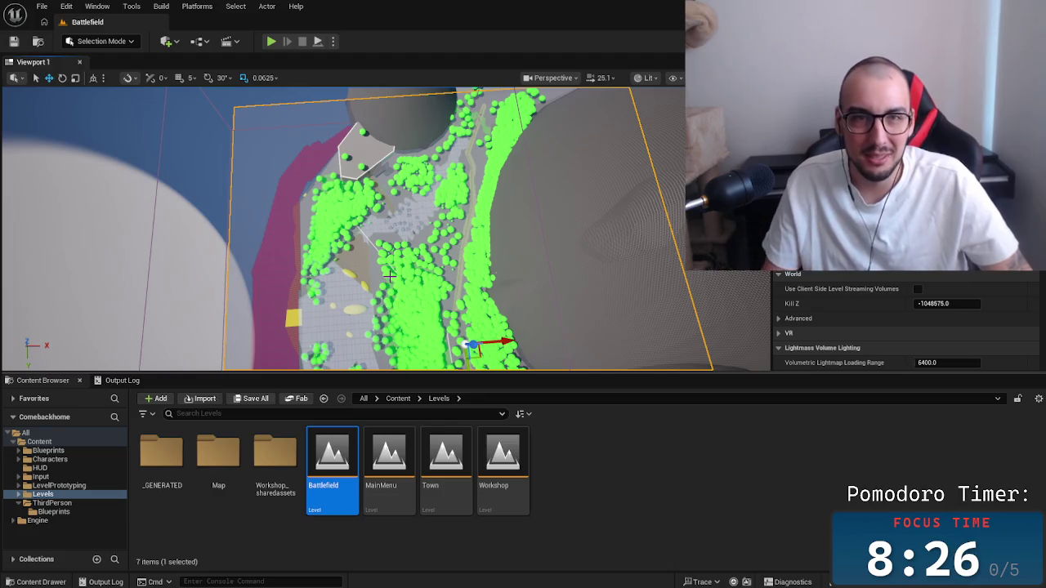
mouse_move(384, 237)
left_mouse_down()
mouse_move(346, 193)
mouse_move(273, 180)
left_mouse_up()
Focus on the wireframe cliff, then fly around the cone mountains and trees.
key("f")
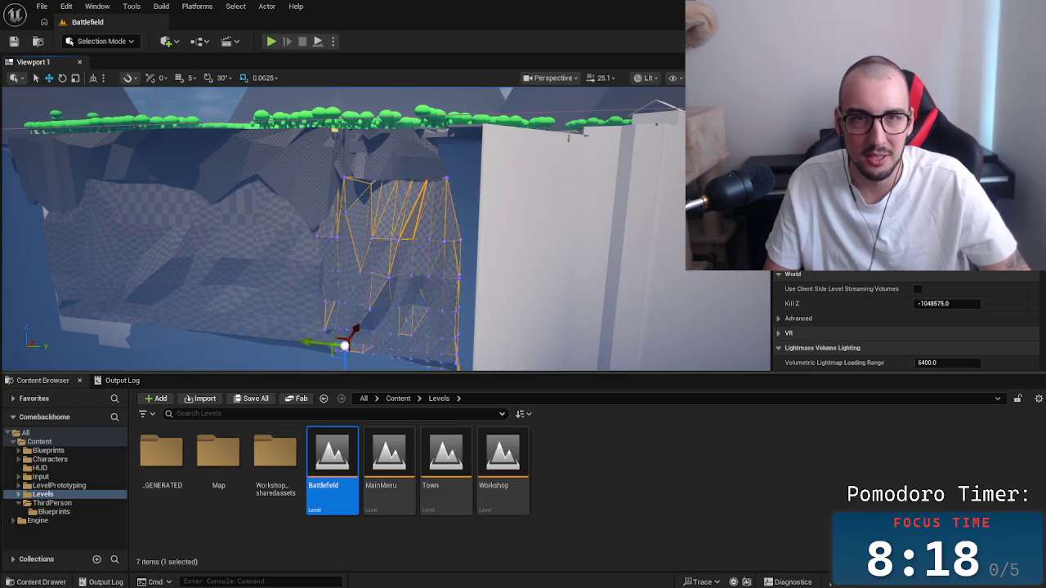
mouse_move(495, 211)
left_mouse_down()
mouse_move(417, 196)
mouse_move(441, 180)
left_mouse_up()
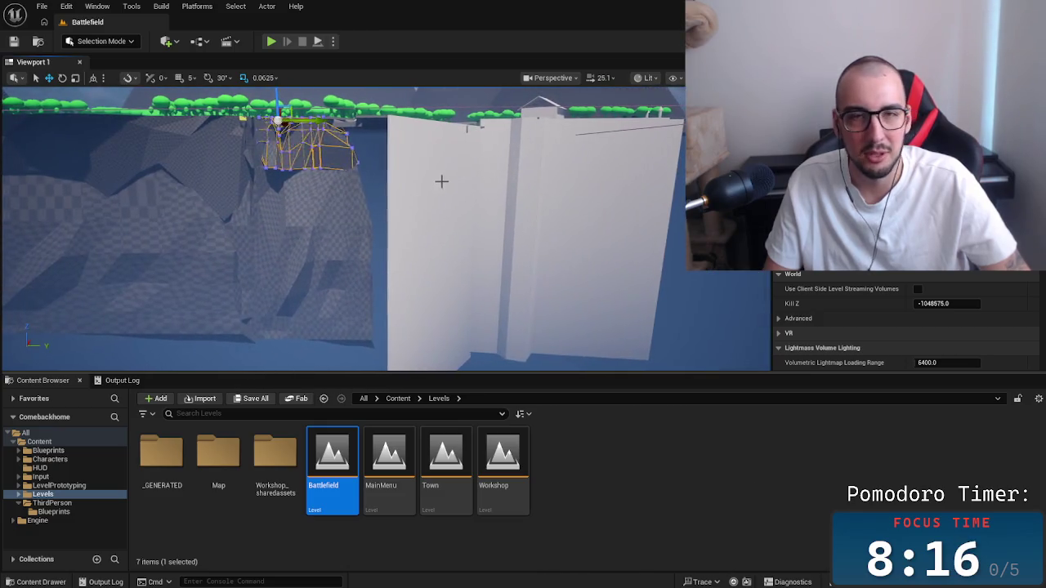
mouse_move(610, 191)
left_mouse_down()
mouse_move(551, 191)
mouse_move(500, 250)
left_mouse_up()
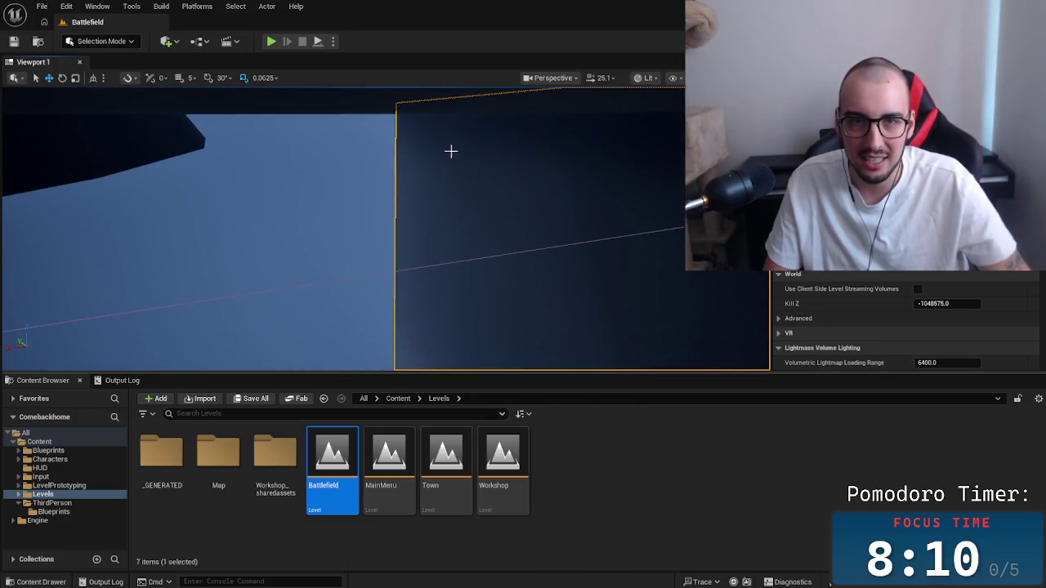
mouse_move(511, 162)
left_mouse_down()
mouse_move(512, 188)
mouse_move(480, 211)
mouse_move(435, 205)
left_mouse_up()
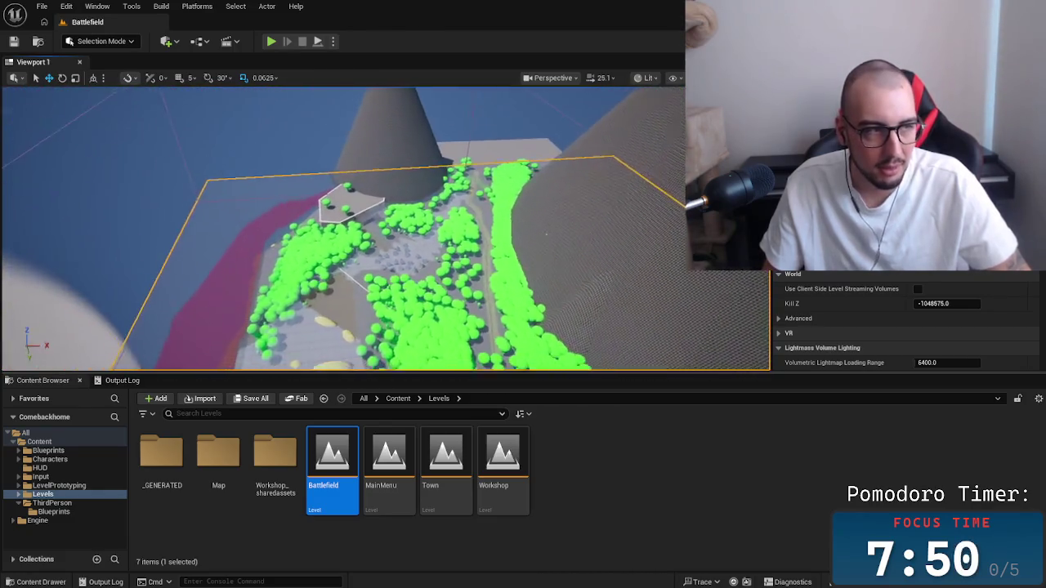
key("w")
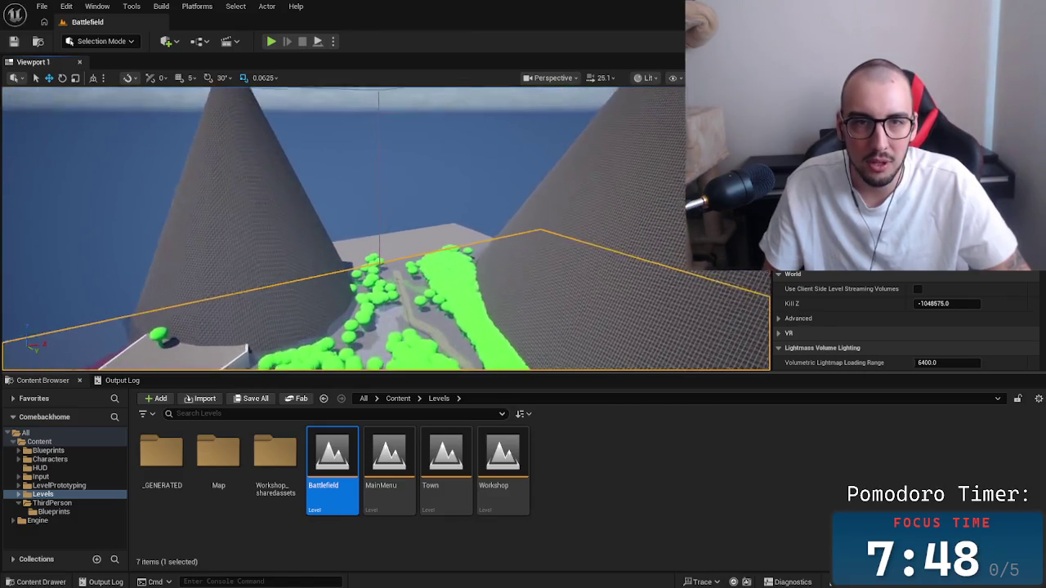
key("s")
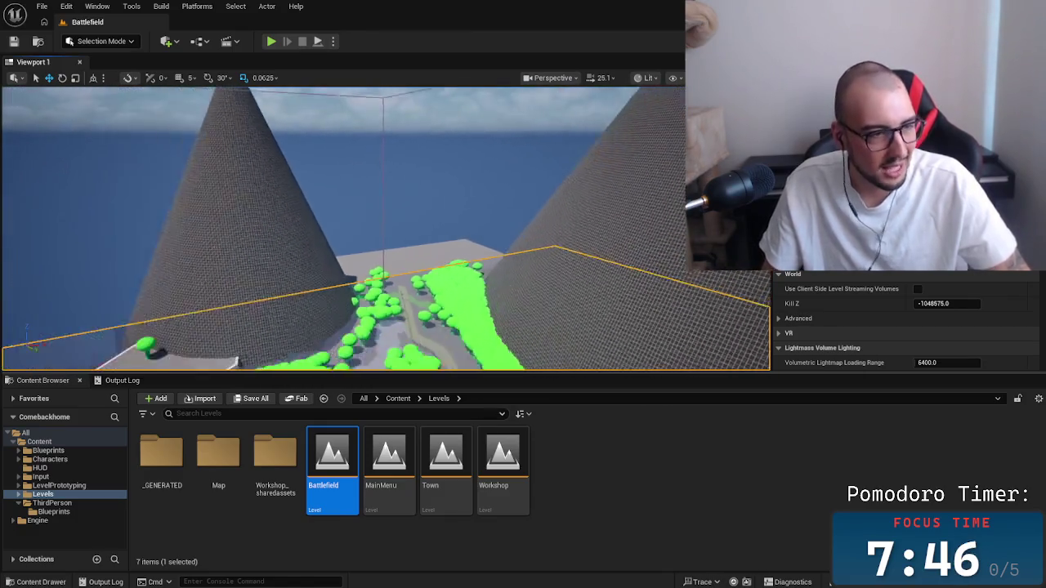
key("w")
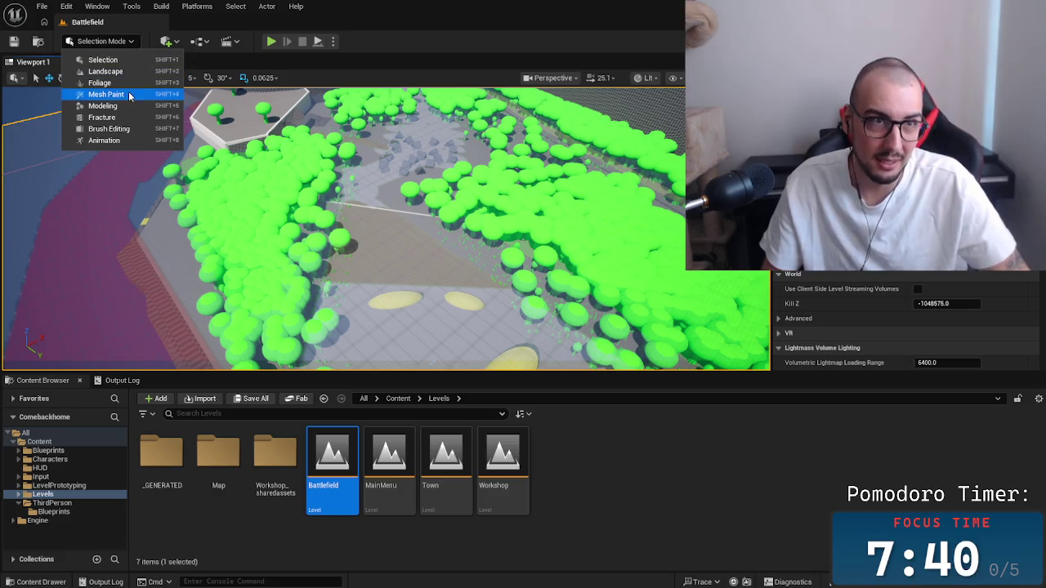
Open the Workshop level from the Levels folder and switch the editor to Modeling mode.
left_click(445, 466)
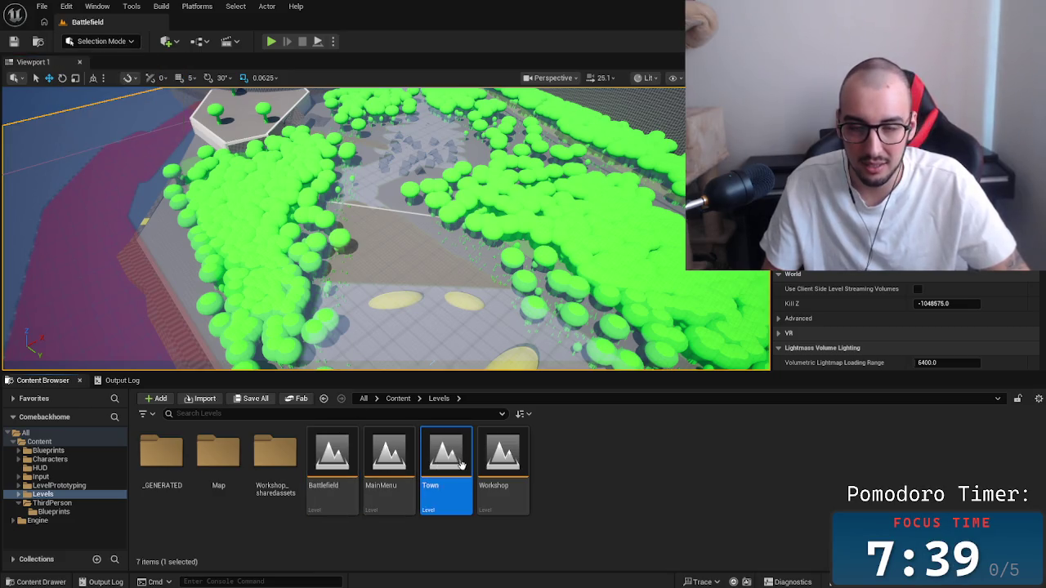
double_click(519, 470)
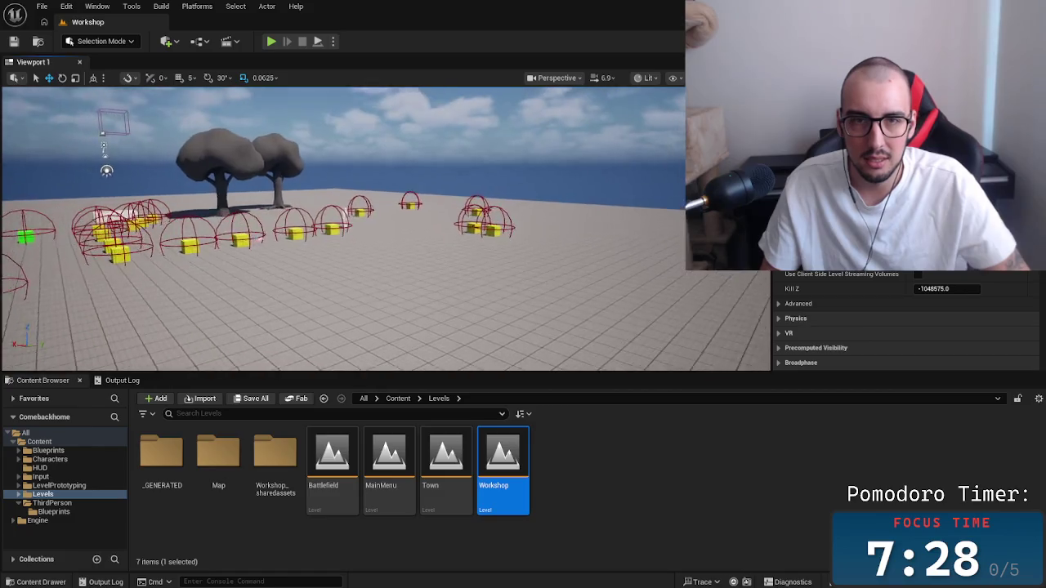
left_click(100, 41)
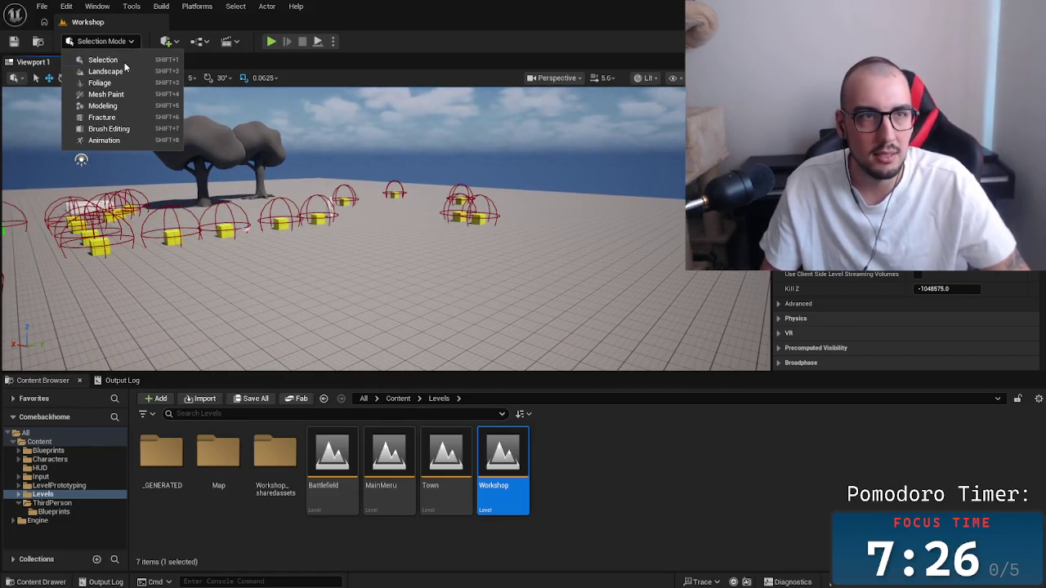
left_click(121, 106)
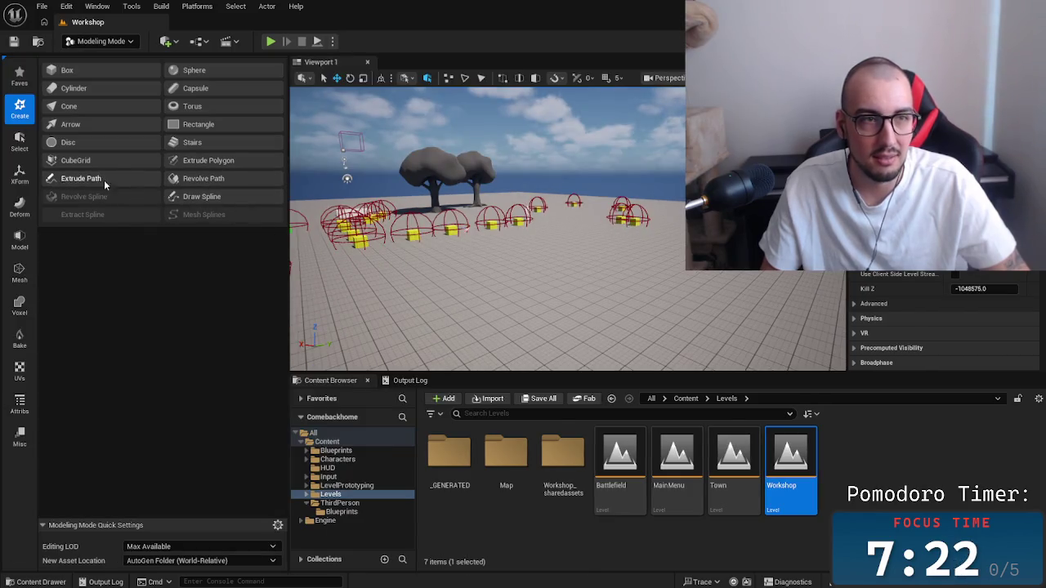
Start the CubeGrid tool and raise a floor block from the ground grid.
left_click(92, 160)
left_click_drag(533, 225, 549, 197)
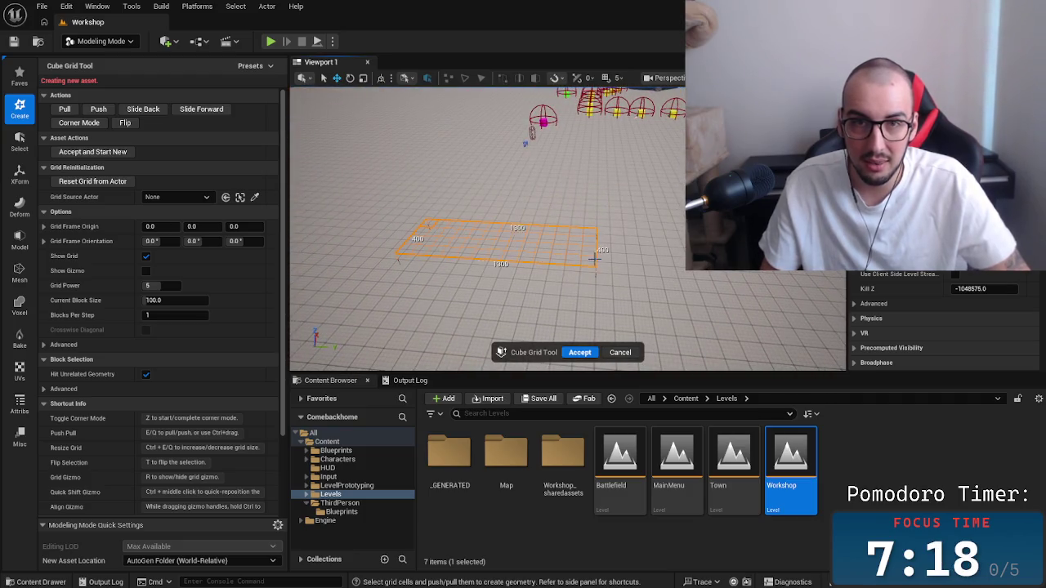
mouse_move(549, 196)
left_mouse_down()
mouse_move(549, 237)
mouse_move(664, 254)
mouse_move(664, 270)
mouse_move(617, 233)
left_mouse_up()
key("e")
key("e")
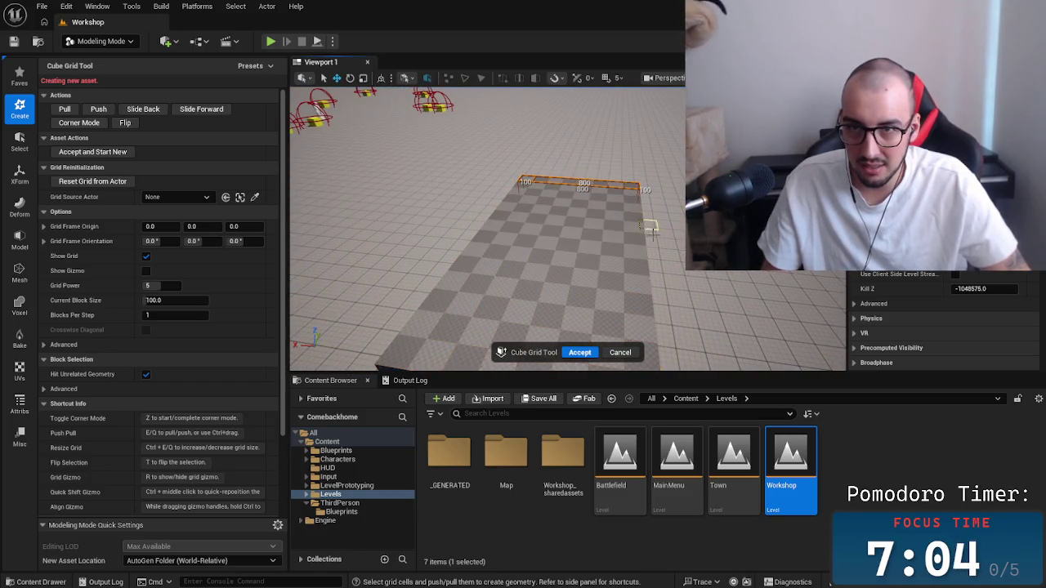
Raise a 400×1400 wall along the block's left side and lower its left end one block.
left_click_drag(559, 276, 523, 246)
left_click_drag(392, 282, 532, 97)
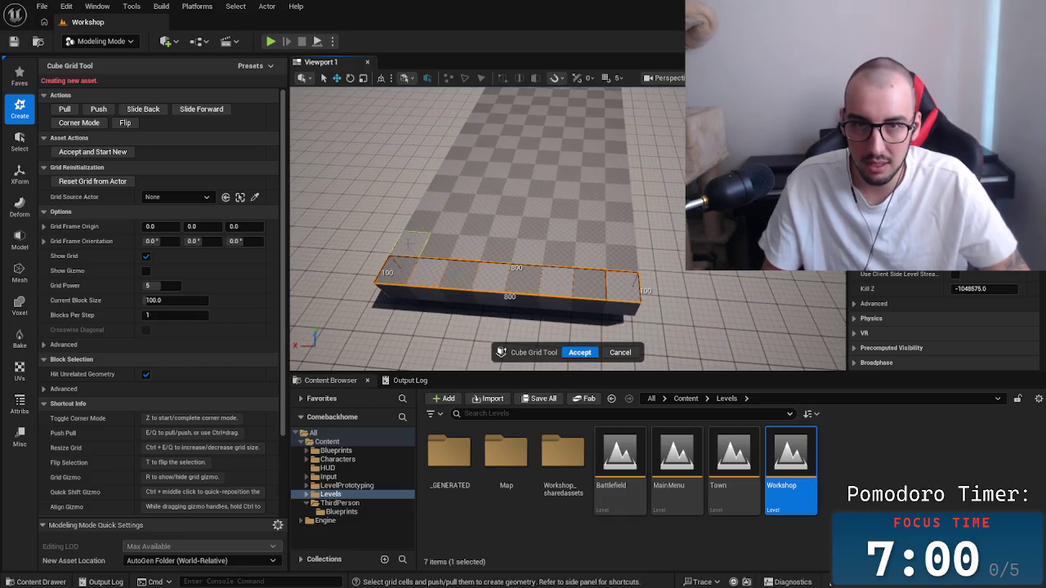
key("e")
left_click_drag(457, 151, 384, 163)
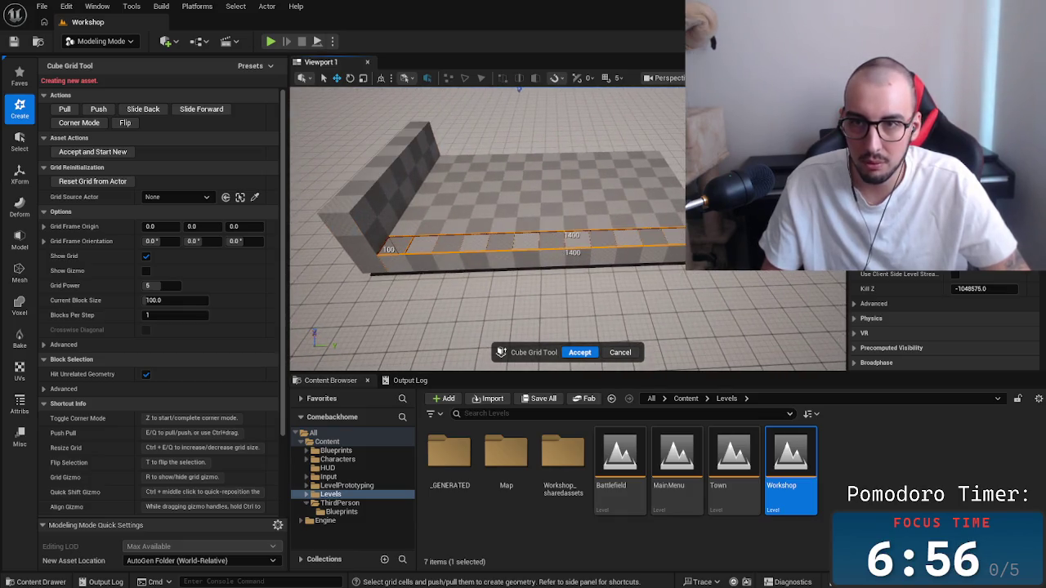
left_click_drag(368, 206, 663, 167)
mouse_move(539, 232)
left_mouse_down()
mouse_move(442, 231)
mouse_move(506, 205)
mouse_move(480, 122)
mouse_move(492, 215)
left_mouse_up()
key("q")
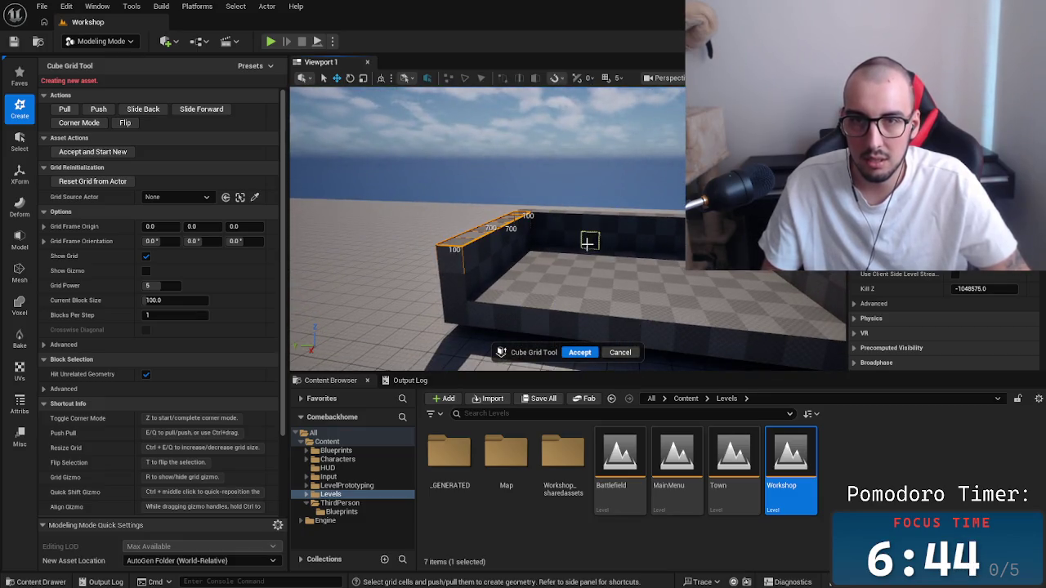
Raise a front wall strip, mark a 300×200 wall area, then accept the mesh and frame it.
left_click_drag(483, 295, 703, 315)
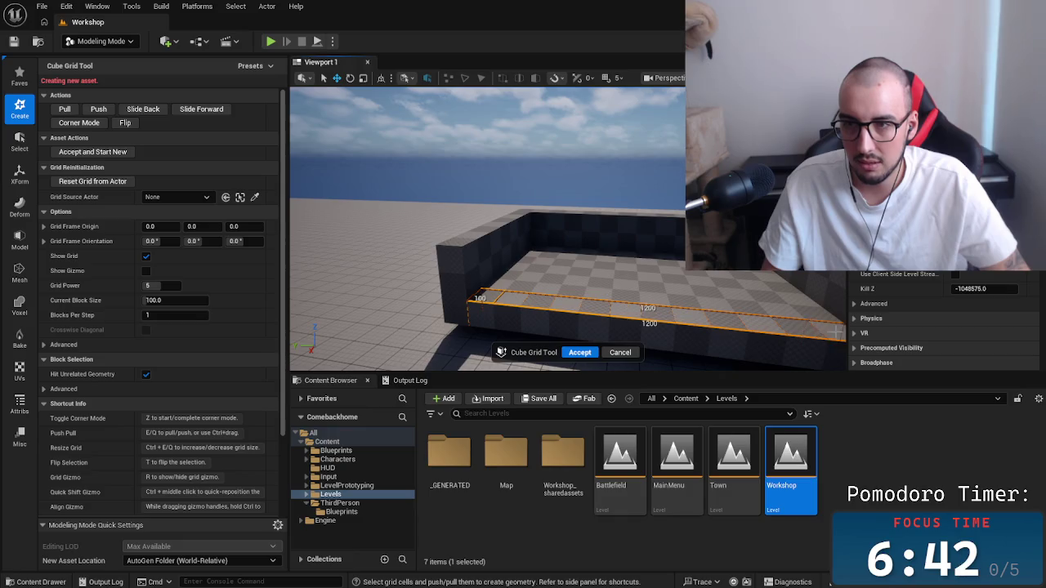
key("e")
key("e")
key("e")
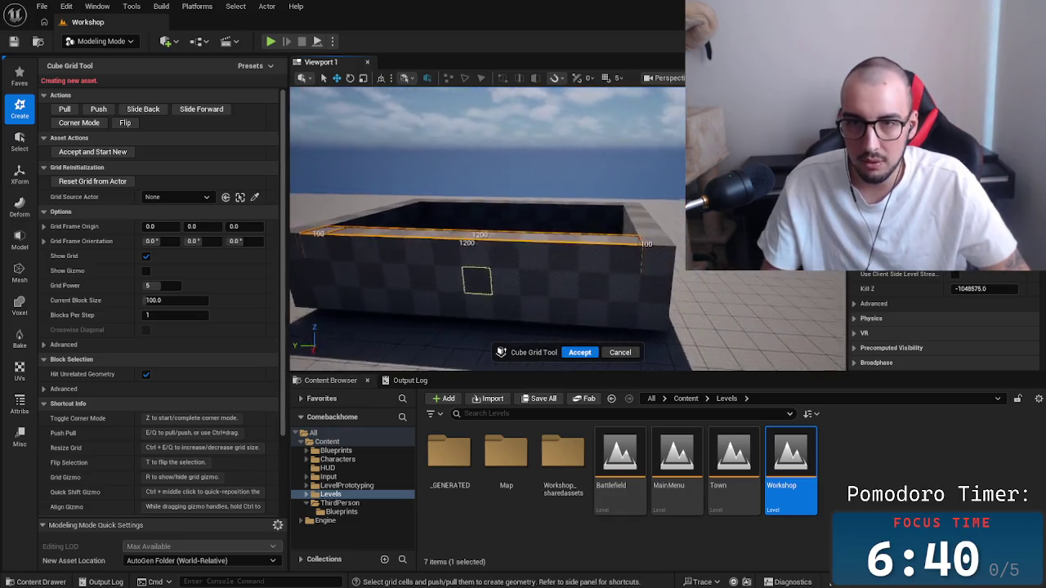
left_click(609, 281)
mouse_move(652, 257)
left_mouse_down()
mouse_move(670, 295)
mouse_move(572, 269)
mouse_move(670, 242)
left_mouse_up()
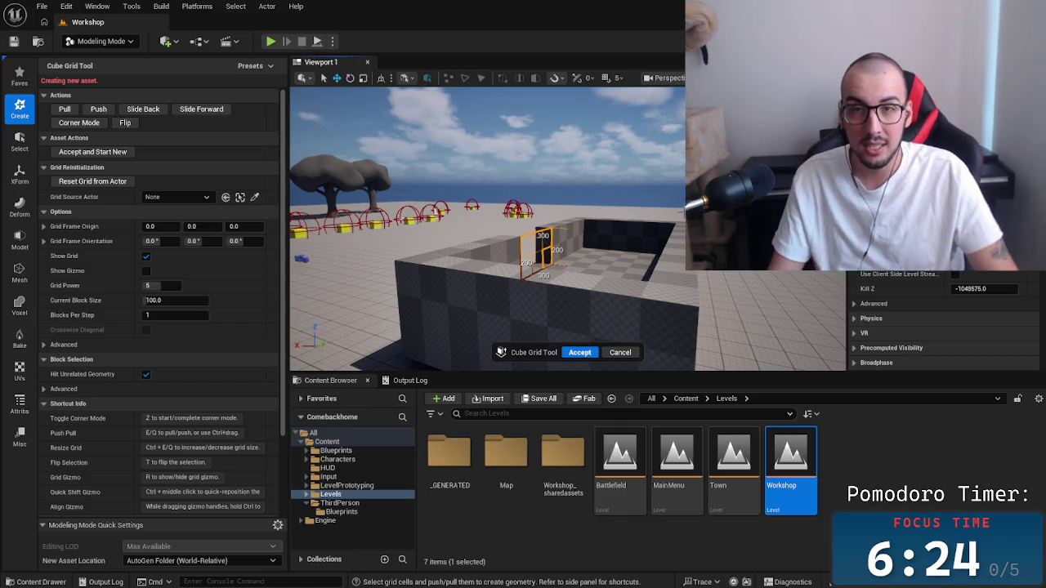
left_click(582, 353)
mouse_move(569, 354)
left_mouse_down()
mouse_move(741, 322)
mouse_move(724, 315)
left_mouse_up()
key("f")
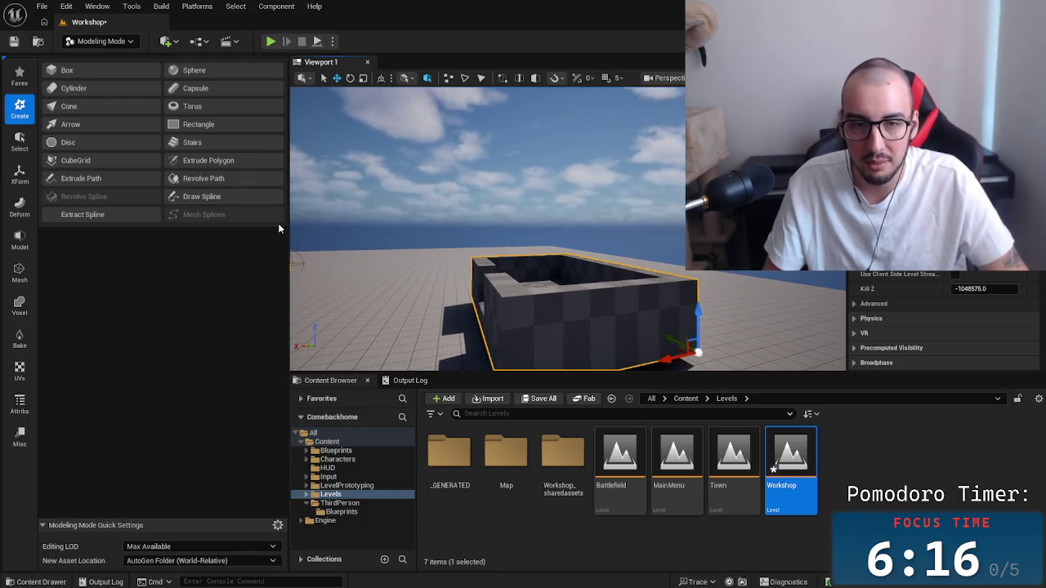
Narrow the modeling panel and open CubeGridToolOutput_16BD5C2C in the Static Mesh Editor.
left_click_drag(288, 225, 191, 233)
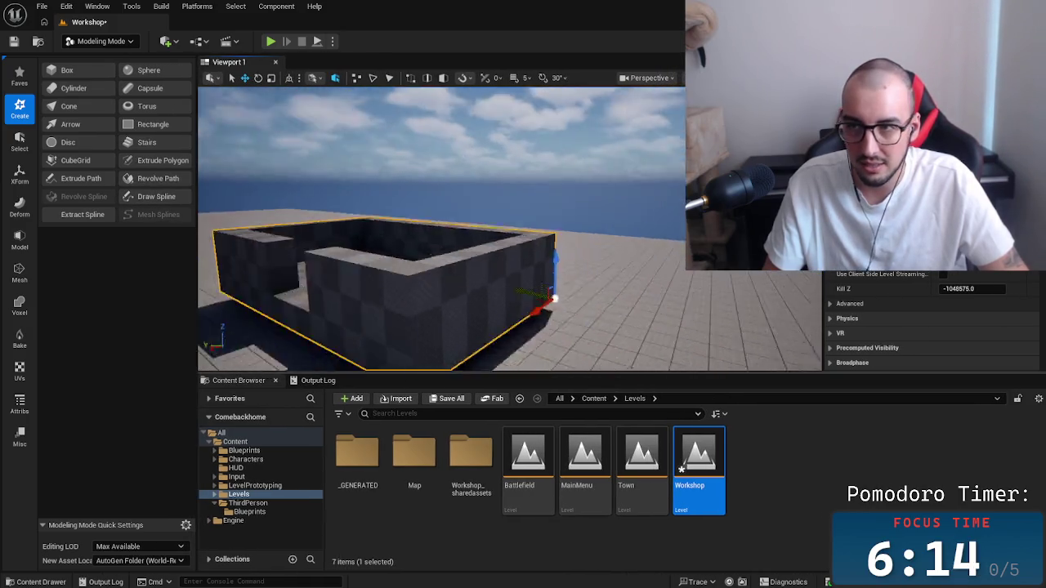
scroll(932, 327, "up", 10)
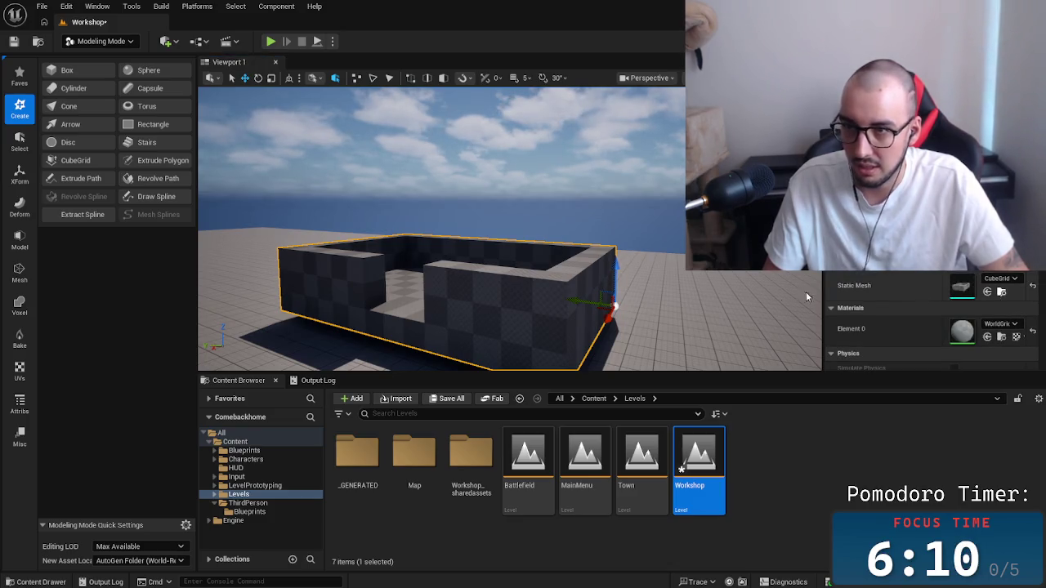
double_click(697, 461)
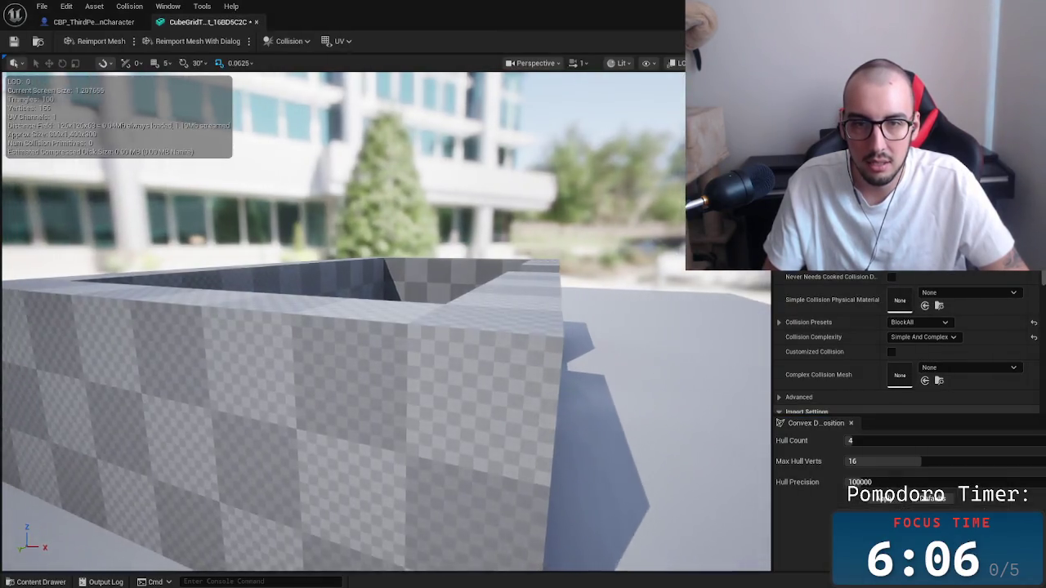
Generate Auto Convex Collision for the wall enclosure mesh from the Collision menu.
left_click_drag(331, 107, 331, 107)
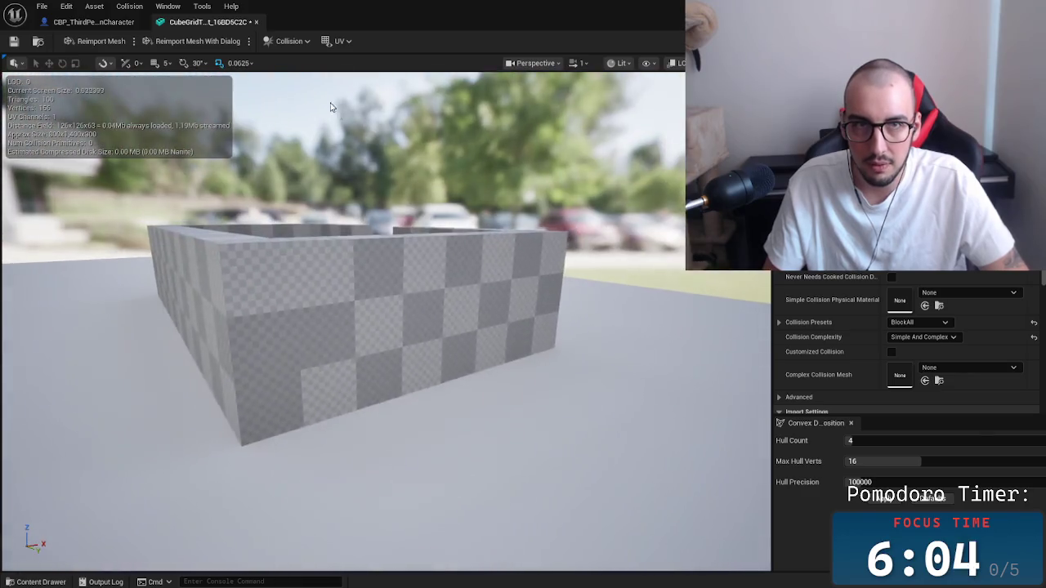
left_click(303, 42)
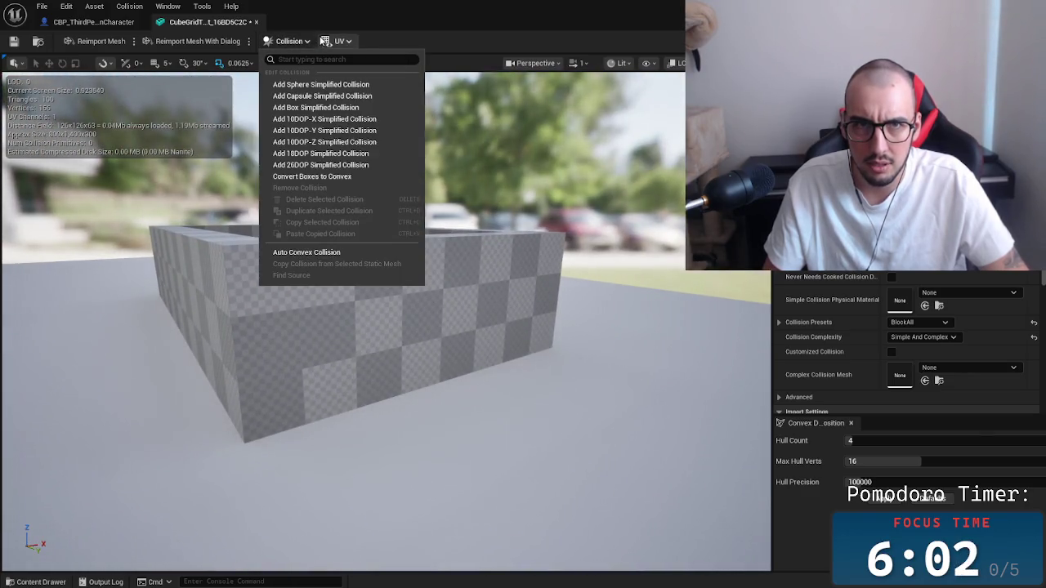
left_click(310, 41)
left_click(311, 40)
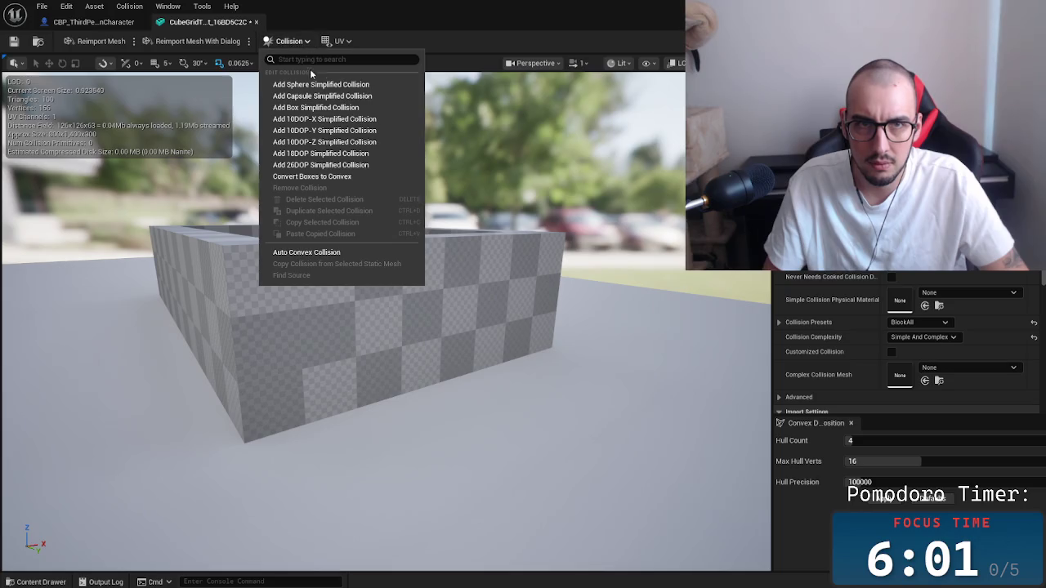
left_click(333, 253)
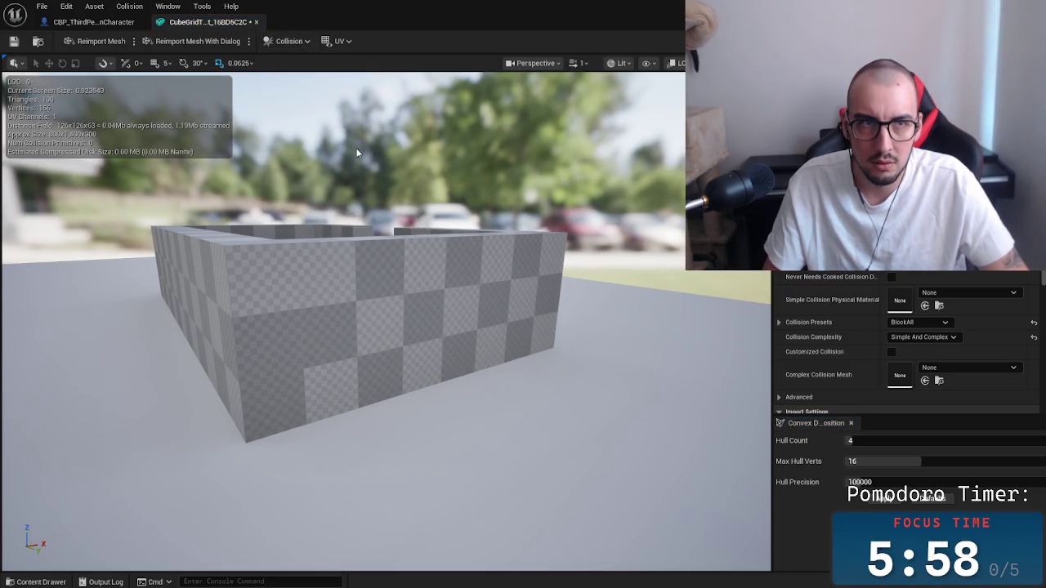
Inspect the checker wall mesh close up and from above, then return to the Workshop level.
left_click_drag(315, 82, 315, 65)
mouse_move(327, 245)
left_mouse_down()
mouse_move(368, 245)
mouse_move(392, 229)
mouse_move(417, 245)
mouse_move(499, 245)
left_mouse_up()
left_click_drag(498, 309, 436, 264)
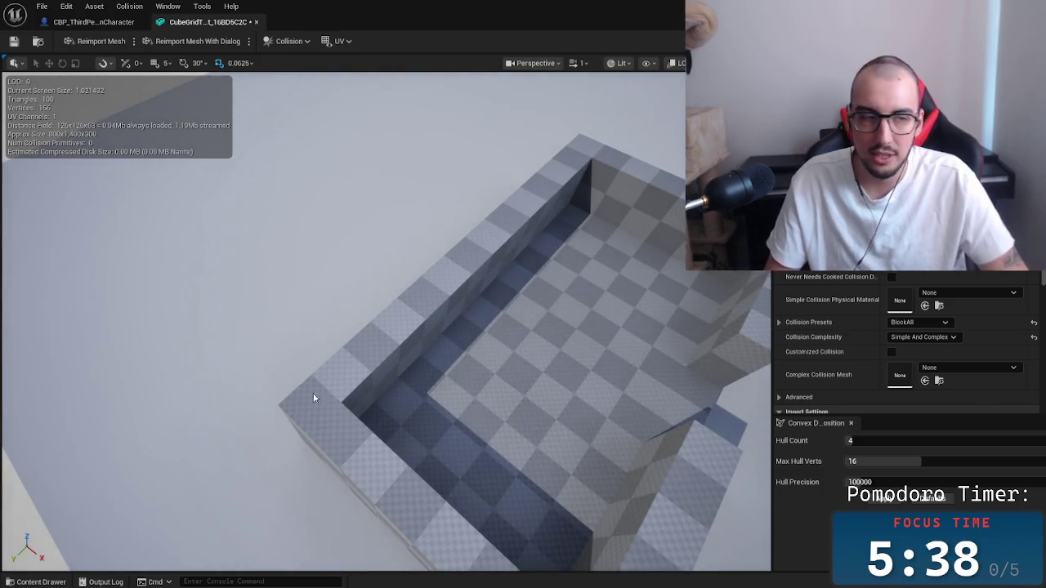
left_click(128, 24)
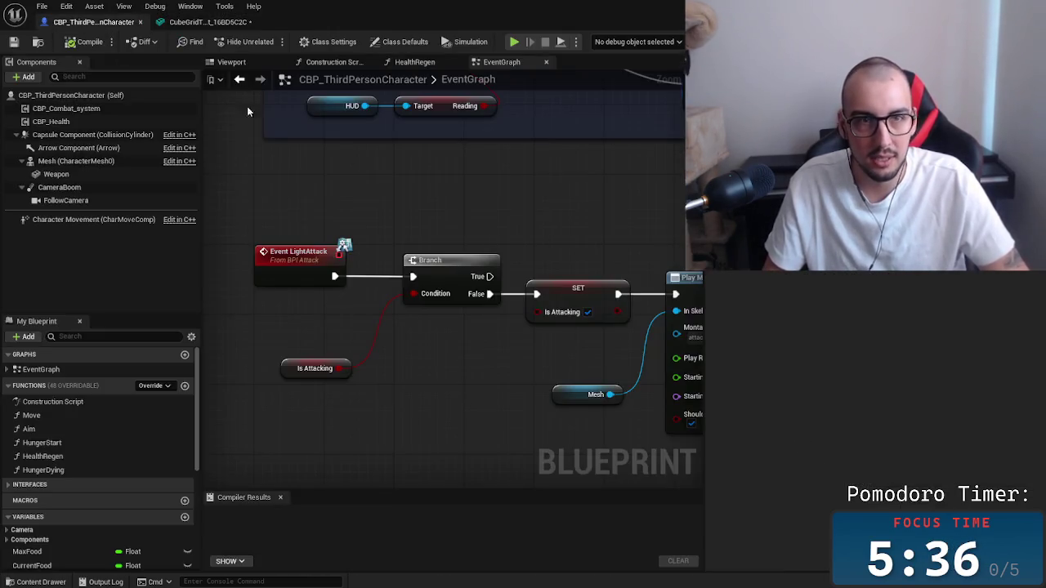
key("alt+Tab")
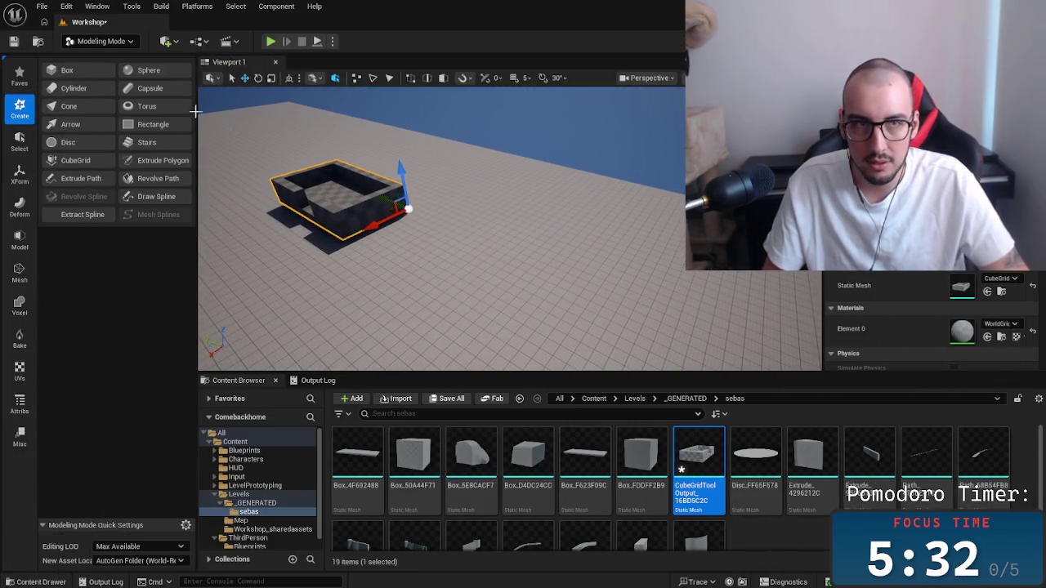
left_click(98, 71)
In Selection Mode, place a cube, stretch it into a long bar and snap it to the floor with End.
left_click(101, 40)
left_click(106, 60)
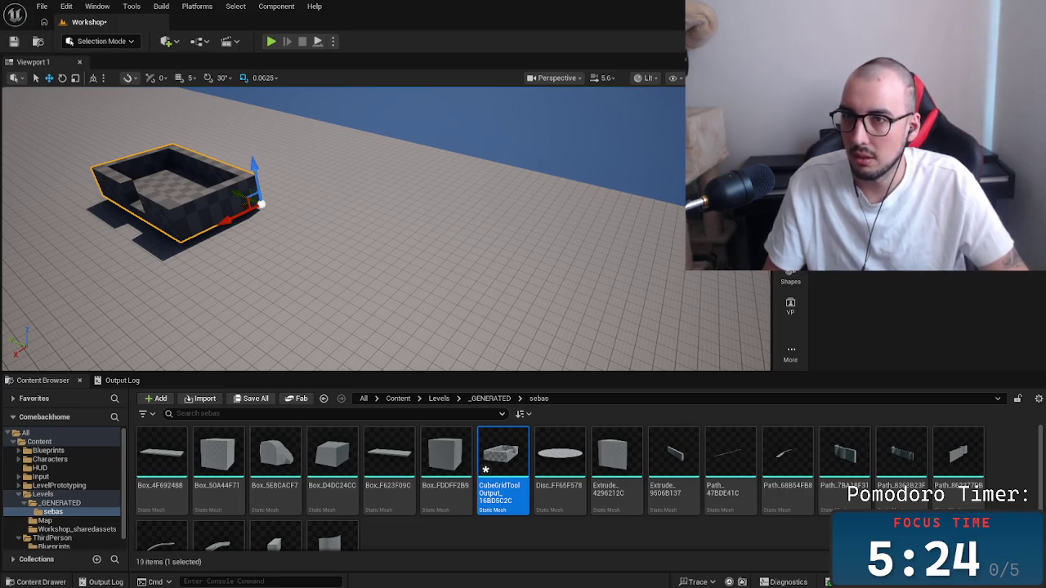
mouse_move(866, 123)
left_mouse_down()
mouse_move(415, 269)
mouse_move(452, 173)
mouse_move(452, 263)
mouse_move(376, 245)
left_mouse_up()
scroll(415, 269, "up", 3)
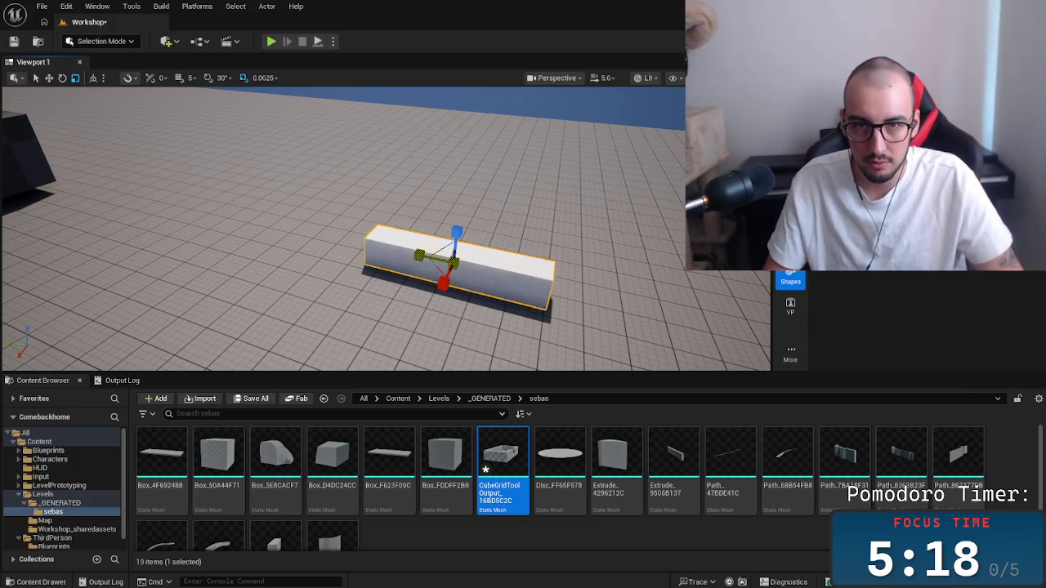
scroll(469, 293, "down", 3)
scroll(469, 293, "up", 1)
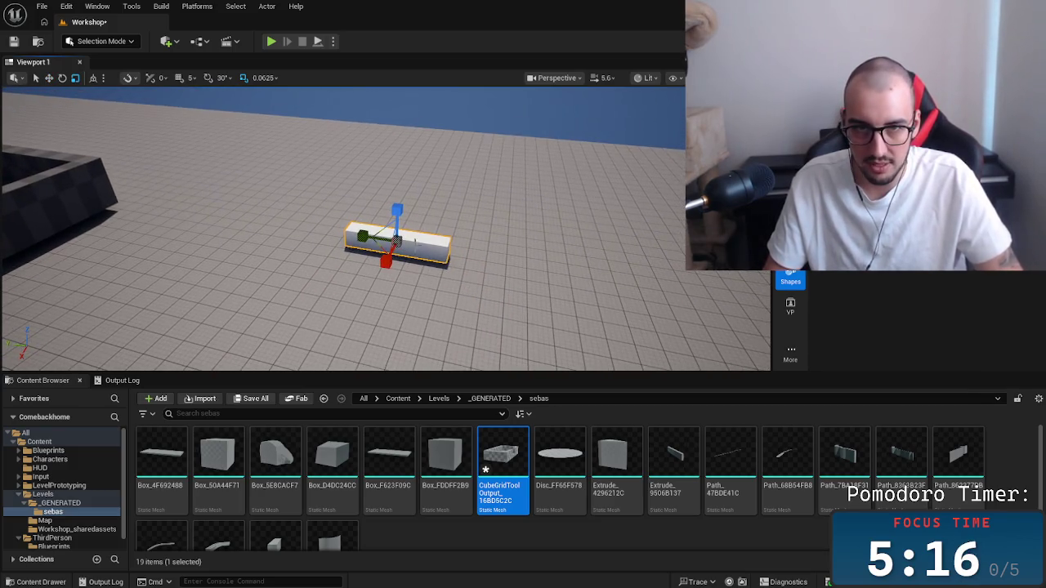
left_click_drag(401, 219, 417, 148)
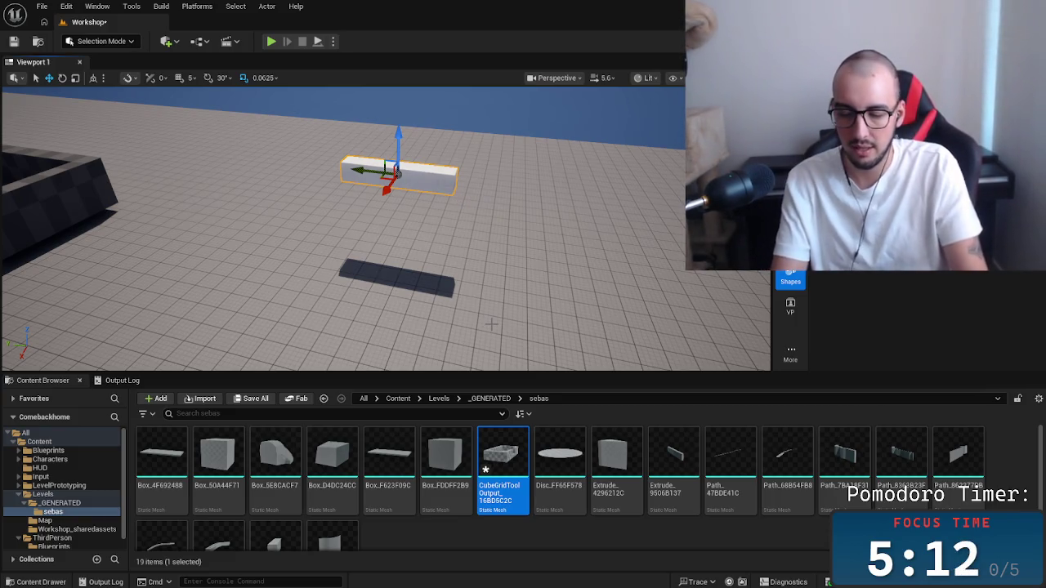
key("End")
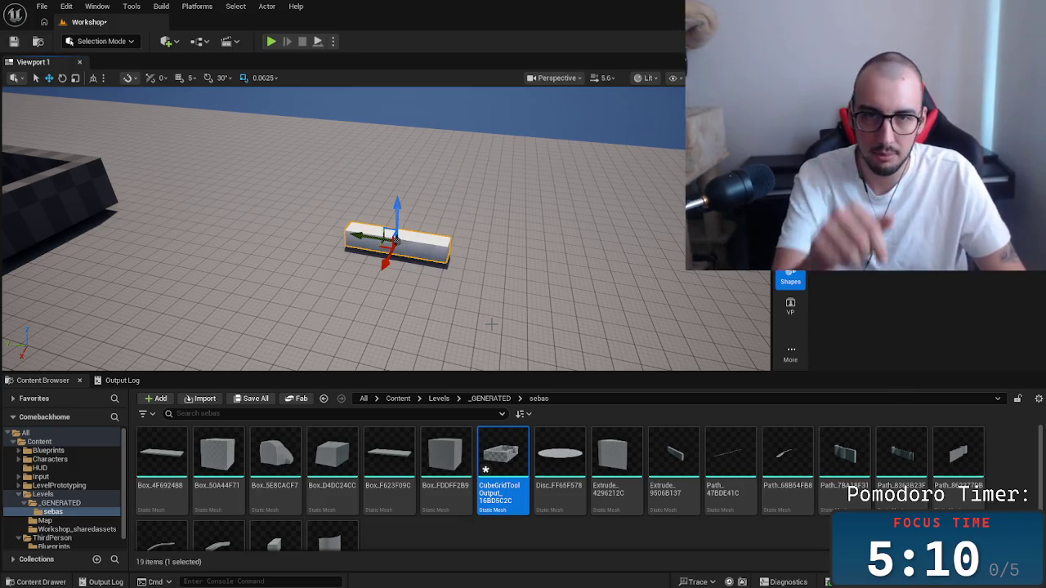
Duplicate the bar, slide the copy to the right and rotate it a quarter turn.
left_click_drag(496, 295, 390, 264)
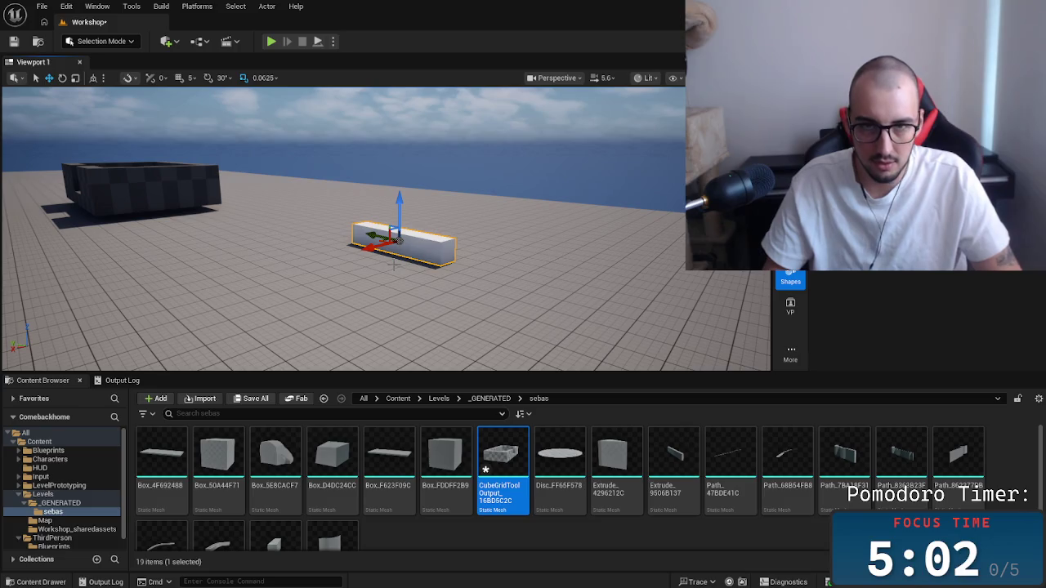
mouse_move(369, 235)
left_mouse_down()
mouse_move(474, 283)
mouse_move(444, 286)
mouse_move(448, 260)
mouse_move(490, 270)
mouse_move(523, 261)
mouse_move(559, 220)
left_mouse_up()
key("e")
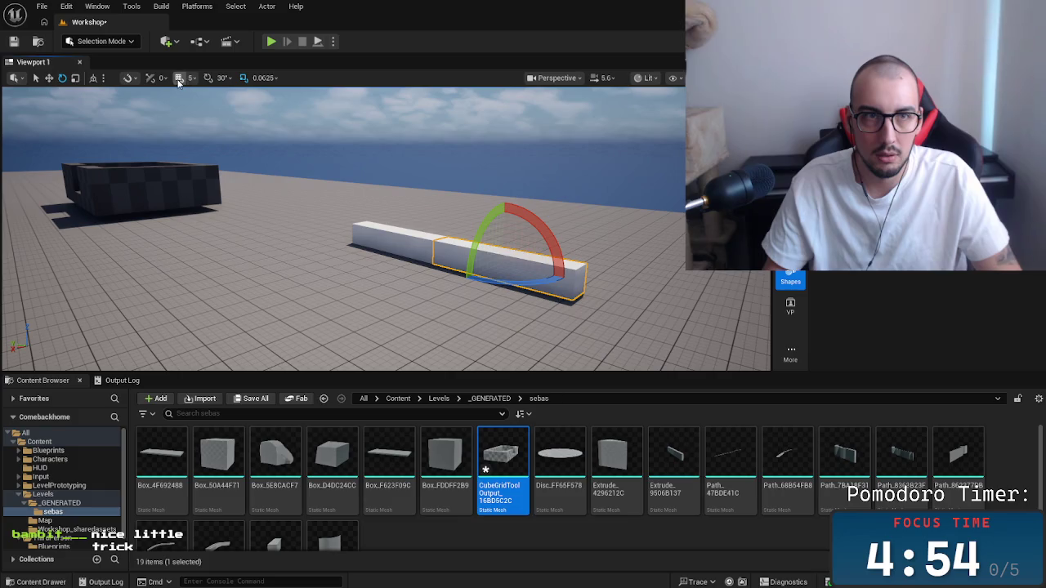
mouse_move(470, 279)
left_mouse_down()
mouse_move(450, 287)
mouse_move(581, 279)
left_mouse_up()
Move the rotated copy against the first bar to form an L-shaped corner.
key("w")
left_click_drag(518, 259, 430, 251)
scroll(409, 362, "up", 3)
left_click_drag(408, 362, 409, 362)
left_click_drag(393, 273, 394, 273)
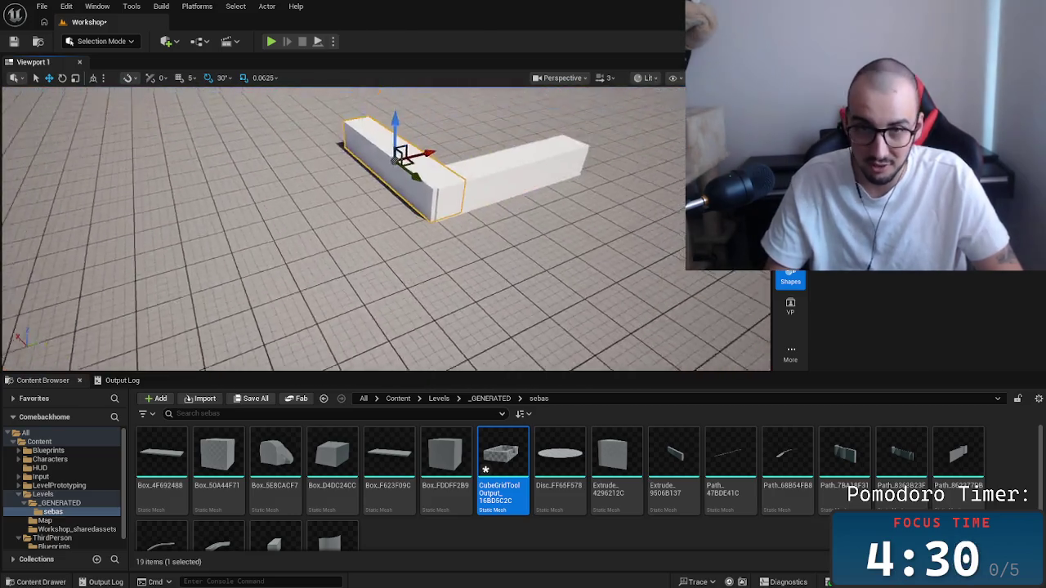
Delete both white bars from the level.
key("Delete")
left_click(438, 218)
key("Delete")
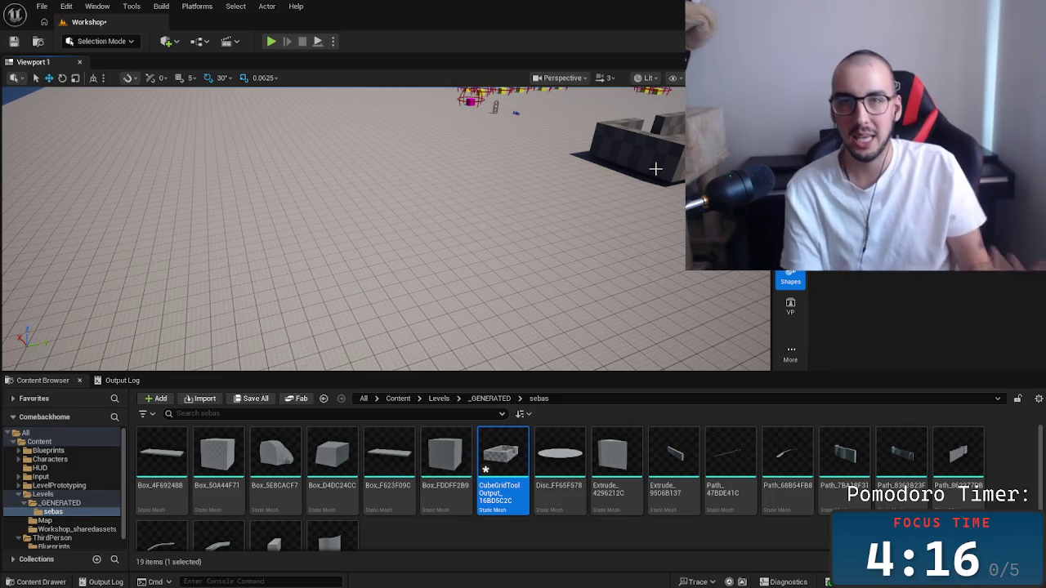
Delete the checker enclosure and force delete its CubeGridToolOutput mesh asset.
left_click(622, 149)
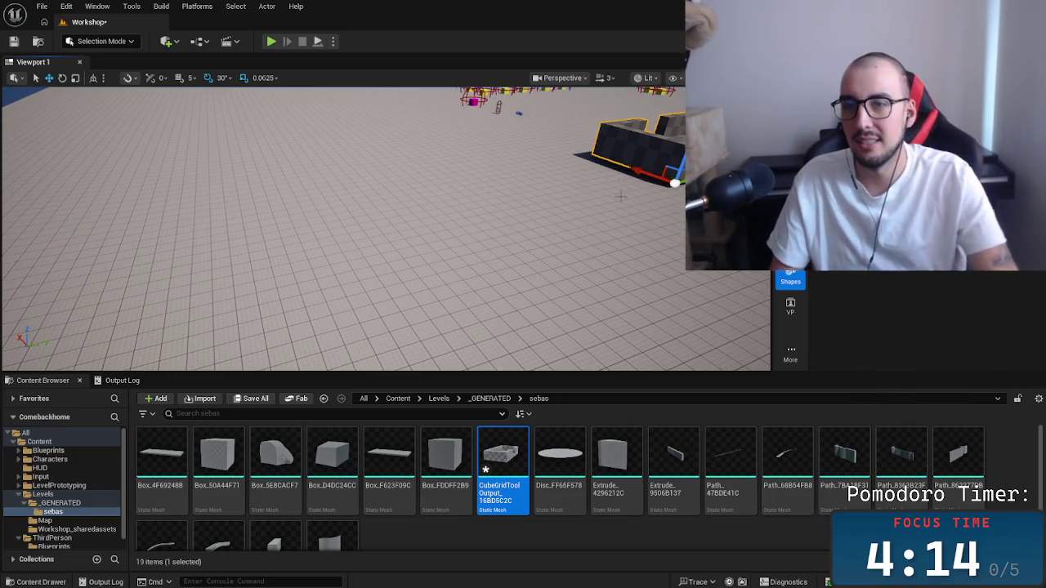
key("Delete")
left_click(503, 458)
key("Delete")
left_click(447, 478)
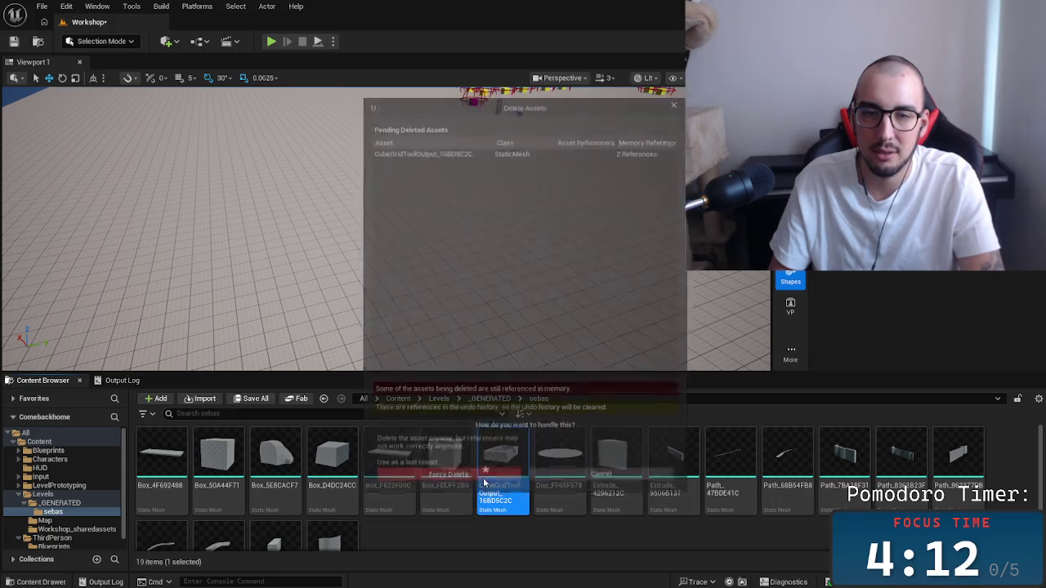
Orbit around the emptied Workshop level, beneath the platform and up toward the sky.
scroll(467, 483, "down", 1)
scroll(508, 508, "up", 1)
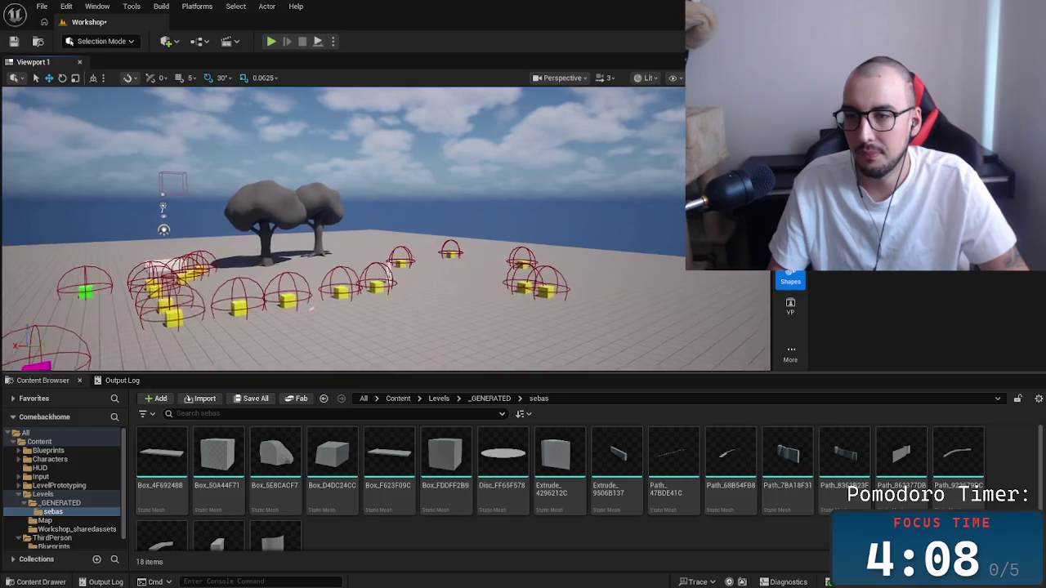
left_click_drag(343, 229, 343, 261)
scroll(343, 229, "up", 3)
left_click_drag(588, 284, 585, 284)
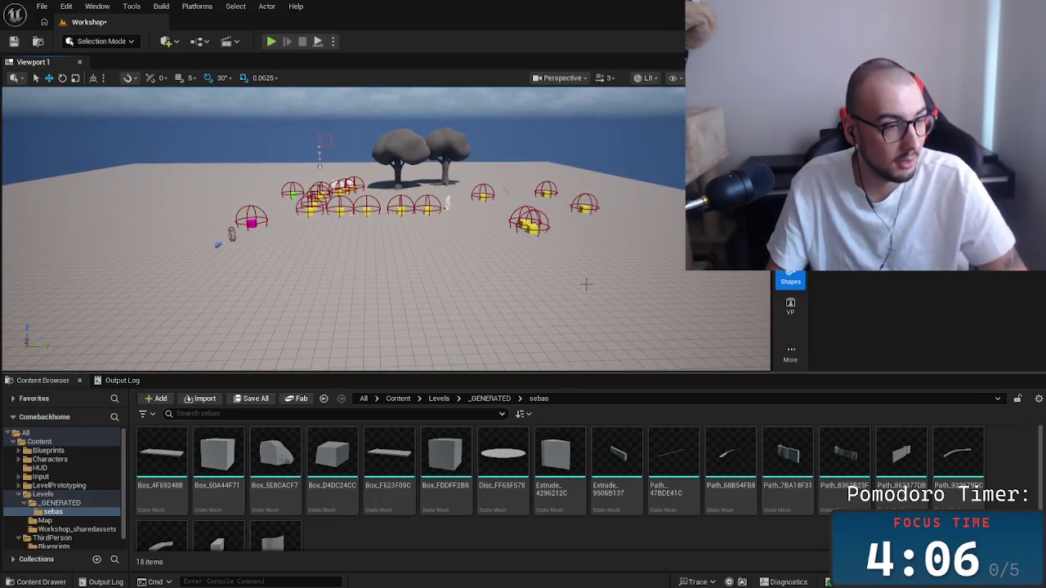
left_click_drag(514, 320, 537, 306)
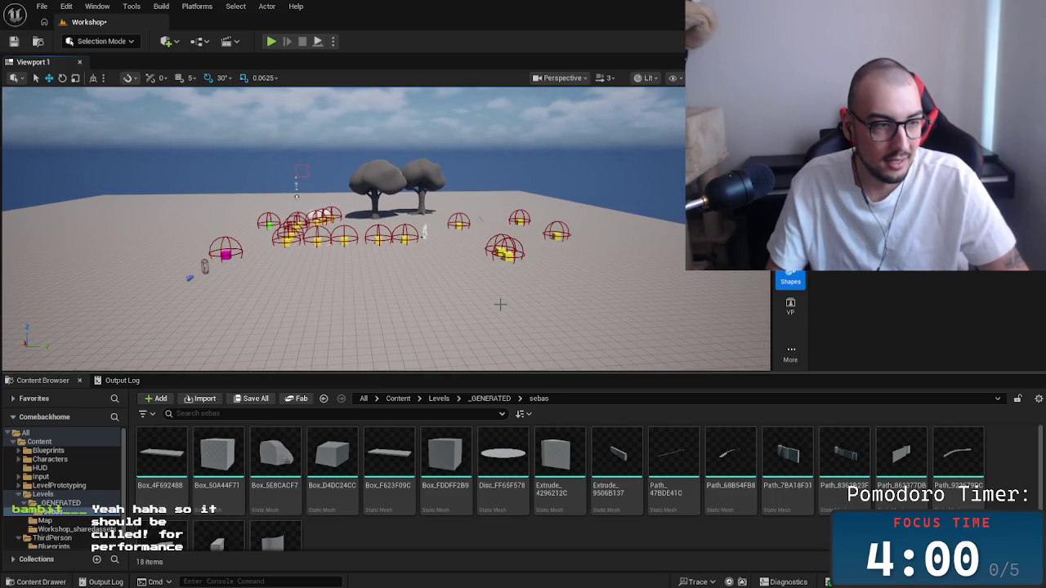
mouse_move(490, 288)
left_mouse_down()
mouse_move(448, 283)
mouse_move(447, 302)
mouse_move(448, 237)
mouse_move(376, 231)
left_mouse_up()
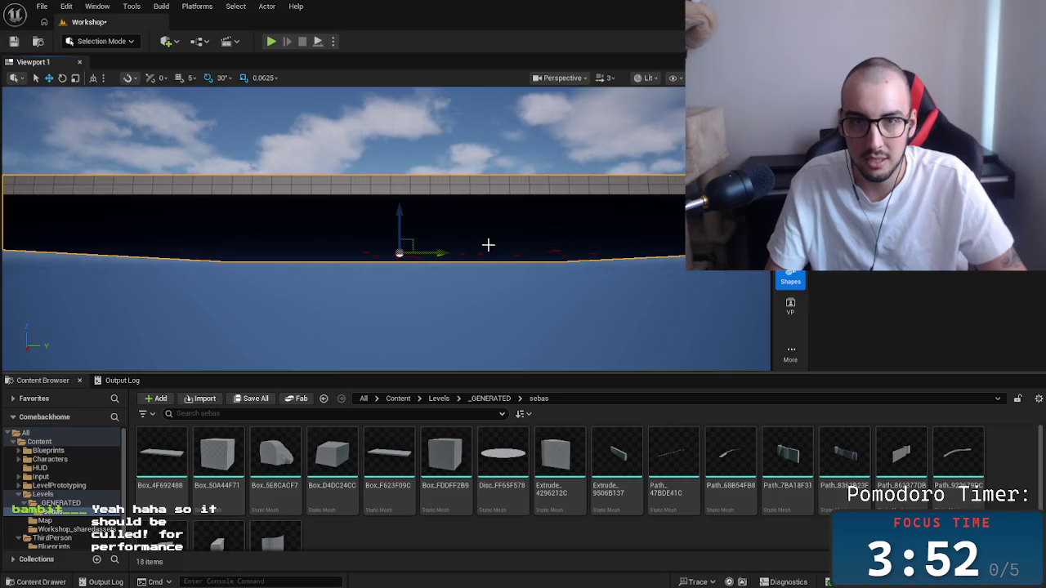
mouse_move(488, 245)
left_mouse_down()
mouse_move(458, 253)
mouse_move(482, 246)
mouse_move(392, 201)
left_mouse_up()
left_click_drag(296, 245, 297, 245)
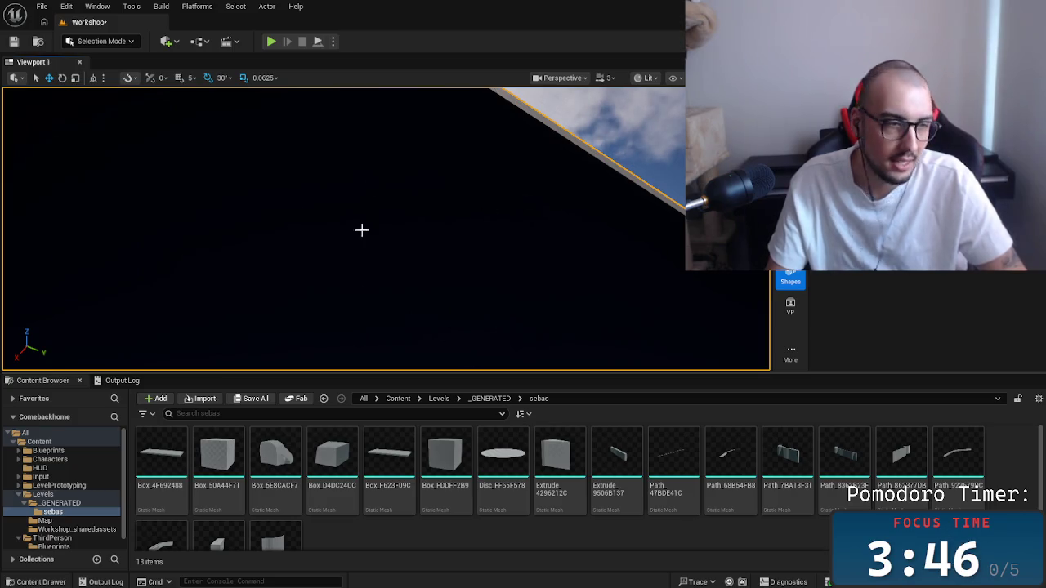
mouse_move(376, 268)
left_mouse_down()
mouse_move(384, 245)
mouse_move(436, 270)
mouse_move(436, 245)
left_mouse_up()
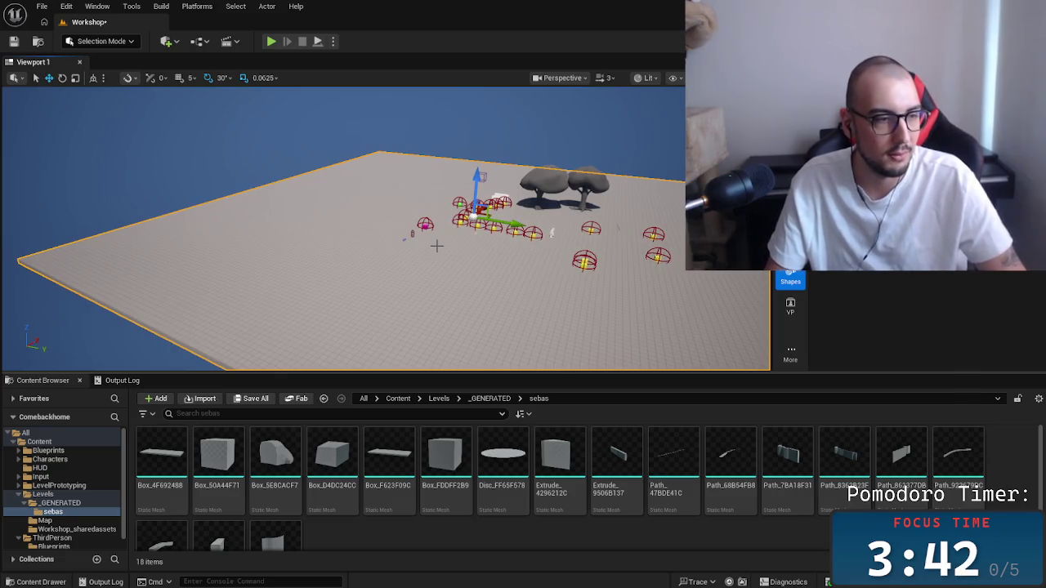
scroll(458, 246, "down", 3)
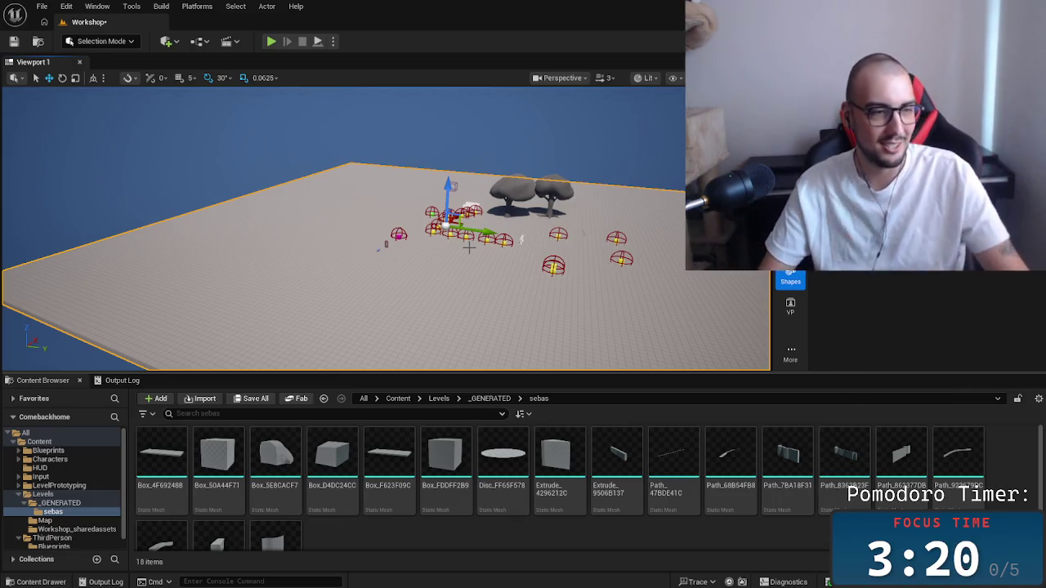
Select the right-hand tree and frame the viewport on it.
left_click(408, 226)
key("f")
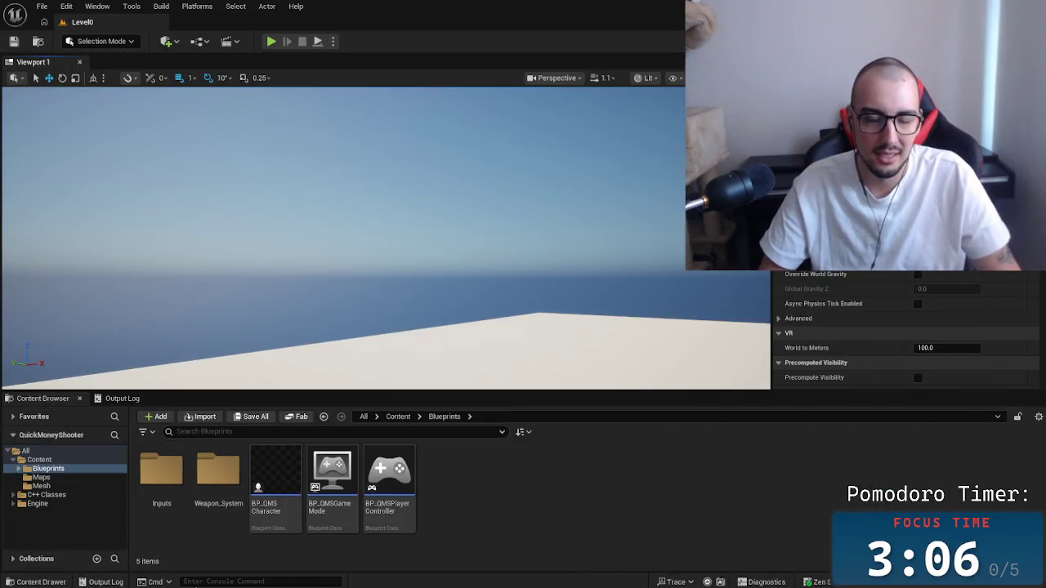
Minimize the Unreal editor and switch over to Blender from the taskbar.
key("super+Down")
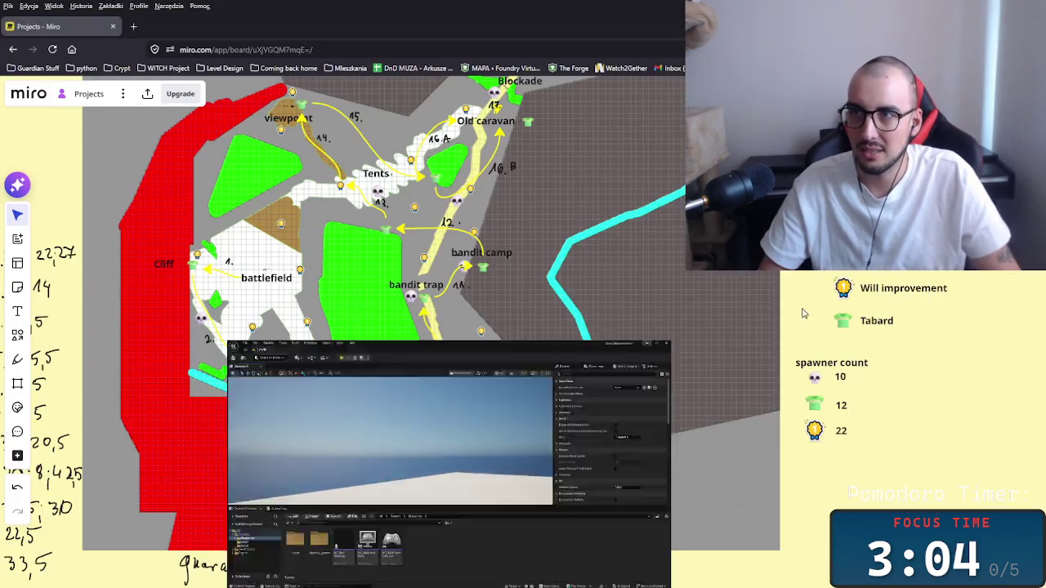
mouse_move(261, 579)
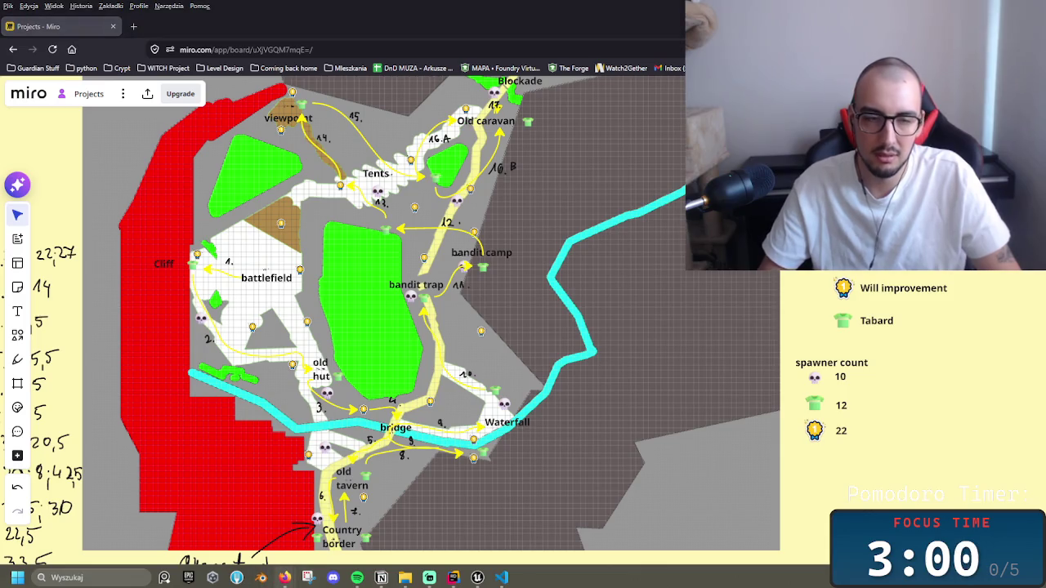
left_click(261, 578)
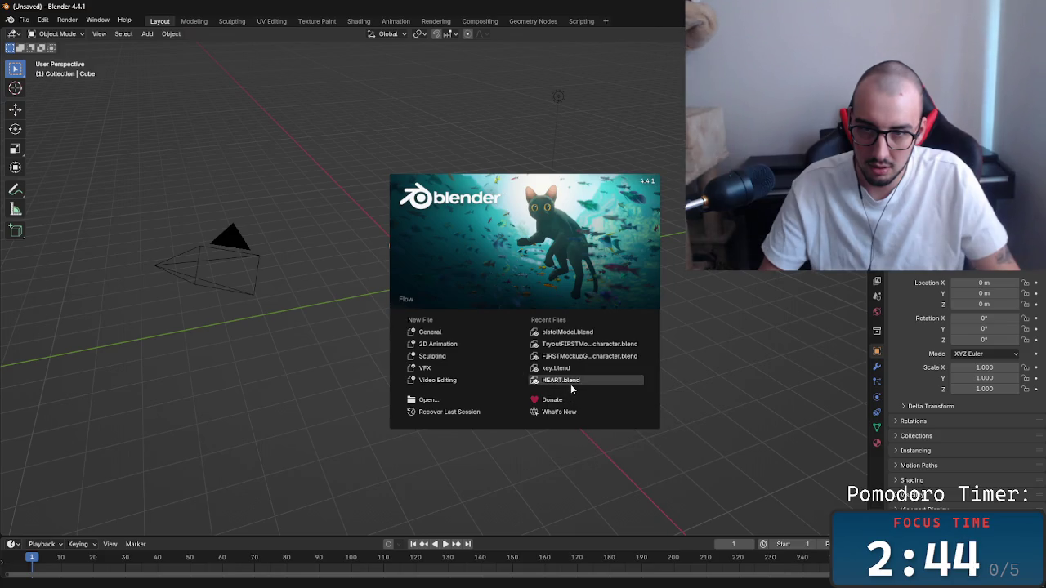
Glance at the Miro level board, then return to the tree model in Blender.
key("alt+Tab")
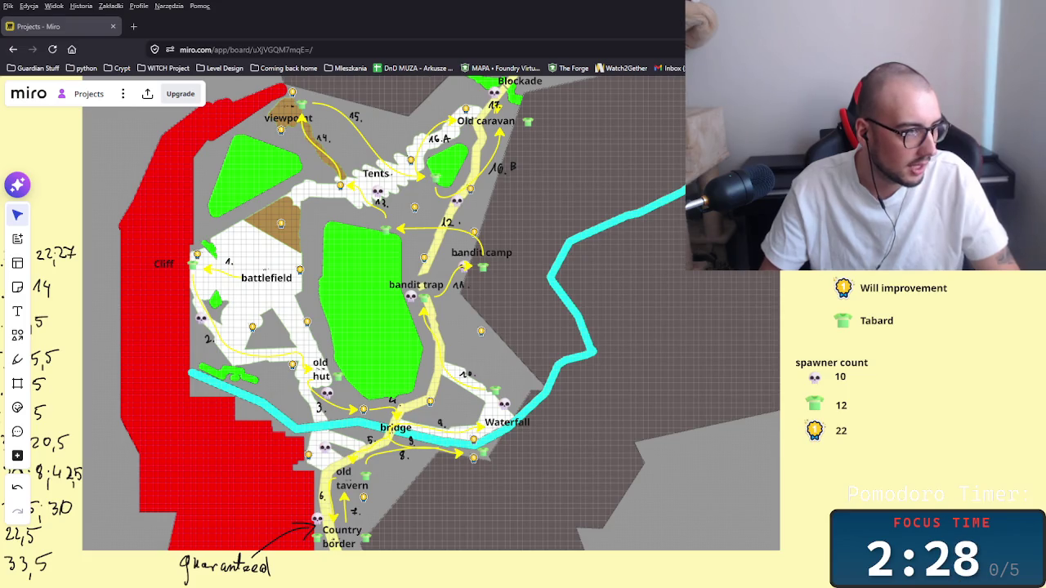
key("alt+Tab")
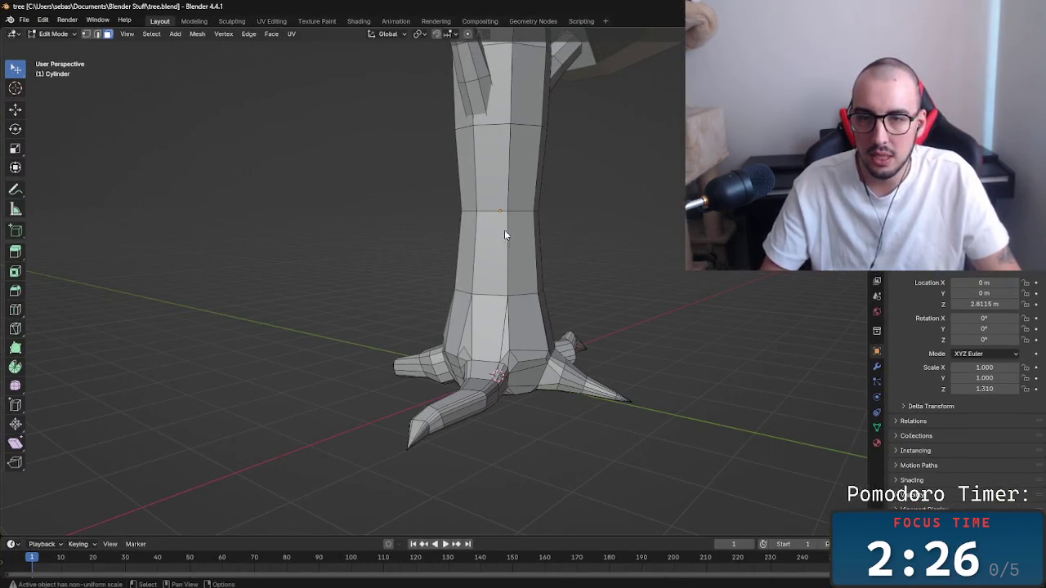
Orbit around the low-poly tree from several angles, briefly selecting the mesh and canopy.
key("a")
right_click(589, 278)
key("alt+a")
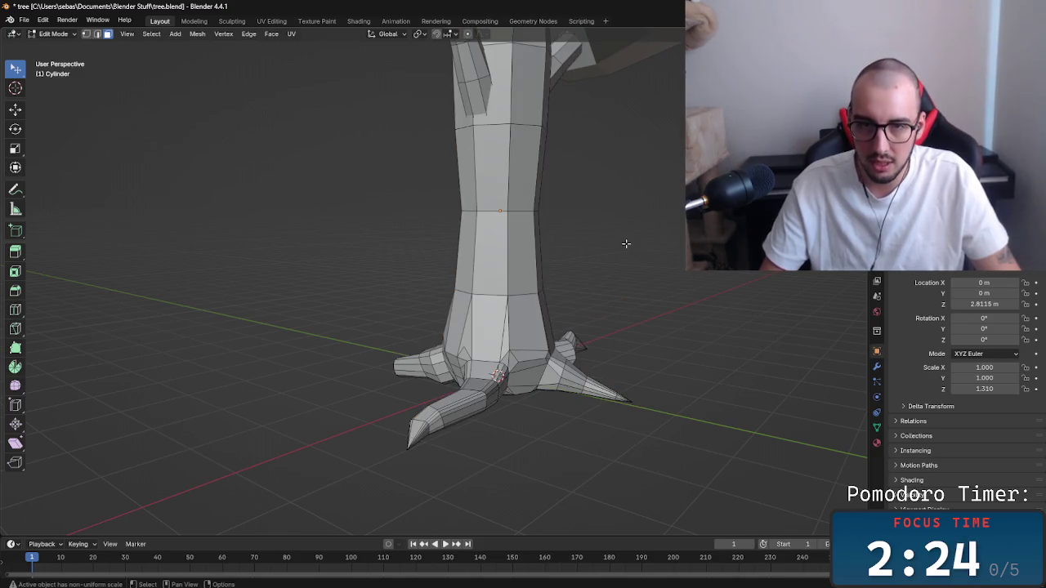
scroll(626, 244, "up", 5)
mouse_move(481, 273)
left_mouse_down()
mouse_move(491, 277)
mouse_move(448, 278)
mouse_move(450, 229)
left_mouse_up()
mouse_move(450, 282)
left_mouse_down()
mouse_move(444, 334)
mouse_move(327, 205)
mouse_move(346, 269)
mouse_move(444, 304)
left_mouse_up()
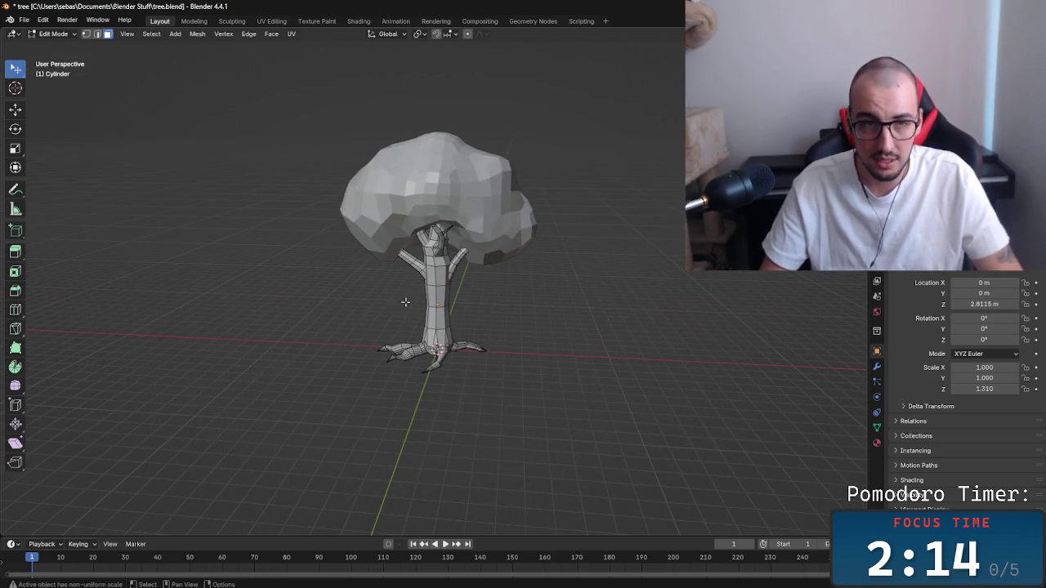
left_click(440, 186)
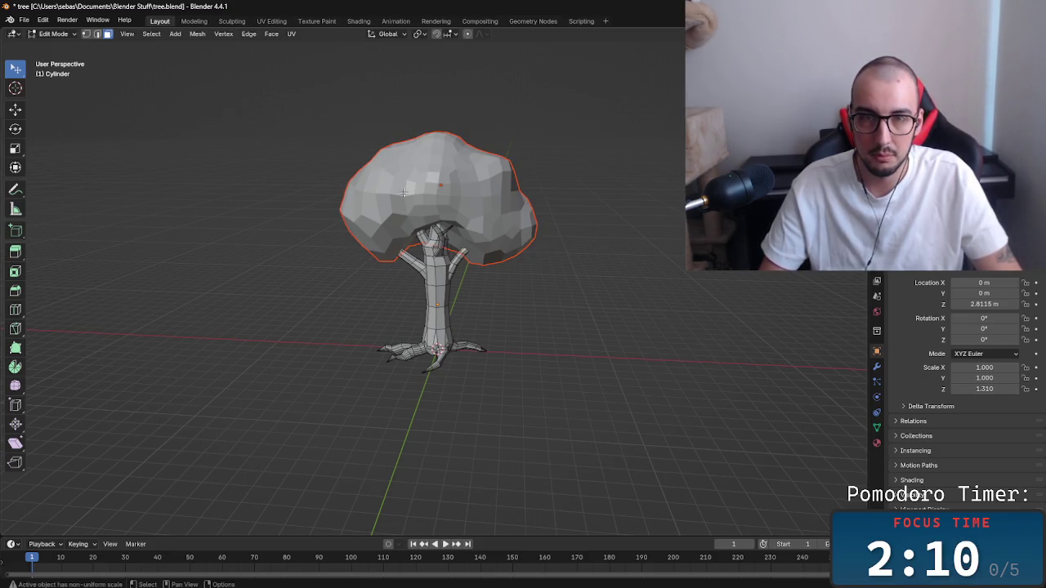
left_click(438, 268)
mouse_move(493, 330)
left_mouse_down()
mouse_move(532, 322)
mouse_move(295, 308)
mouse_move(364, 322)
mouse_move(608, 317)
mouse_move(474, 291)
left_mouse_up()
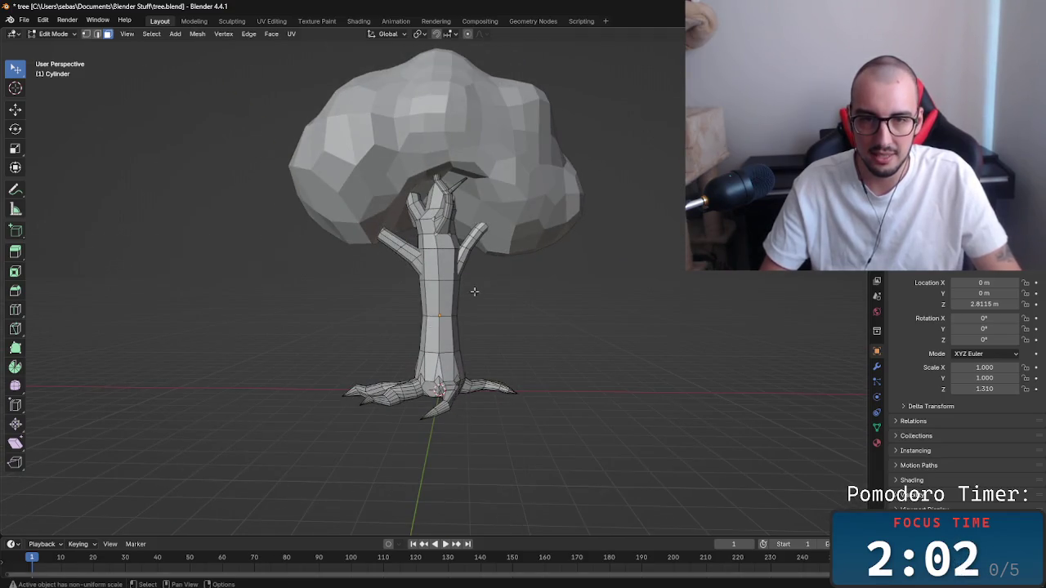
mouse_move(411, 372)
left_mouse_down()
mouse_move(425, 385)
mouse_move(406, 420)
mouse_move(299, 367)
mouse_move(478, 390)
mouse_move(433, 376)
left_mouse_up()
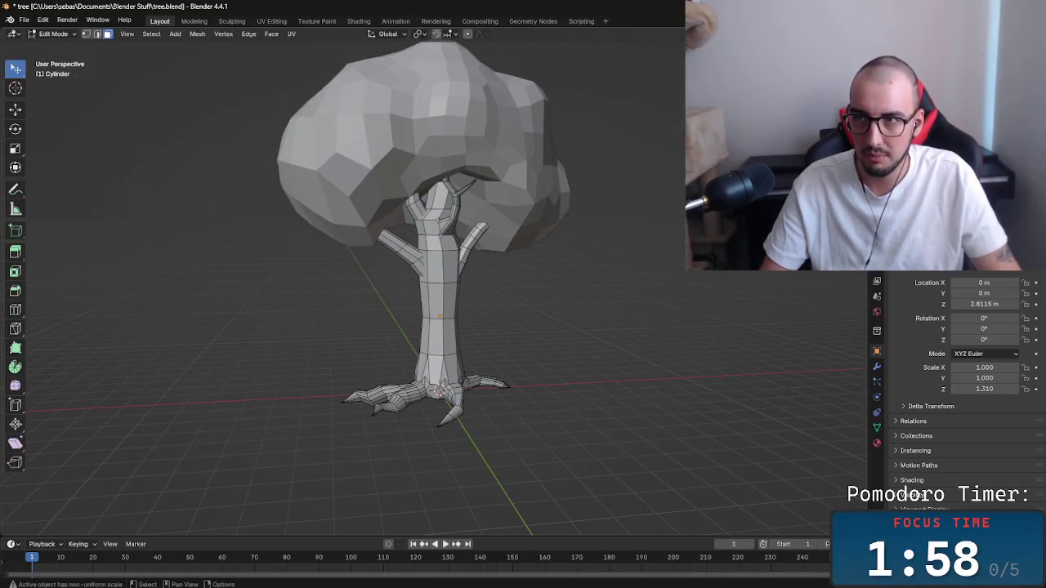
mouse_move(633, 275)
left_mouse_down()
mouse_move(334, 280)
mouse_move(490, 311)
mouse_move(448, 336)
left_mouse_up()
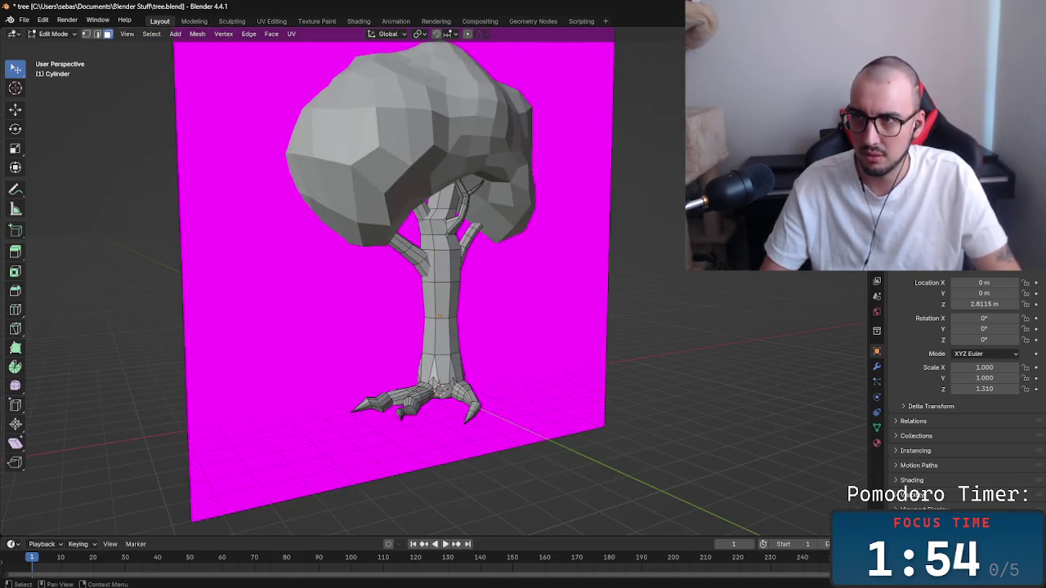
key("ctrl+z")
left_click_drag(528, 327, 469, 326)
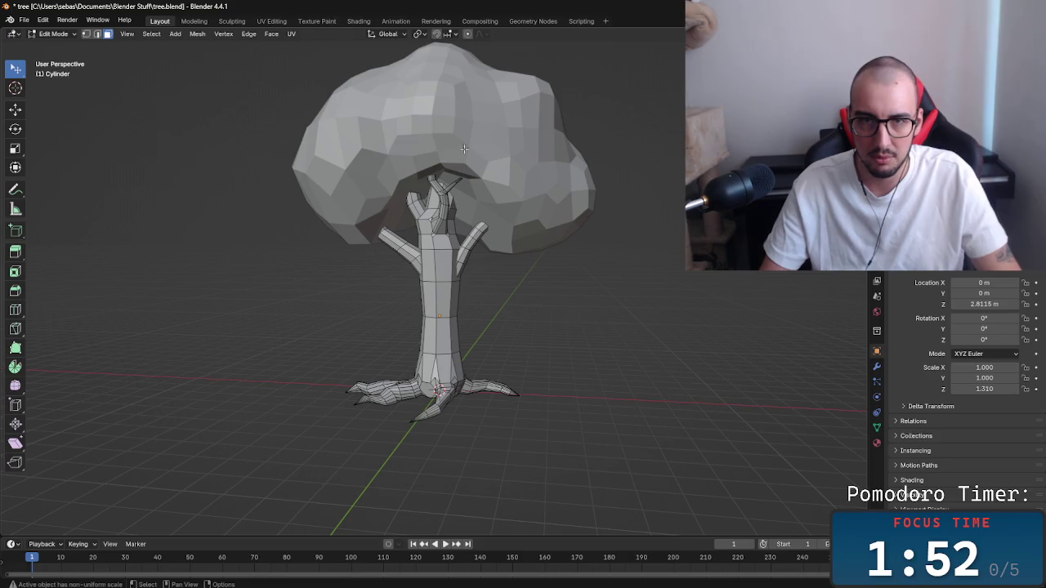
mouse_move(467, 269)
left_mouse_down()
mouse_move(612, 275)
mouse_move(448, 299)
mouse_move(385, 291)
mouse_move(480, 305)
left_mouse_up()
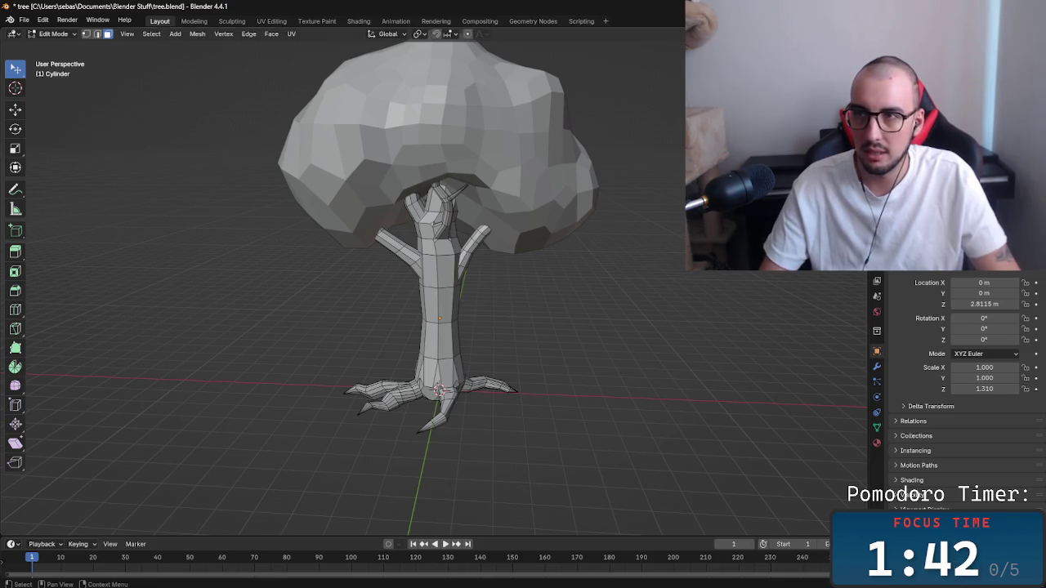
Hide and unhide the trunk and canopy in turn to inspect each part separately.
key("h")
key("alt+h")
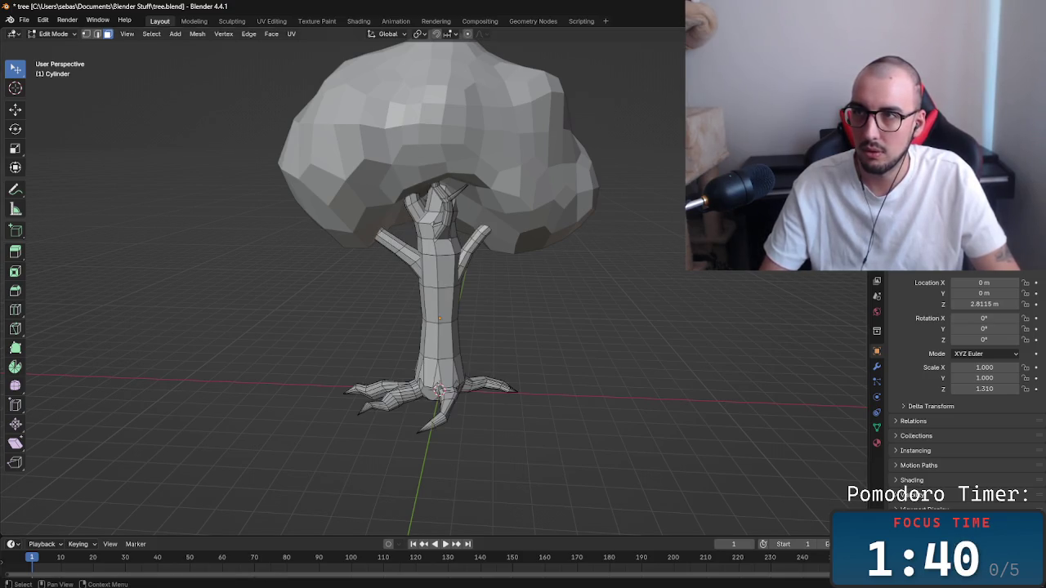
mouse_move(437, 183)
left_mouse_down()
mouse_move(490, 377)
mouse_move(539, 311)
left_mouse_up()
key("alt+h")
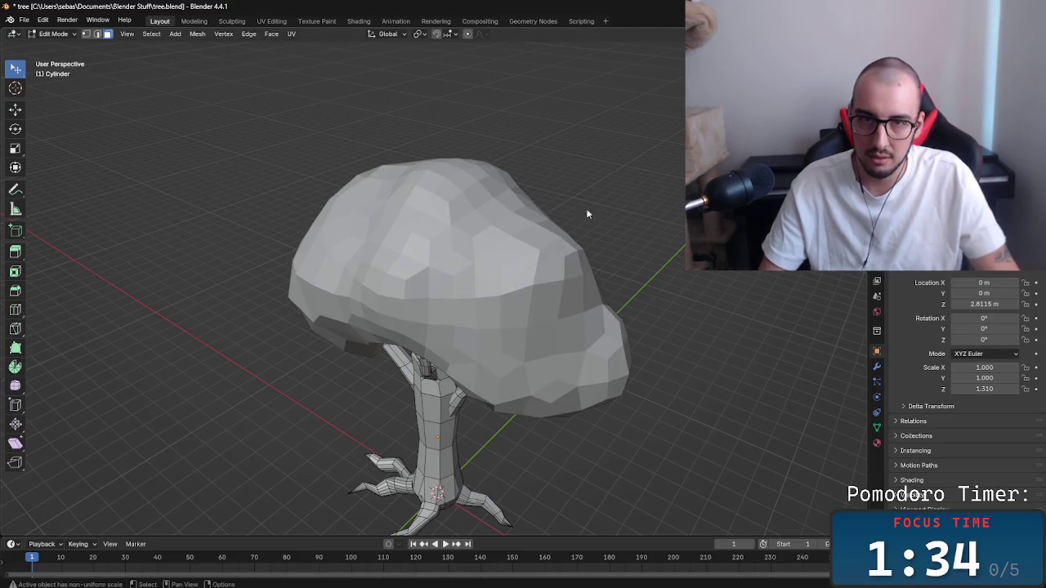
mouse_move(619, 287)
left_mouse_down()
mouse_move(571, 262)
mouse_move(516, 259)
left_mouse_up()
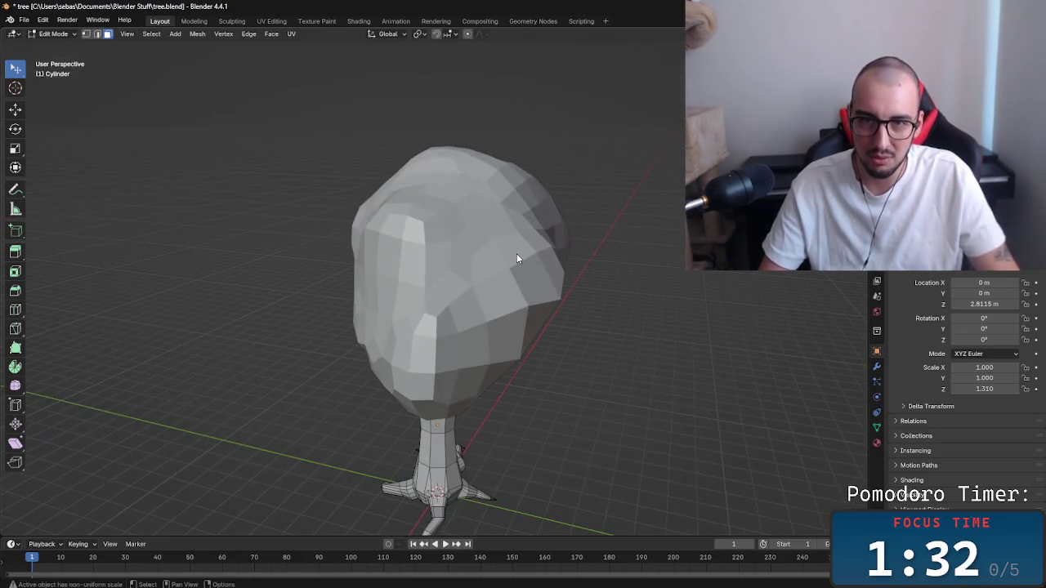
key("l")
mouse_move(653, 204)
left_mouse_down()
mouse_move(614, 275)
mouse_move(551, 209)
mouse_move(215, 204)
mouse_move(122, 243)
mouse_move(156, 261)
left_mouse_up()
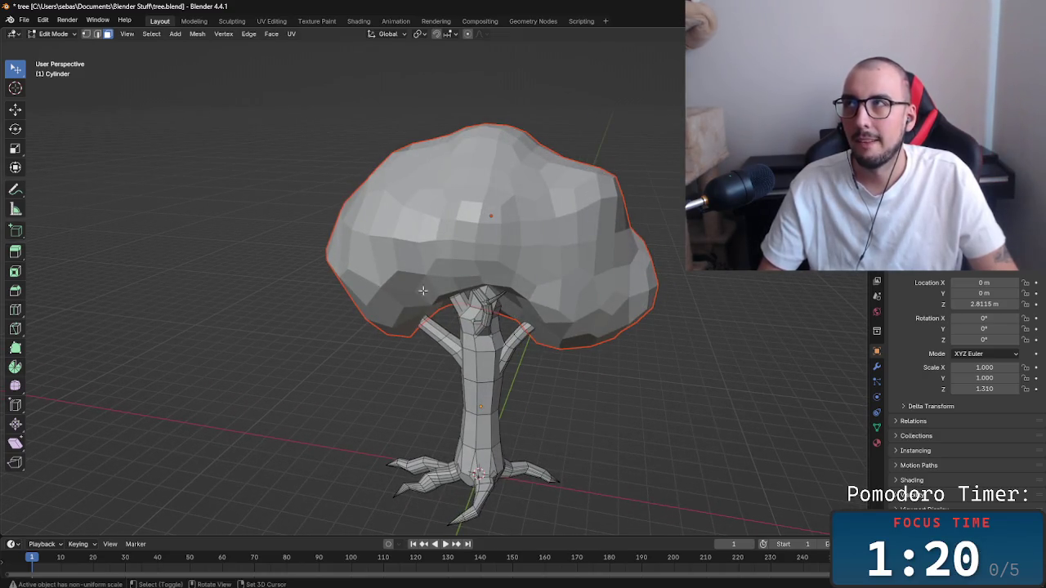
left_click_drag(600, 335, 576, 334)
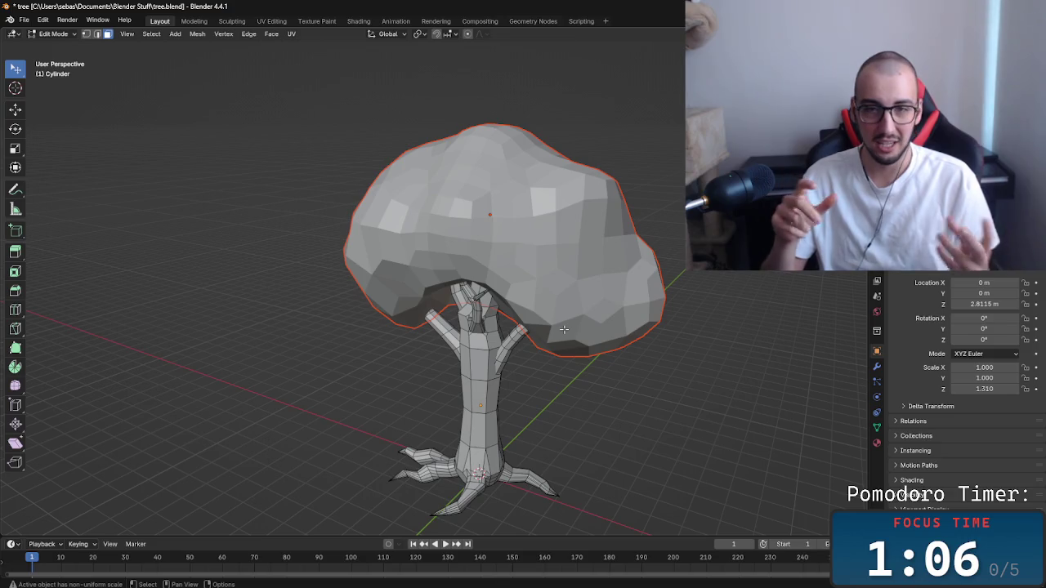
Nudge a single trunk face slightly sideways, then deselect it and orbit the whole tree.
key("ctrl+Tab")
key("Escape")
left_click_drag(475, 400, 478, 398)
right_click(481, 368)
mouse_move(554, 398)
left_mouse_down()
mouse_move(535, 300)
mouse_move(563, 362)
left_mouse_up()
scroll(565, 316, "up", 6)
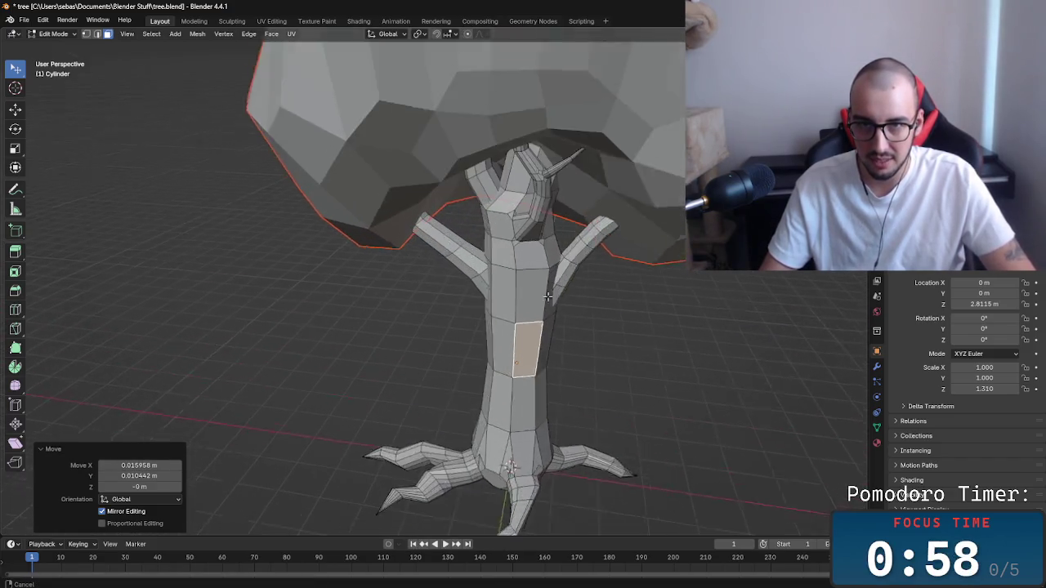
key("alt+a")
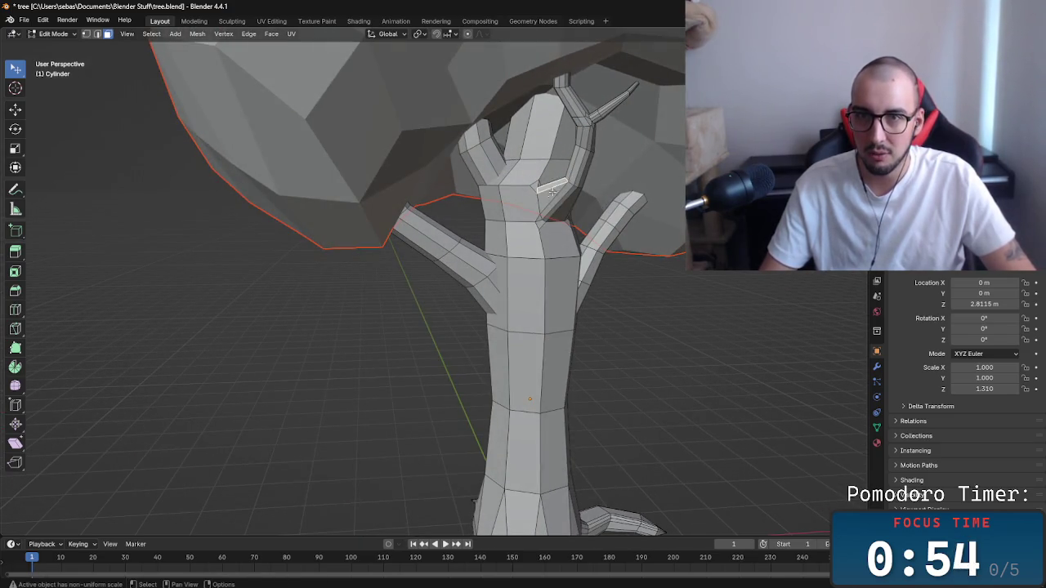
mouse_move(611, 271)
left_mouse_down()
mouse_move(571, 263)
mouse_move(563, 227)
mouse_move(663, 194)
left_mouse_up()
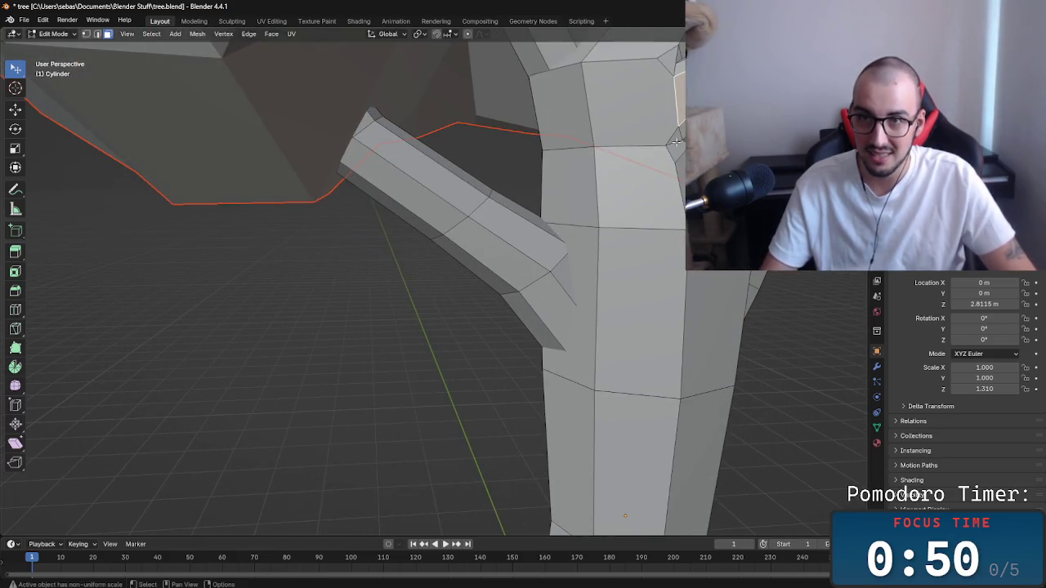
scroll(662, 194, "down", 8)
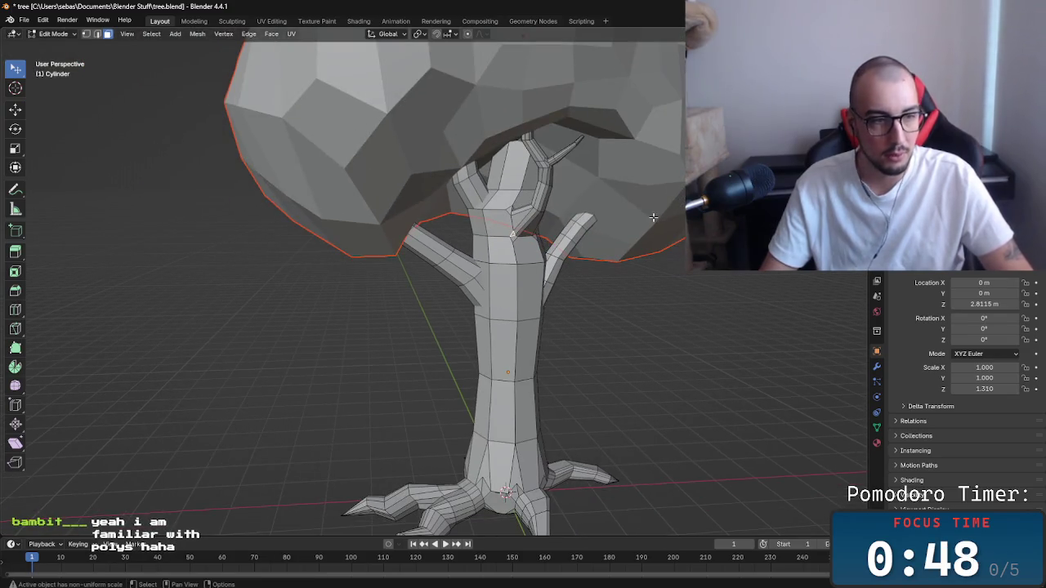
scroll(653, 217, "down", 5)
mouse_move(645, 306)
left_mouse_down()
mouse_move(556, 310)
mouse_move(531, 351)
mouse_move(498, 145)
mouse_move(455, 305)
mouse_move(654, 300)
left_mouse_up()
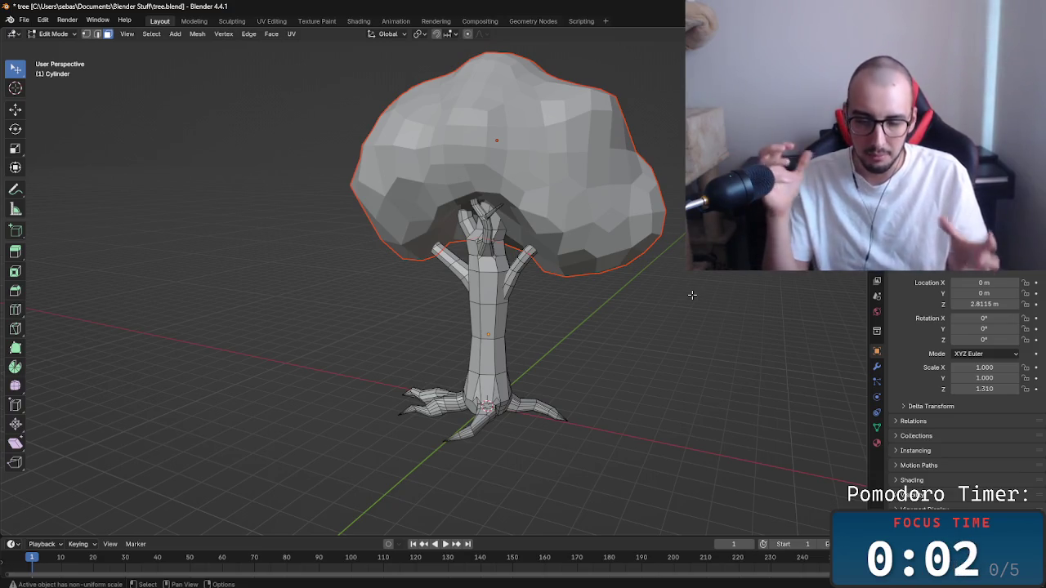
key("alt+Tab")
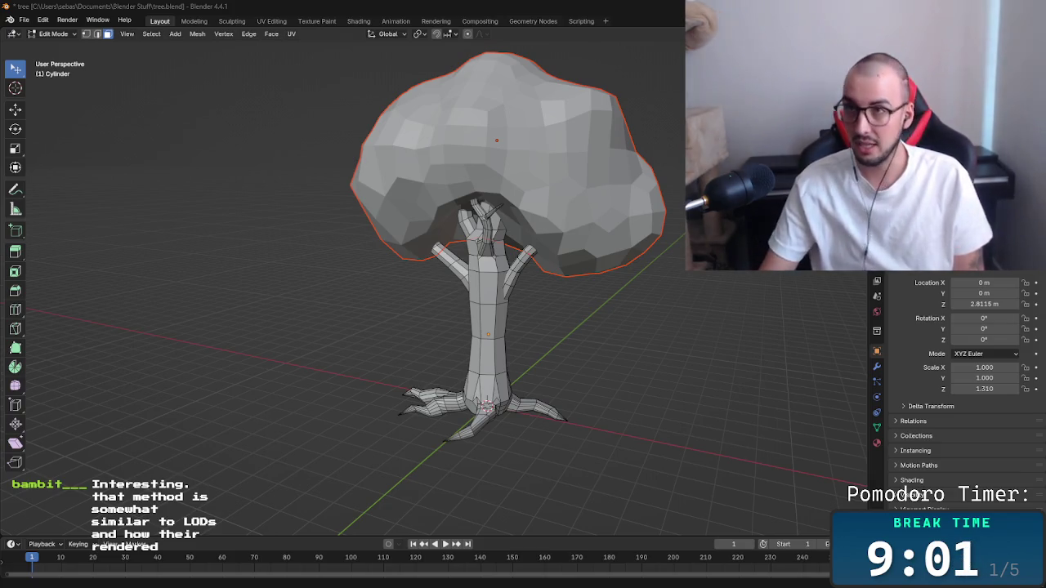
Quit Blender without saving the tree, then close the browser showing the Miro board.
key("ctrl+q")
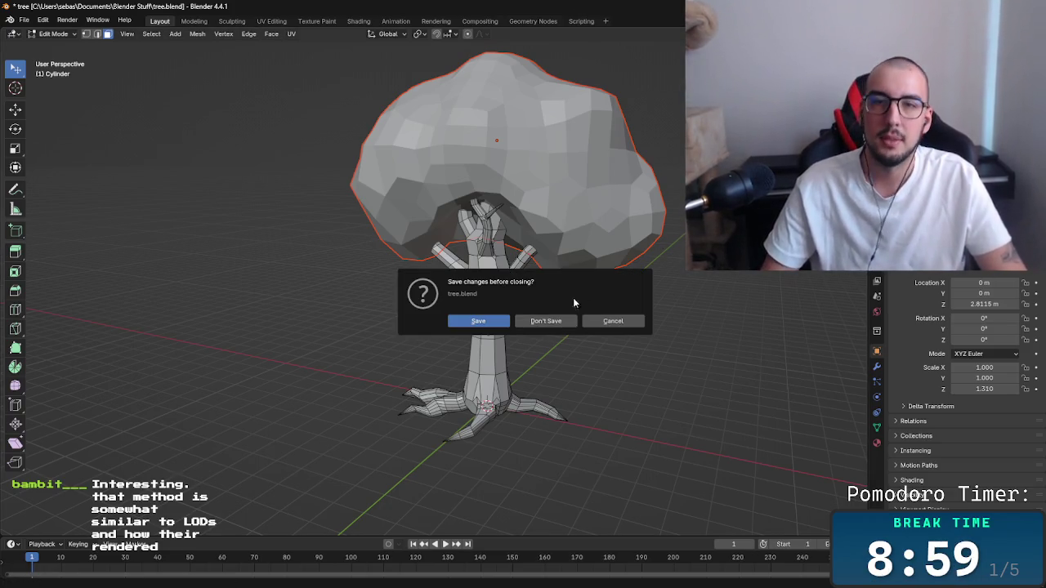
left_click(546, 322)
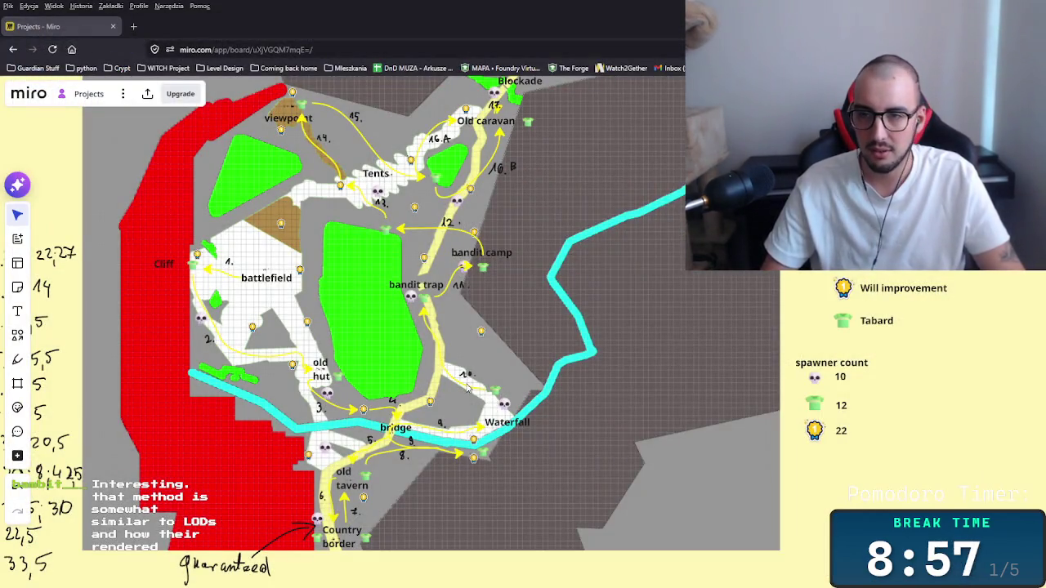
scroll(467, 387, "down", 3)
scroll(468, 388, "up", 3)
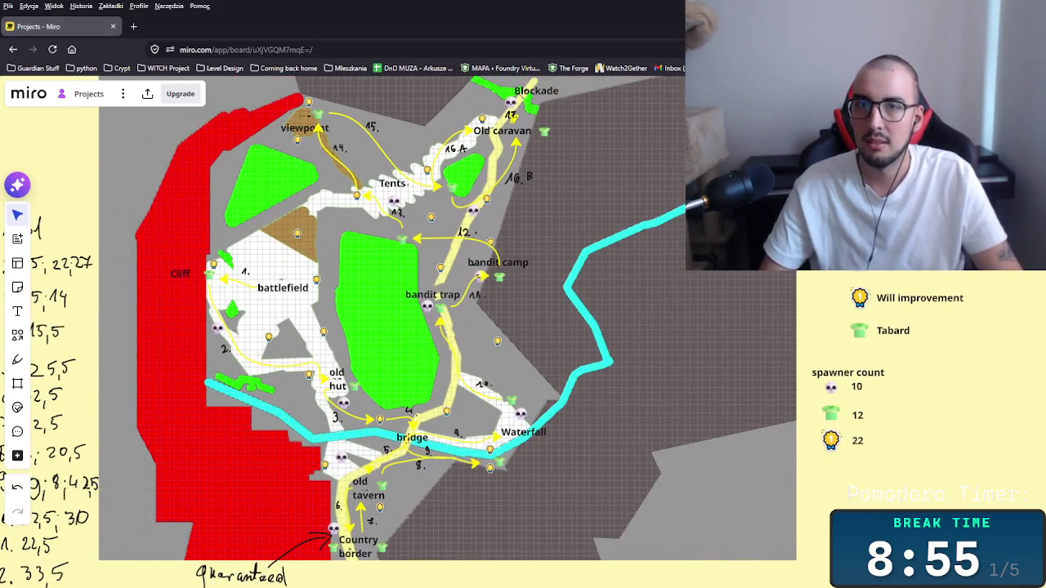
scroll(468, 387, "down", 2)
key("alt+F4")
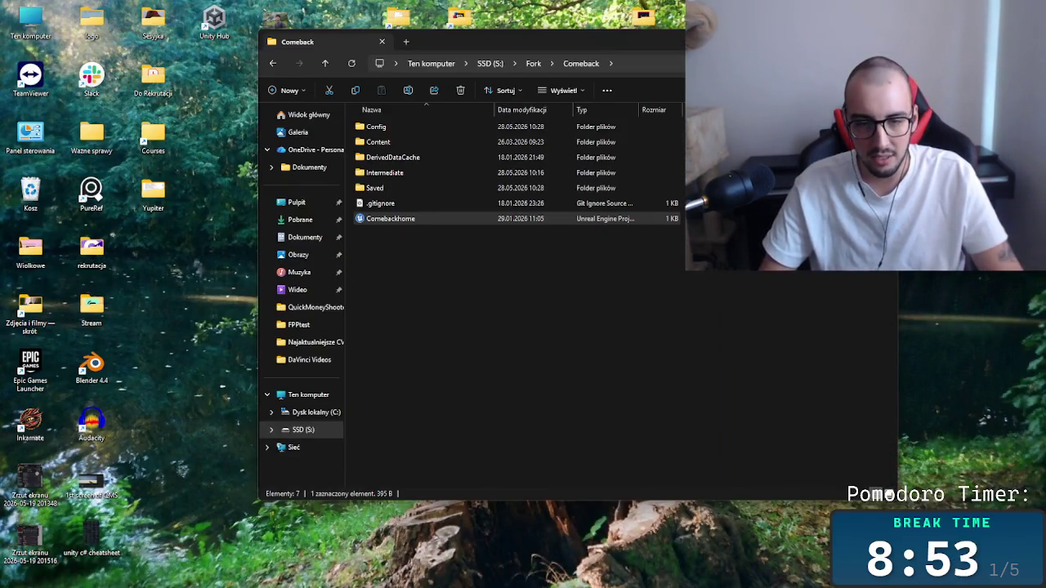
Look over the placed trees in the Workshop level, then close that editor, saving the level.
mouse_move(478, 578)
left_click(528, 523)
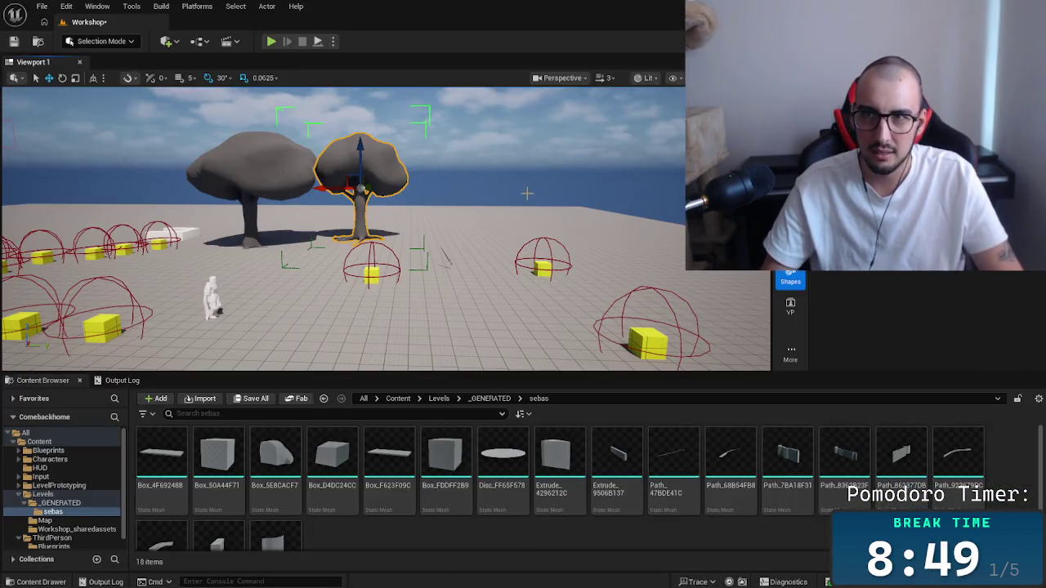
mouse_move(451, 300)
left_mouse_down()
mouse_move(4, 199)
mouse_move(4, 278)
mouse_move(5, 237)
left_mouse_up()
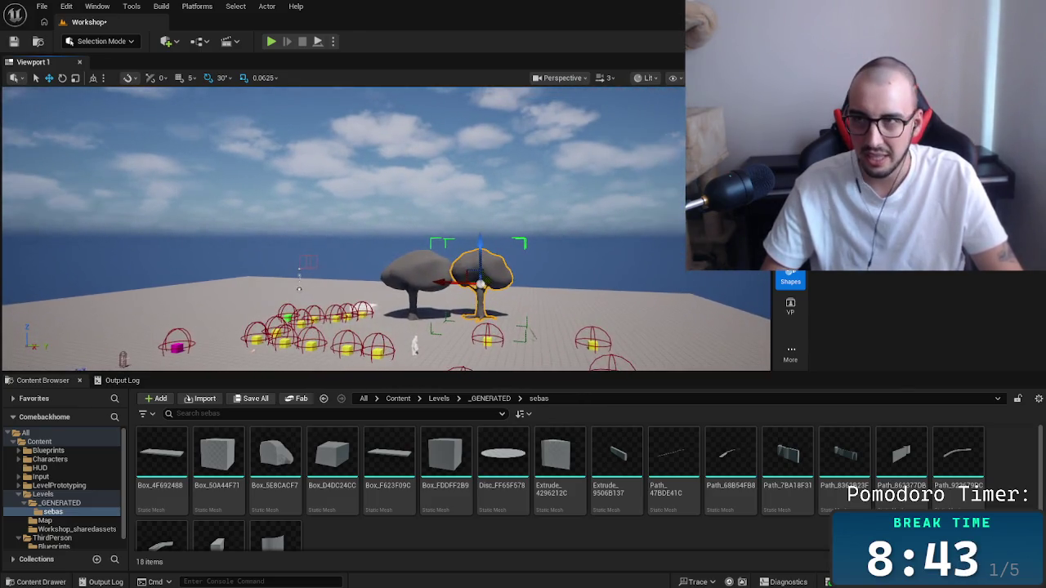
key("alt+F4")
left_click(553, 425)
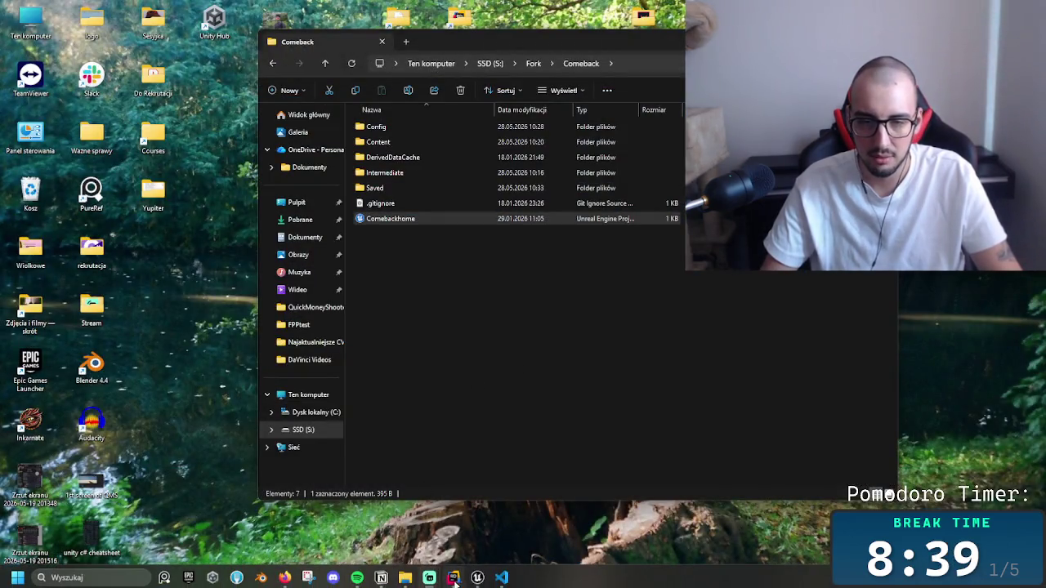
Bring the QuickMoneyShooter editor forward and look around Level0.
left_click(477, 578)
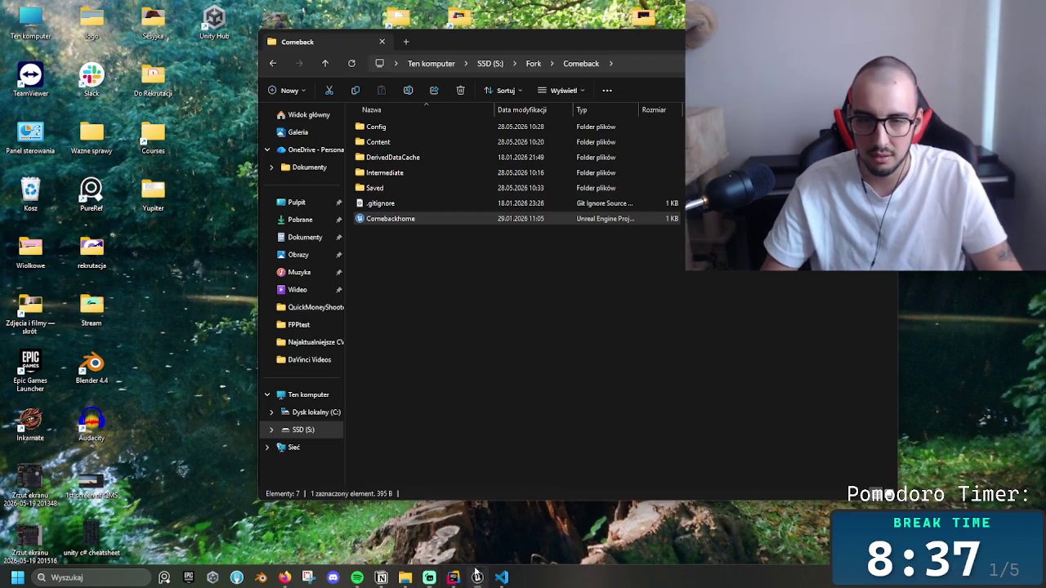
mouse_move(454, 273)
left_mouse_down()
mouse_move(454, 310)
mouse_move(434, 286)
mouse_move(392, 278)
mouse_move(452, 268)
left_mouse_up()
key("super+Tab")
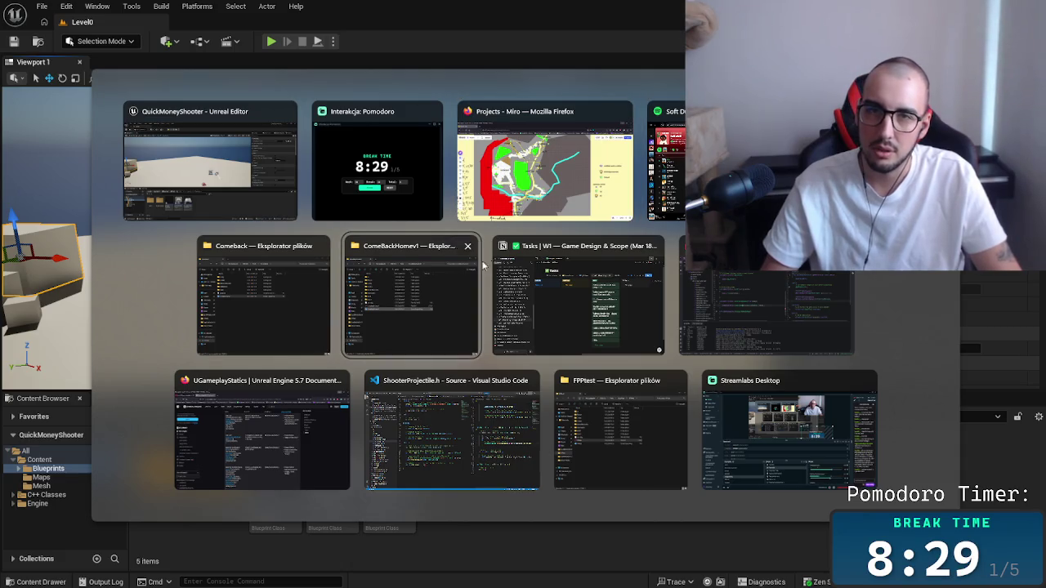
Close the tasks window, the ComeBackHomev1 and Comeback folders, and the Miro board window.
left_click(655, 250)
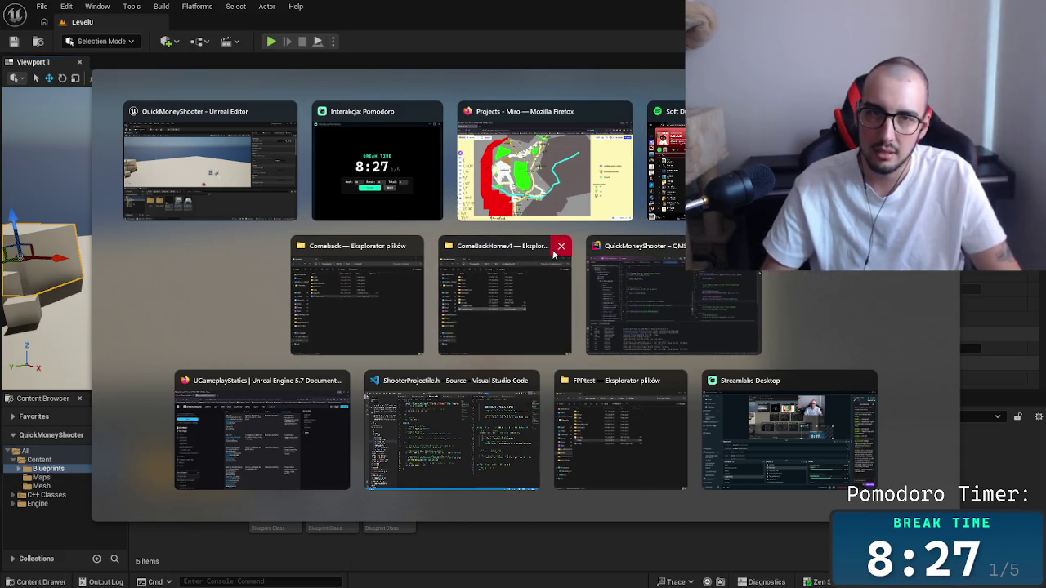
left_click(559, 246)
left_click(487, 247)
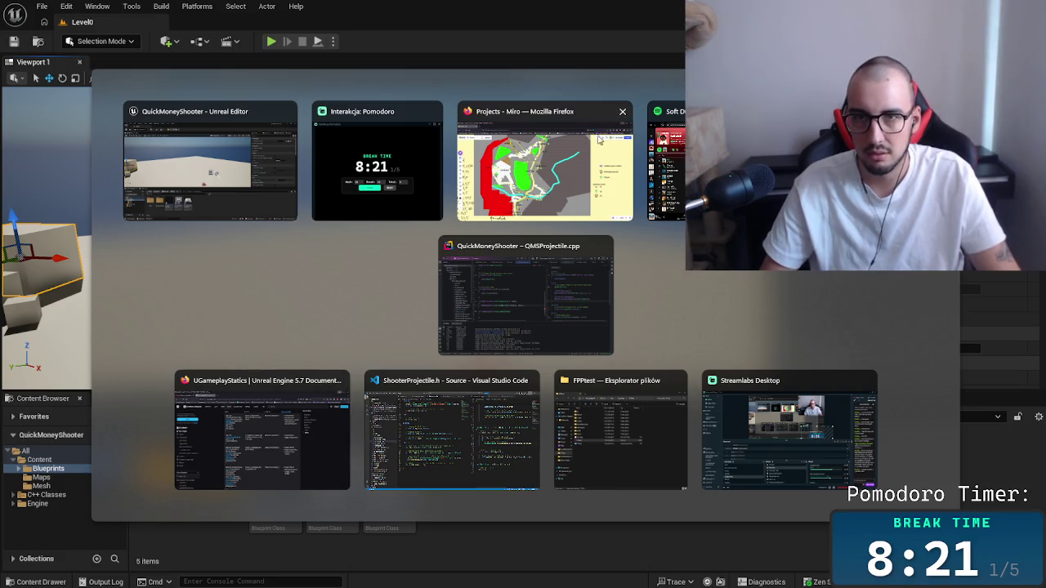
left_click(622, 111)
left_click(310, 333)
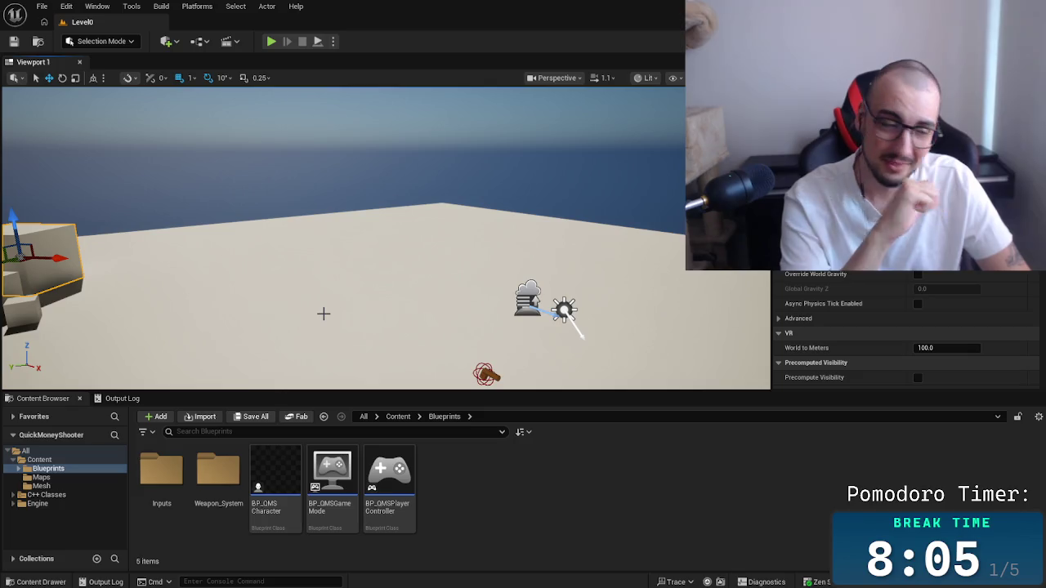
Switch to the Visual Studio Code window.
key("alt+Tab")
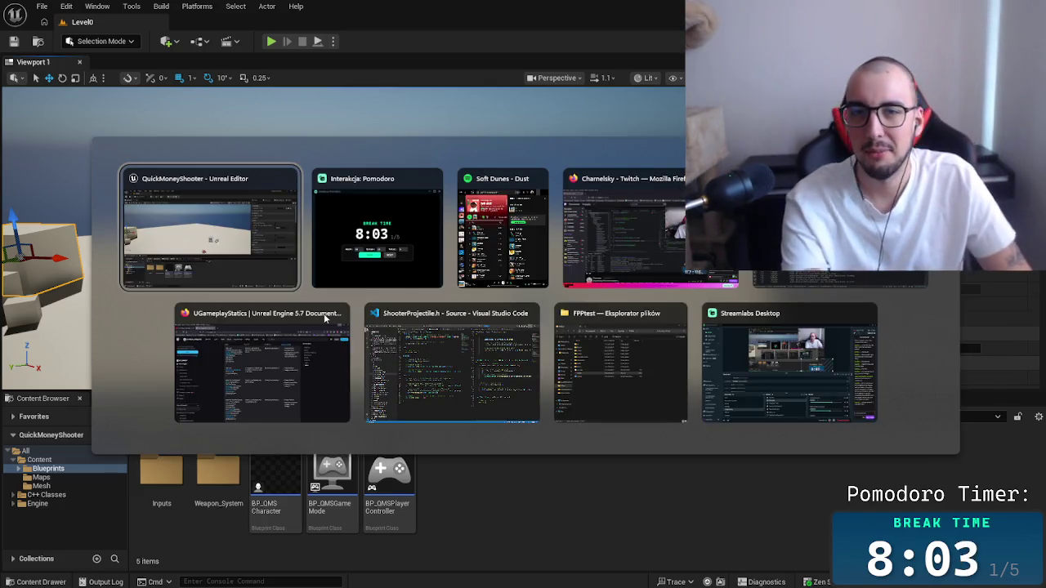
key("Tab")
key("Tab")
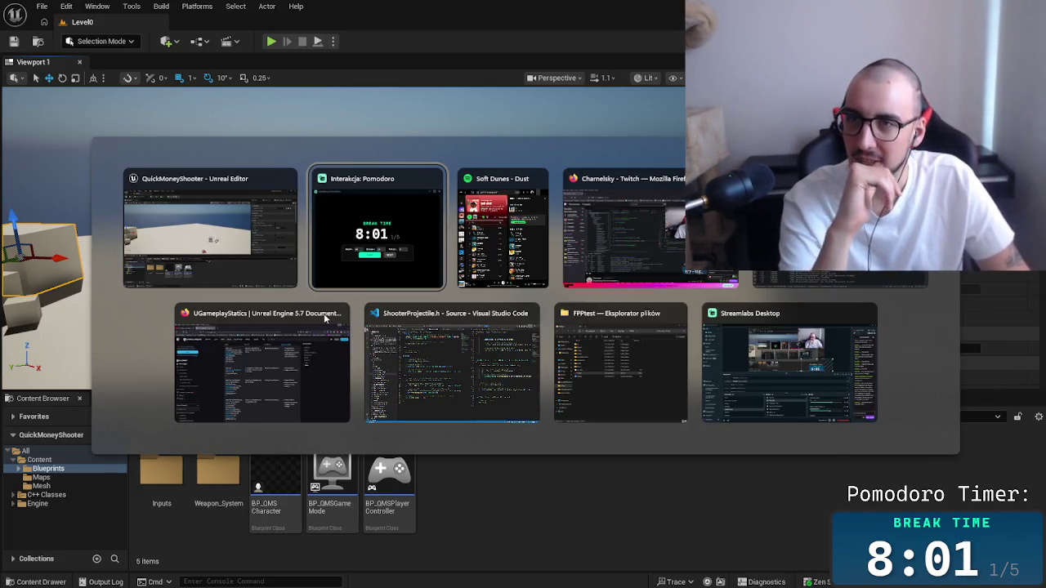
key("Tab")
key("Tab")
key("Tab")
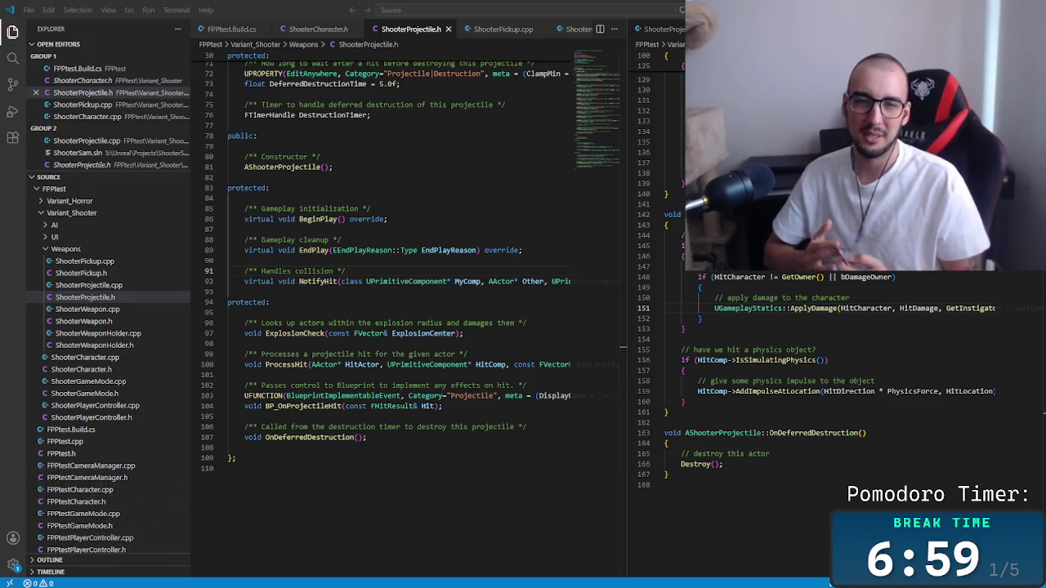
Leave Visual Studio Code and switch back to the Unreal editor.
key("alt+Tab")
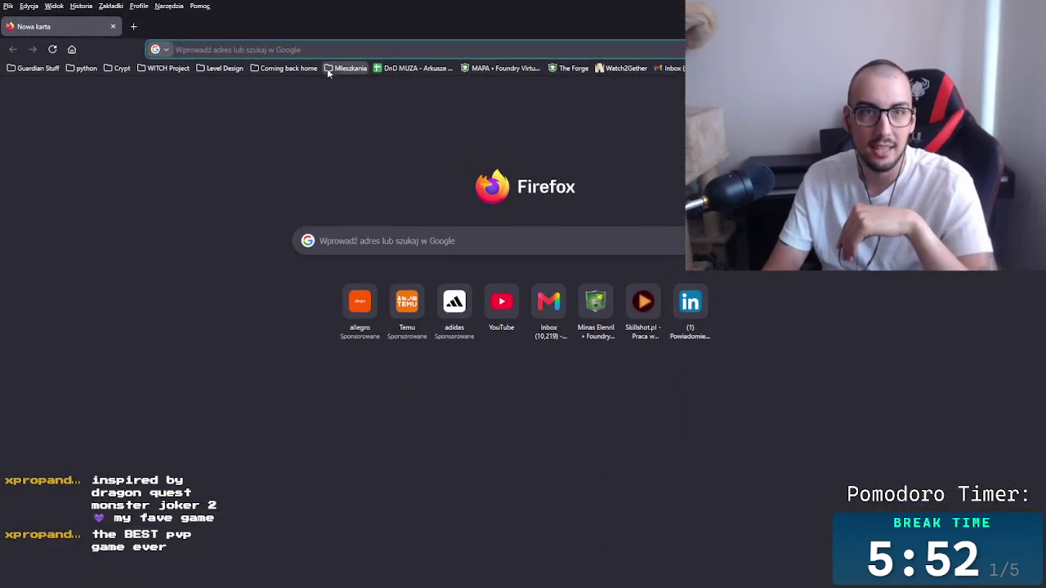
Search Google Images for the pasted title 'dragon quest monster joker 2'.
right_click(313, 51)
left_click(354, 131)
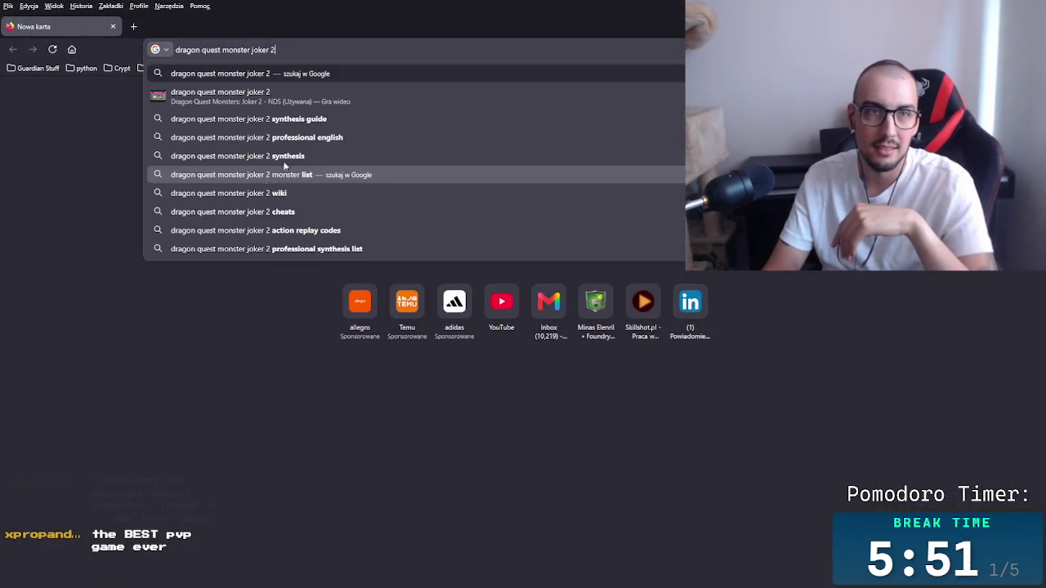
key("Return")
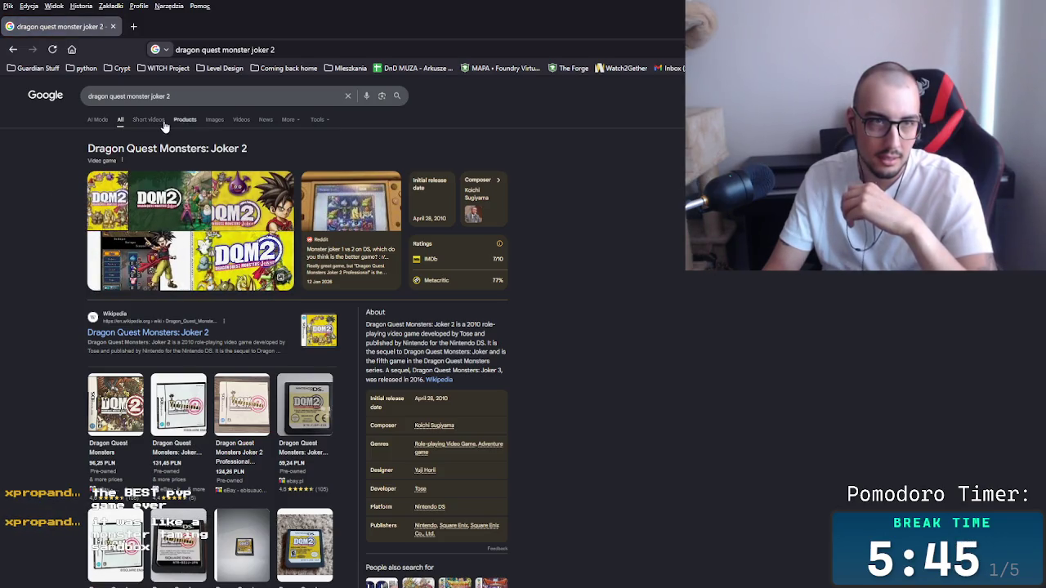
left_click(214, 120)
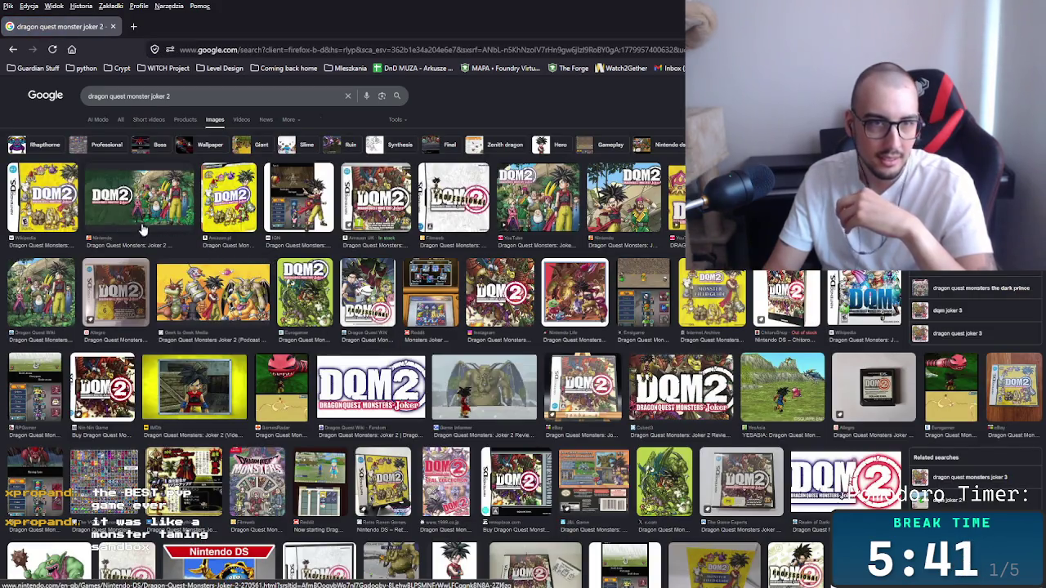
Preview several DQM2 images, including IGN, DS Review, Dragon Quest Wiki and the Vooks review.
left_click(41, 200)
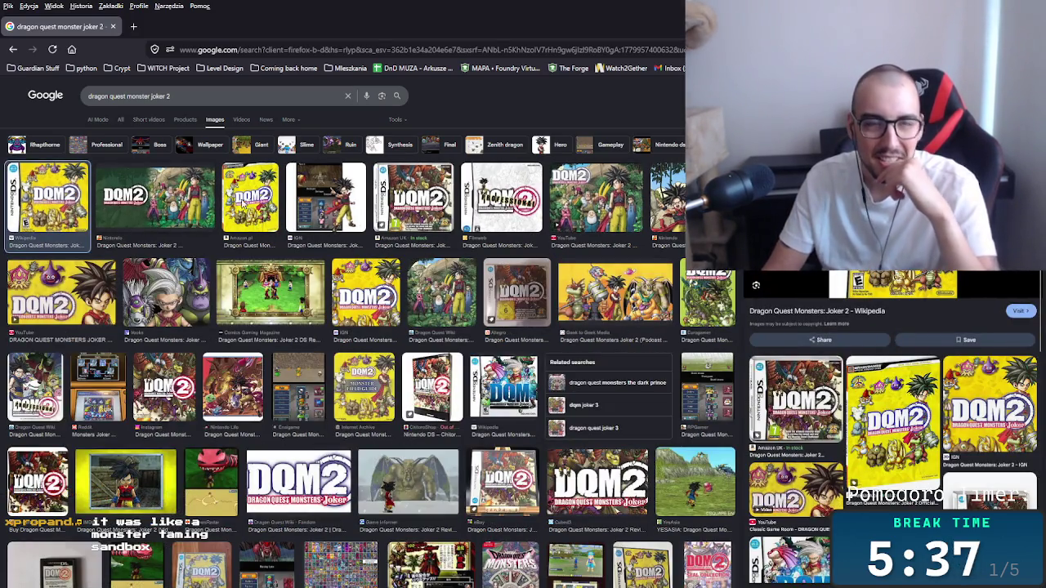
left_click(155, 196)
left_click(249, 197)
left_click(338, 245)
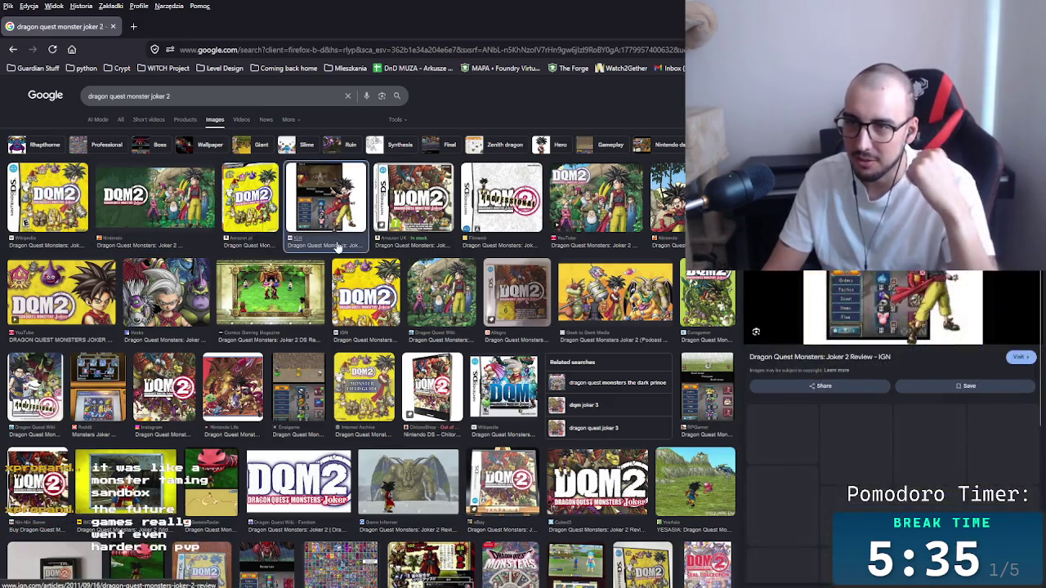
left_click(316, 283)
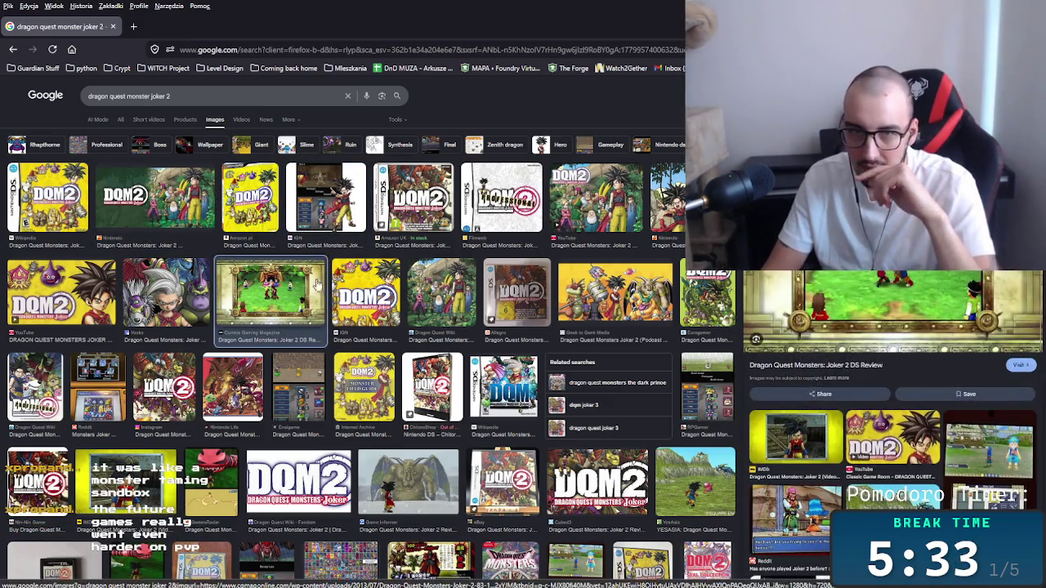
left_click(451, 303)
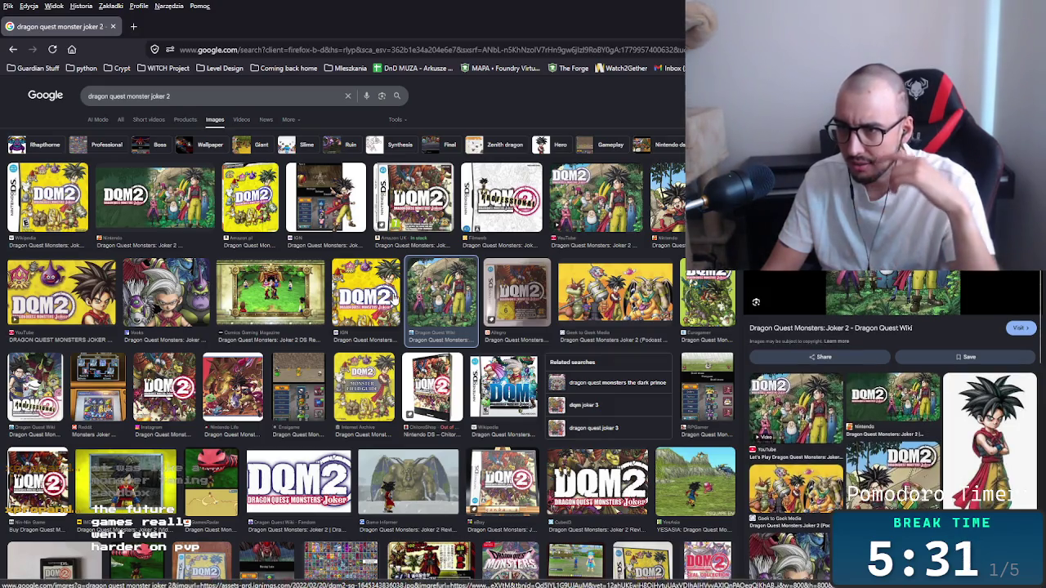
left_click(394, 296)
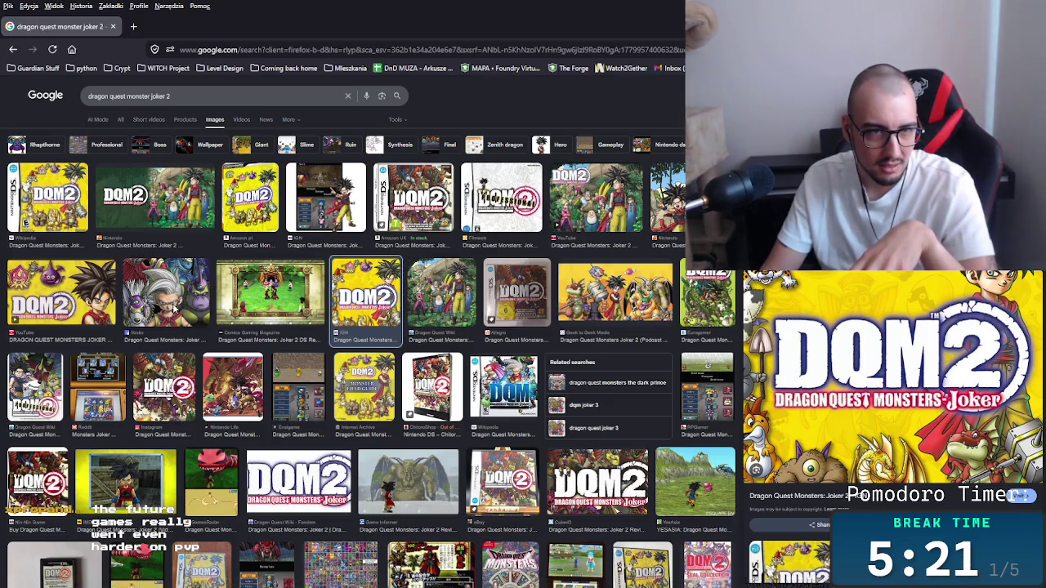
left_click(150, 314)
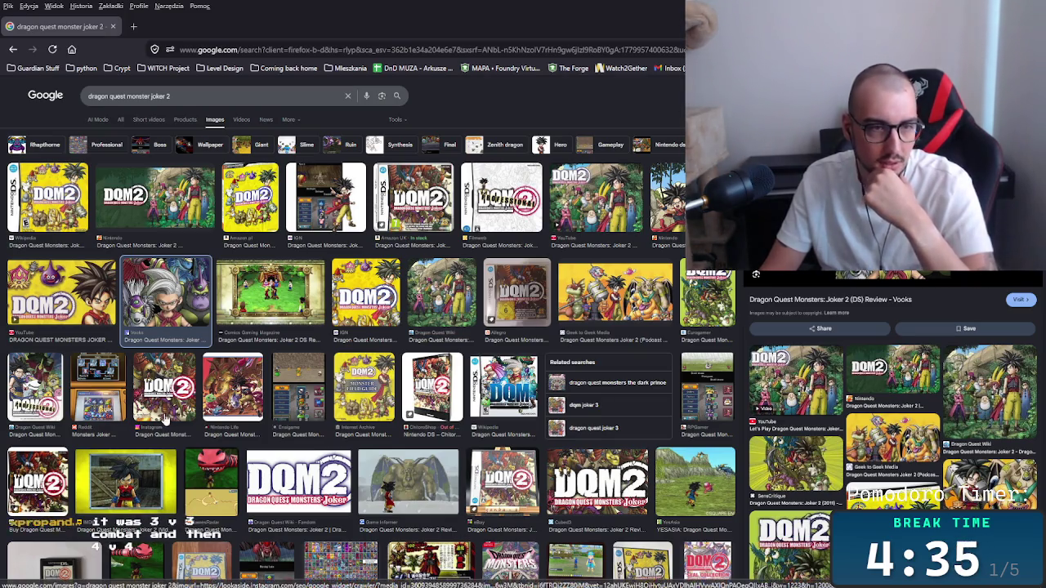
Preview more Joker 2 images: Instagram box art, Game Informer, VG Resource sprites, Comics Gaming review.
key("Down")
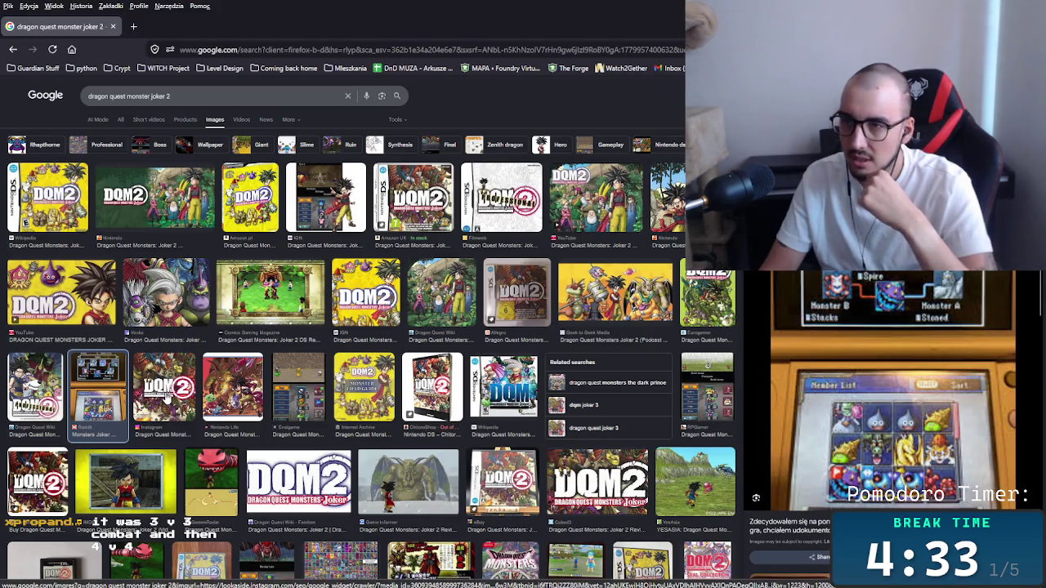
left_click(168, 398)
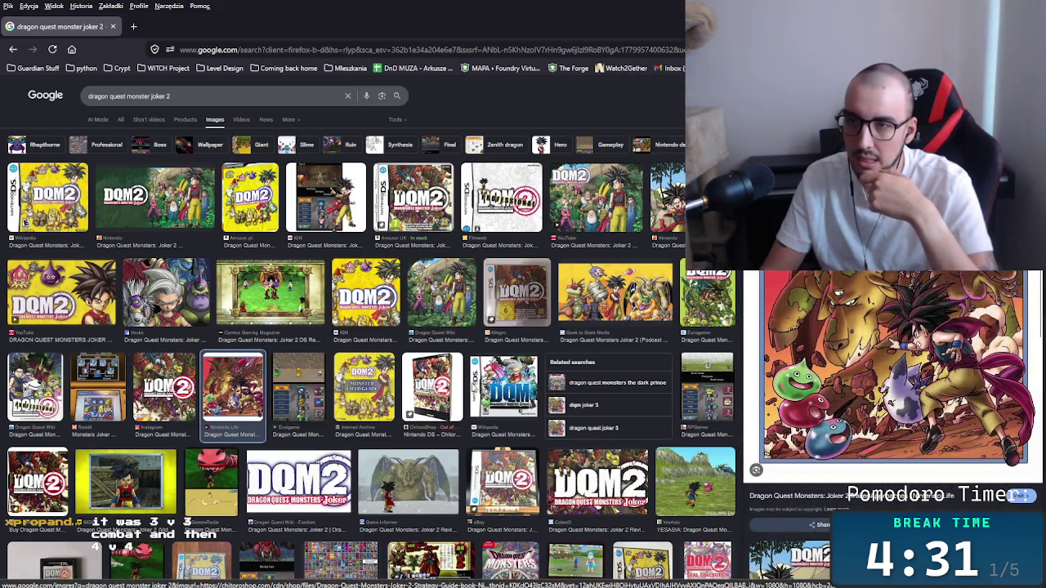
left_click(468, 313)
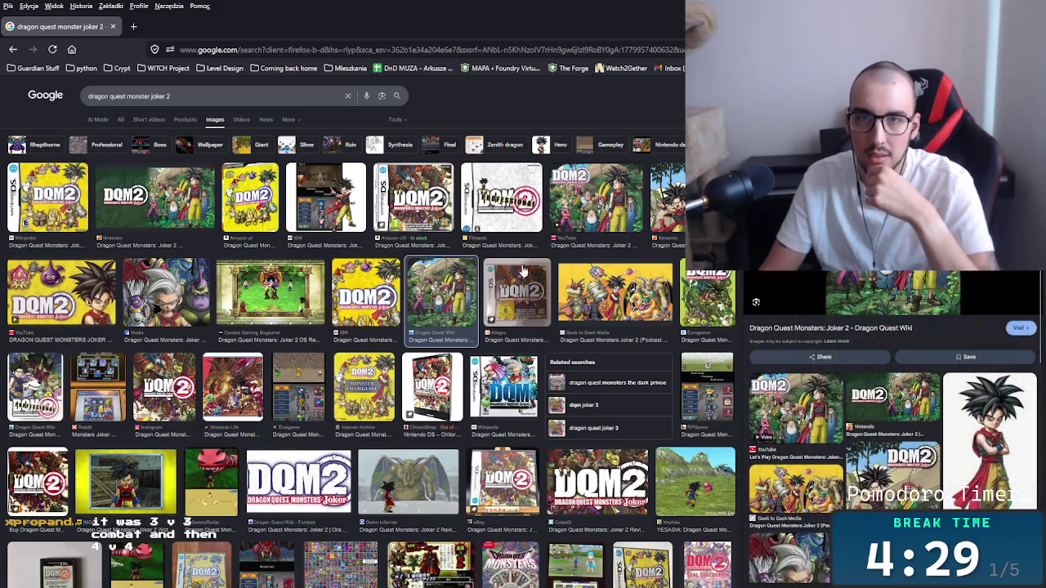
left_click(345, 299)
scroll(364, 339, "down", 3)
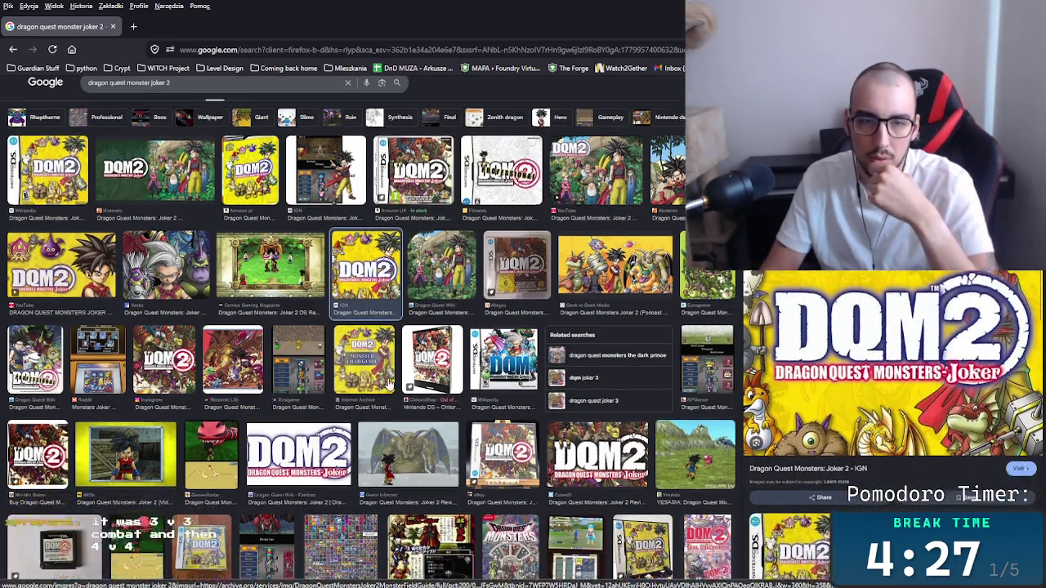
left_click(429, 341)
left_click(363, 419)
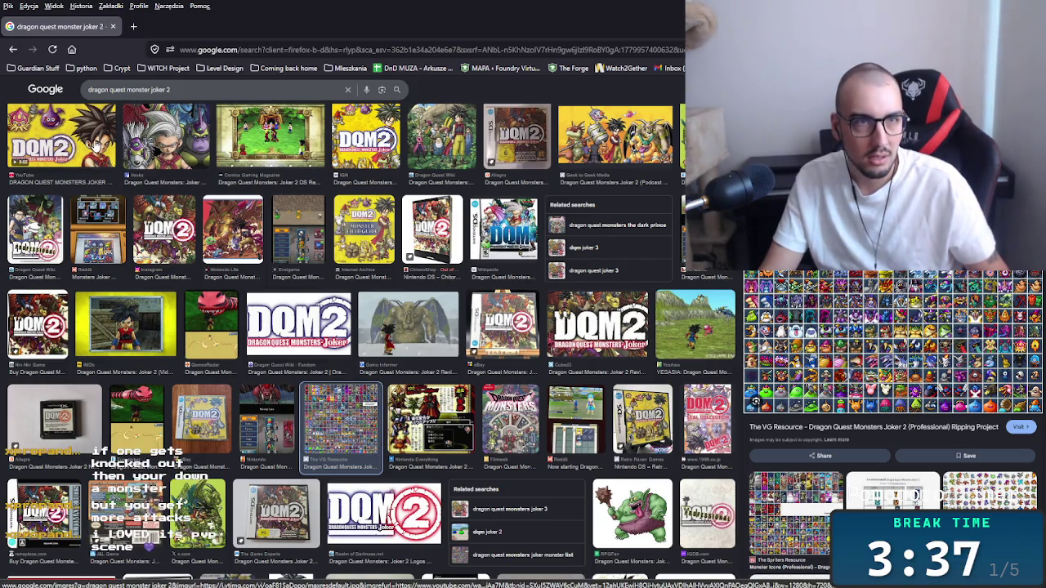
left_click(270, 139)
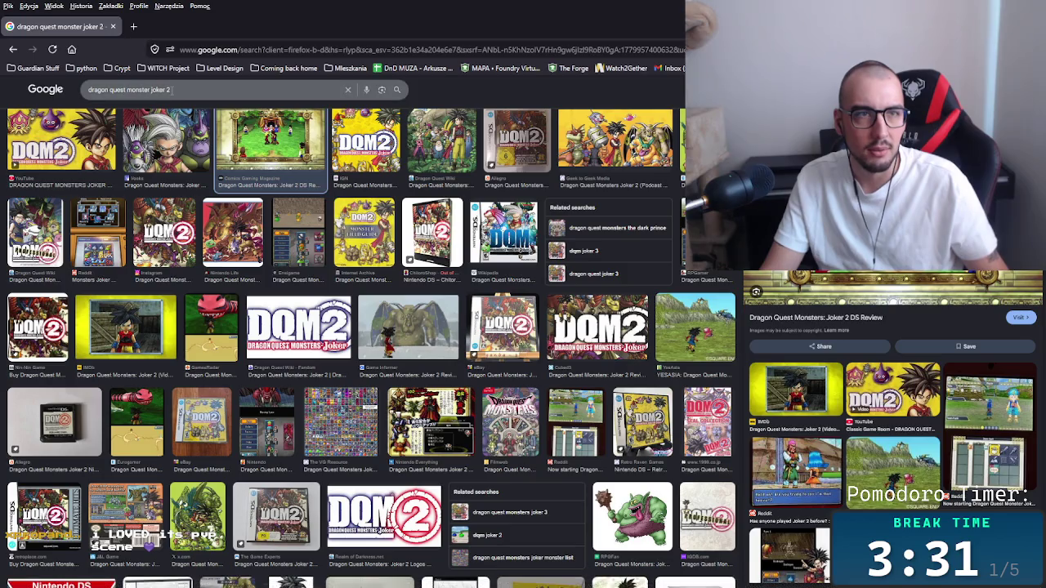
Copy the search query and return to the slimes-only Joker 2 challenge video on YouTube.
left_click(115, 92)
right_click(115, 93)
left_click(157, 153)
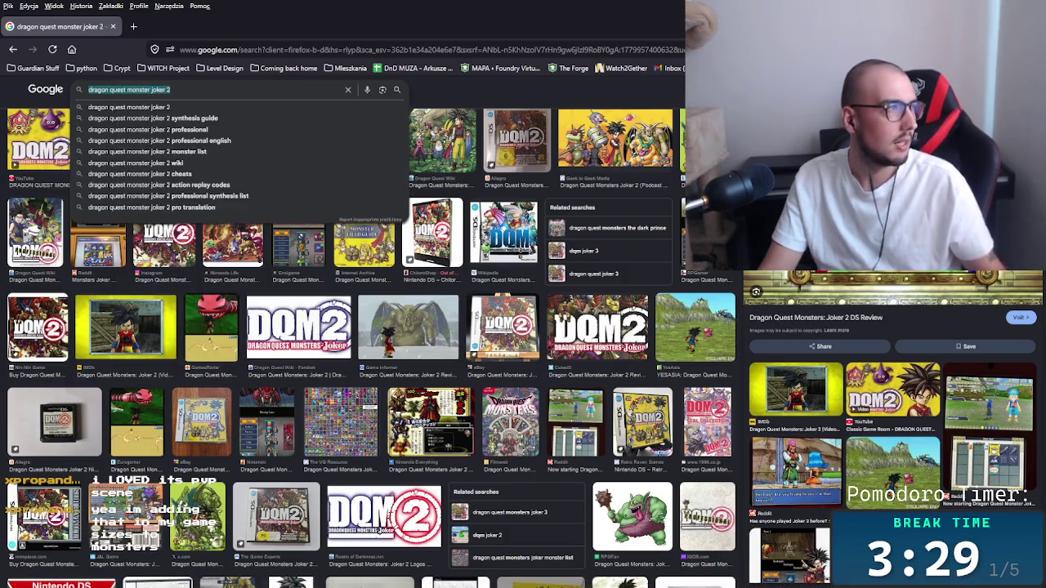
key("alt+Tab")
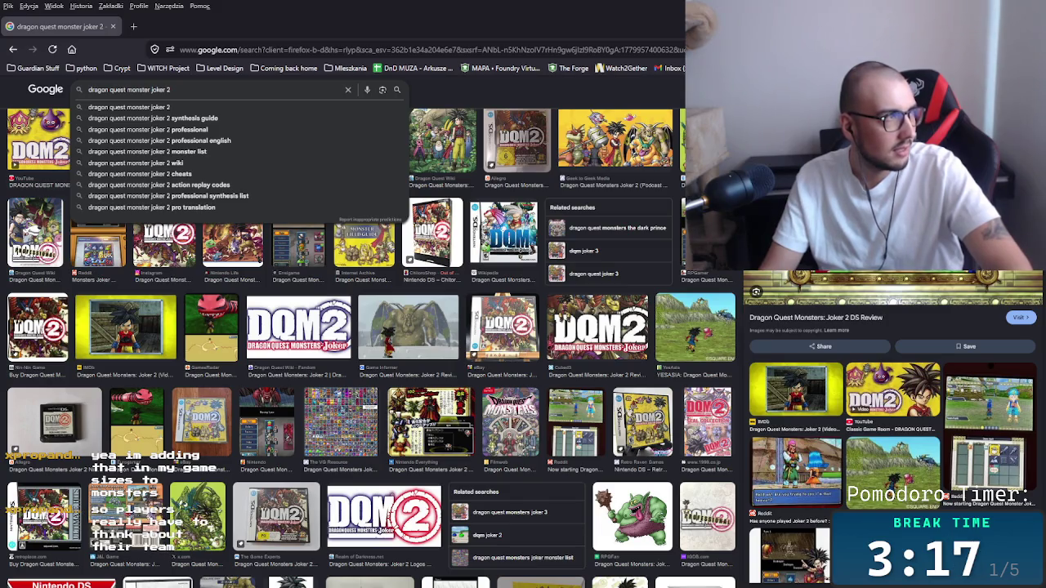
key("alt+Left")
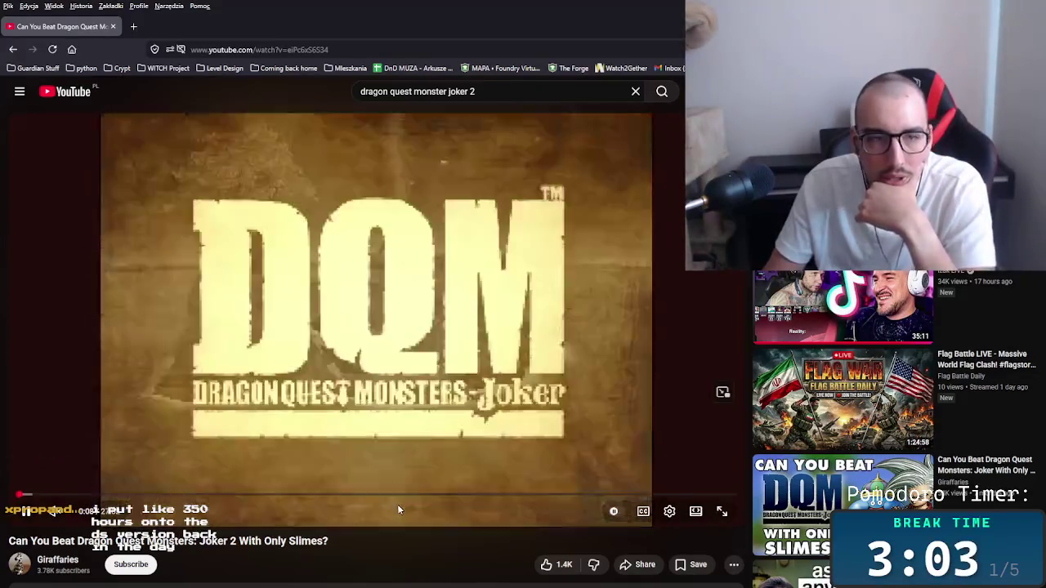
Seek the slimes-only Joker 2 video ahead to around 0:36 so it plays on.
left_click_drag(23, 496, 33, 498)
left_click_drag(147, 541, 231, 541)
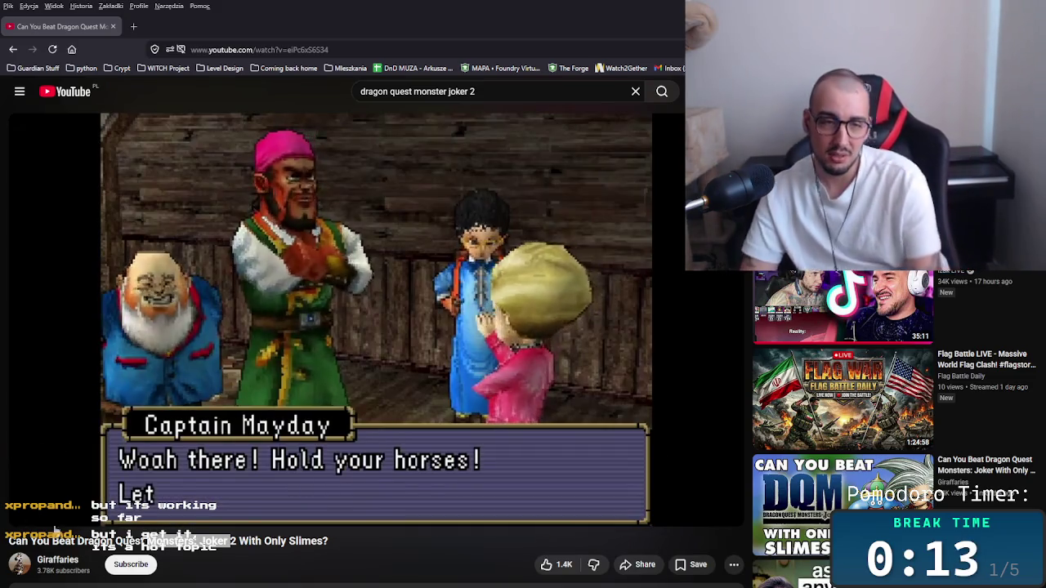
left_click(466, 364)
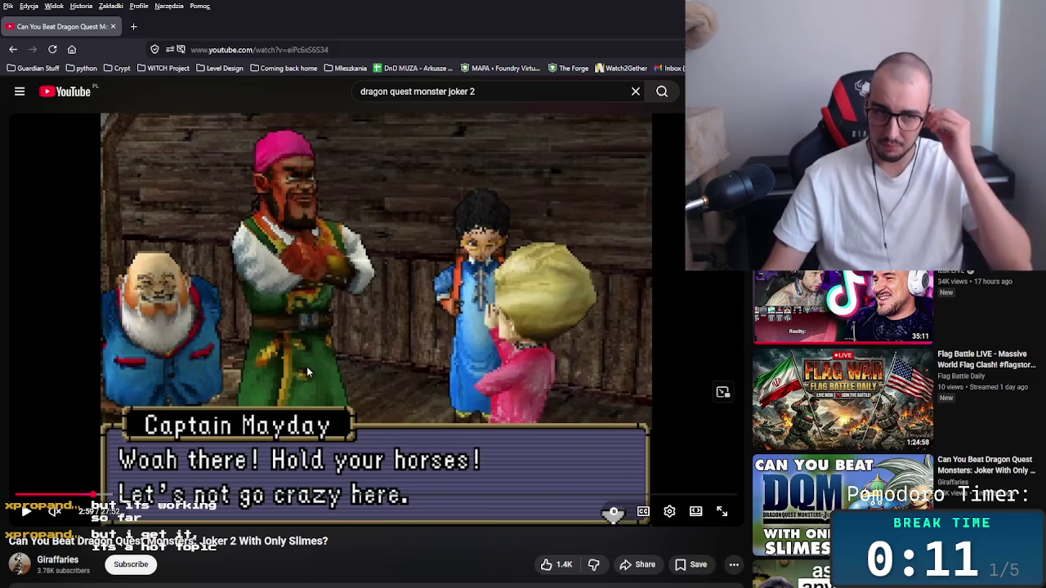
left_click(419, 283)
left_click(426, 332)
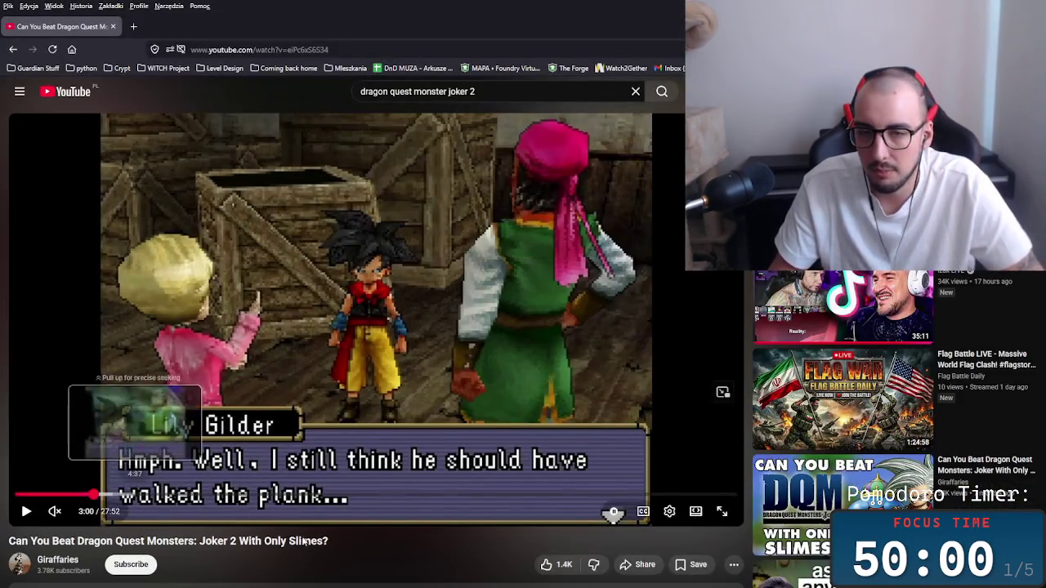
mouse_move(376, 585)
mouse_move(480, 580)
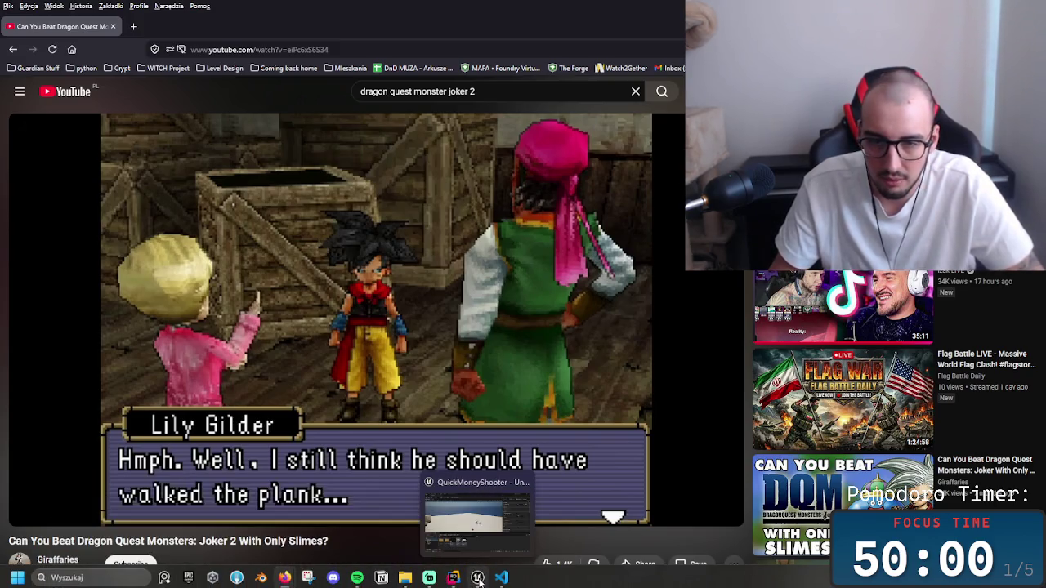
mouse_move(430, 580)
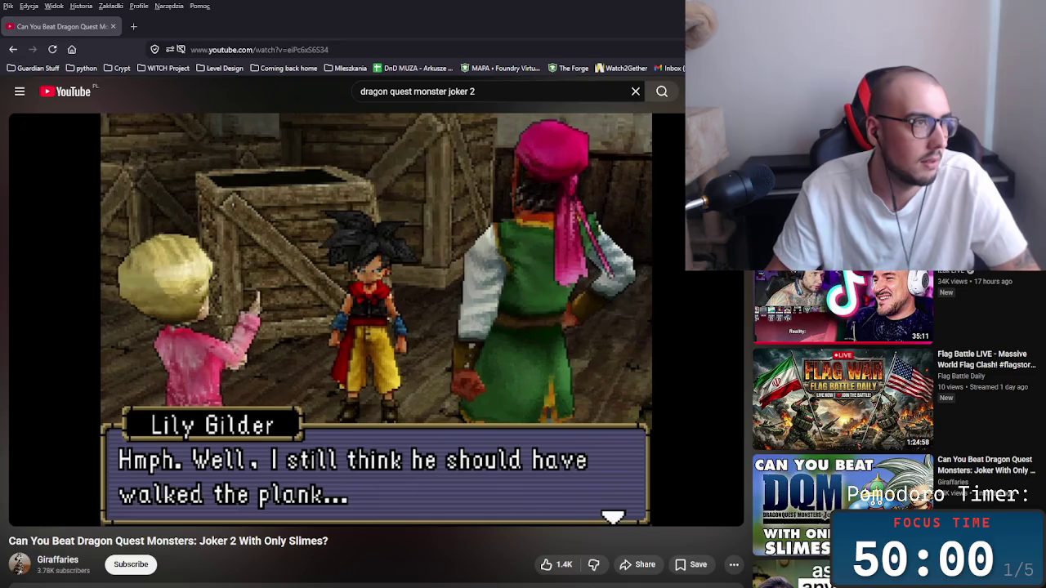
Bring the Ashes of Morgravia Steam page forward and view the knight screenshot and gameplay clip.
left_click_drag(0, 102, 484, 102)
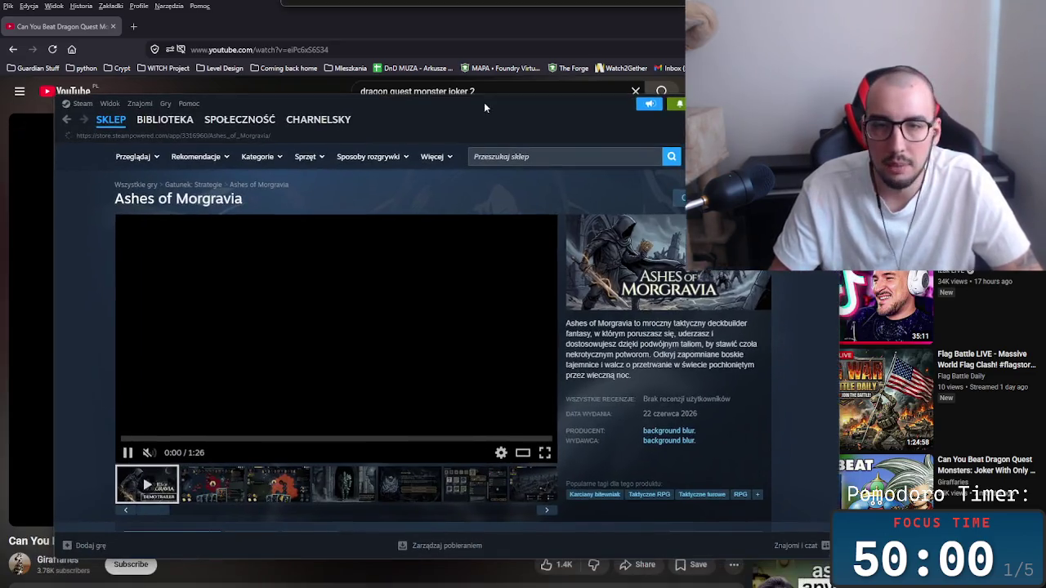
scroll(107, 307, "down", 3)
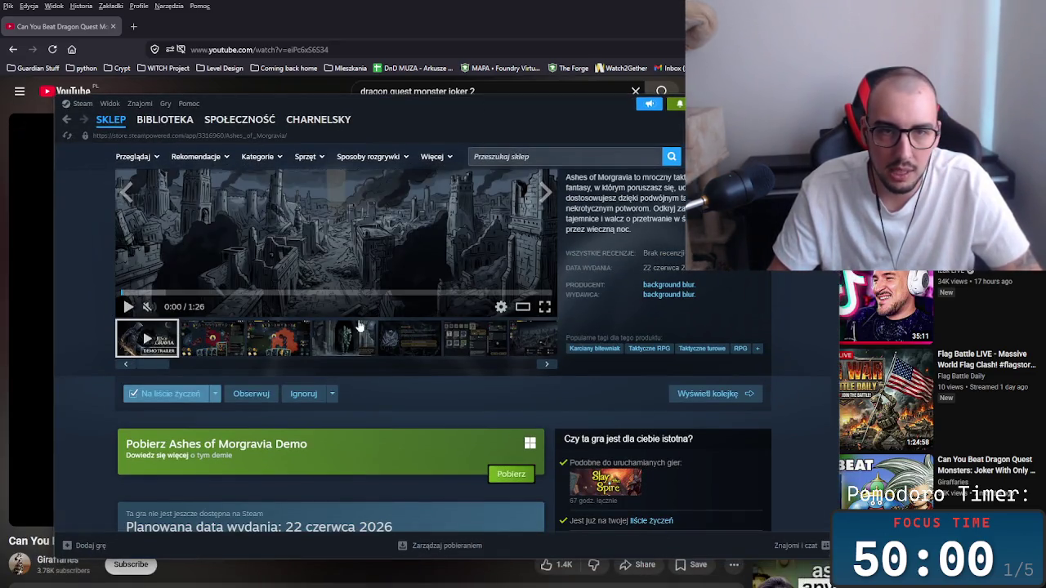
scroll(202, 333, "up", 2)
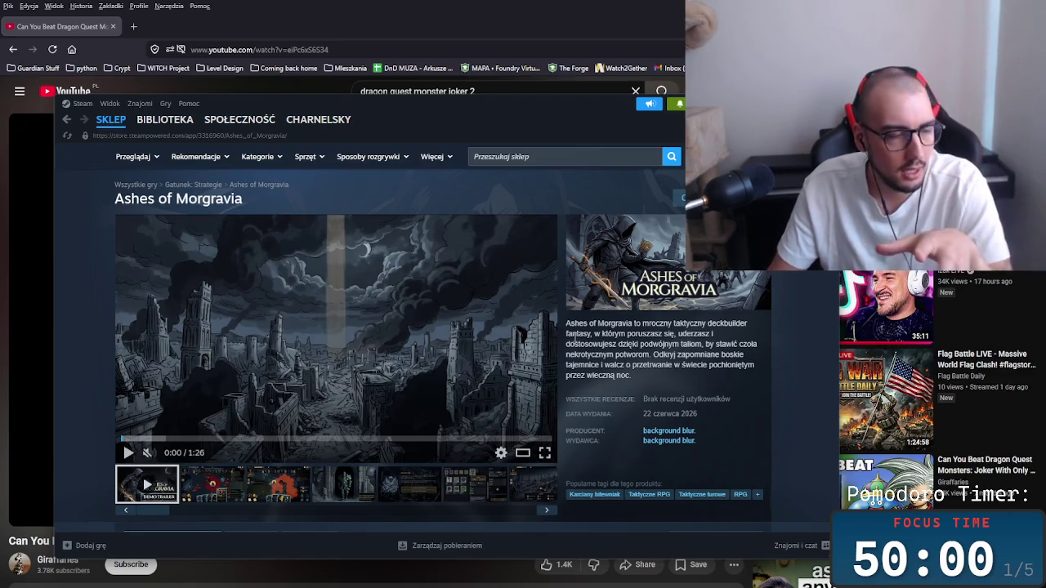
left_click(328, 485)
left_click(273, 486)
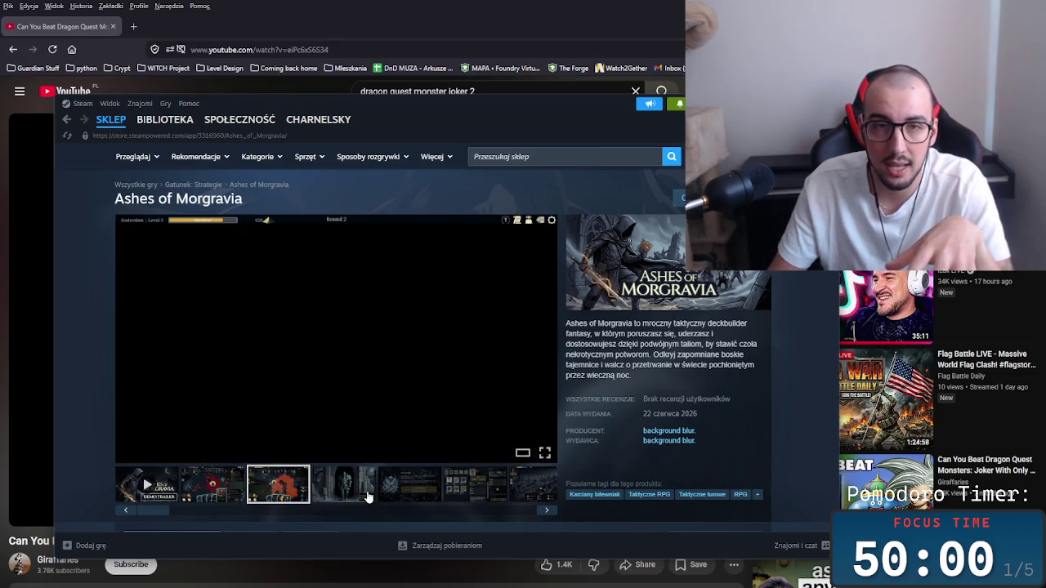
left_click(368, 496)
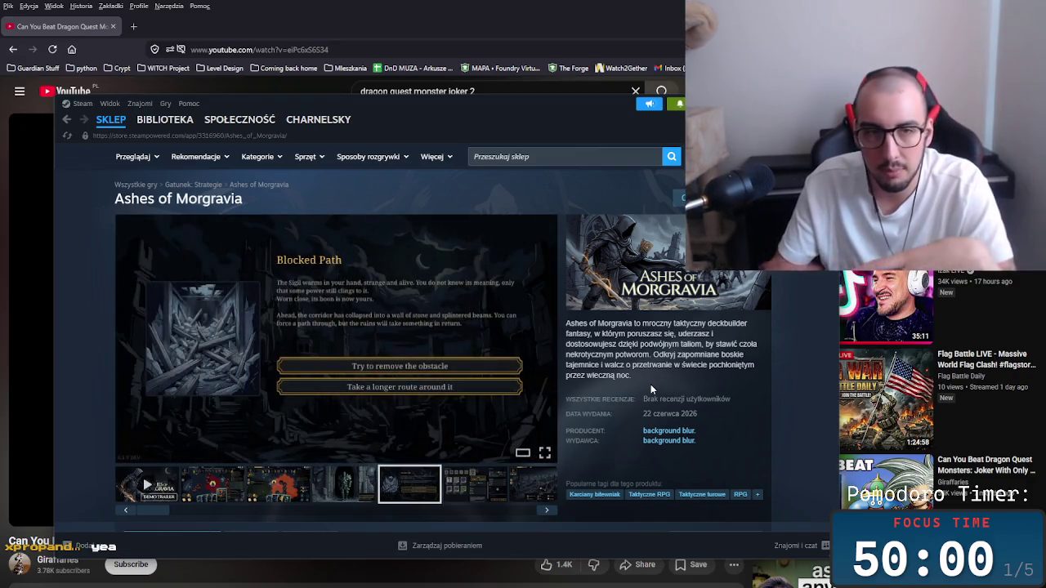
Browse the inventory, map and following screenshots through to the deck building one.
left_click(491, 483)
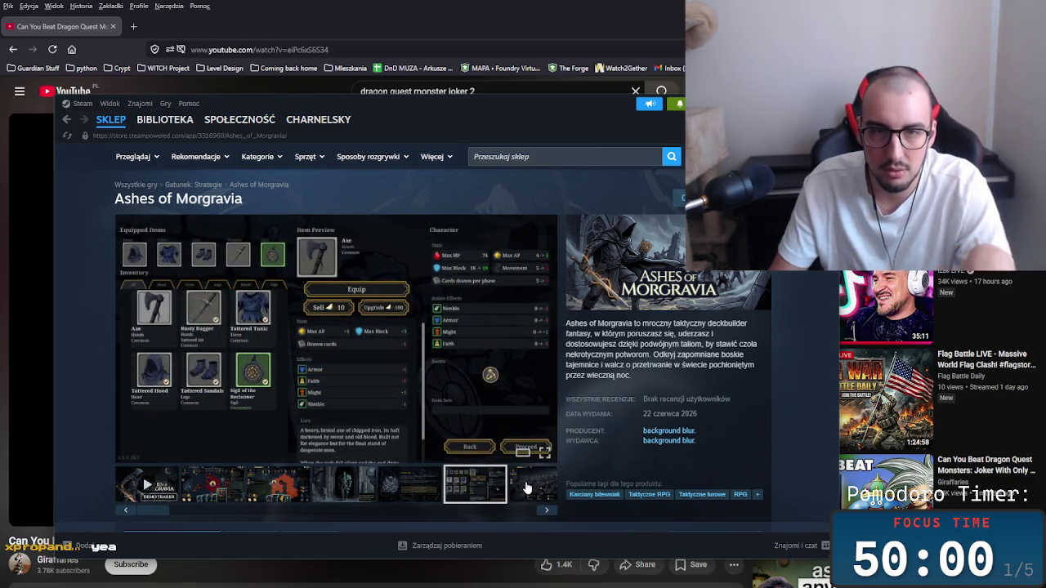
left_click(526, 488)
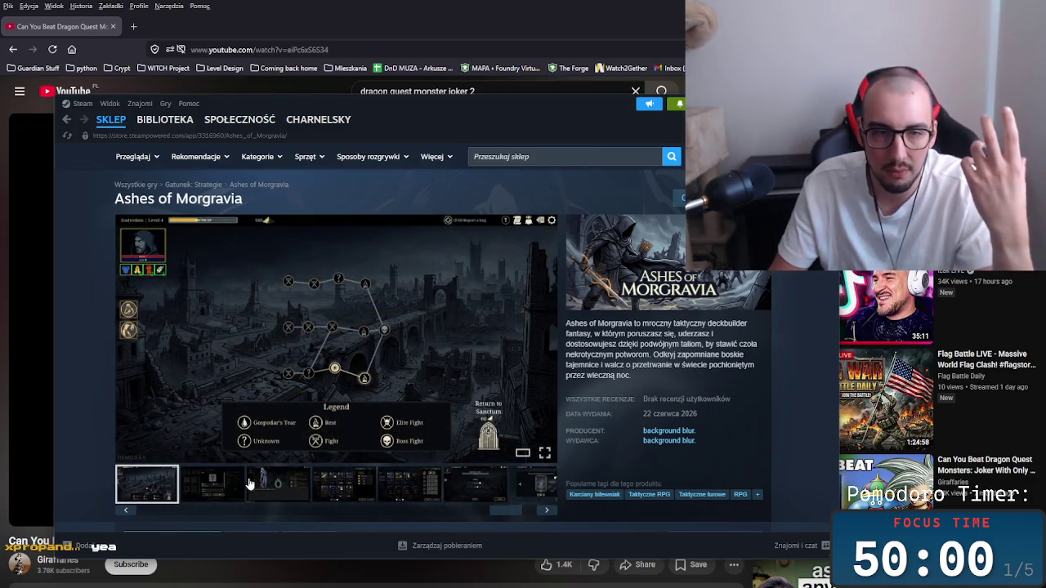
left_click(203, 483)
left_click(152, 484)
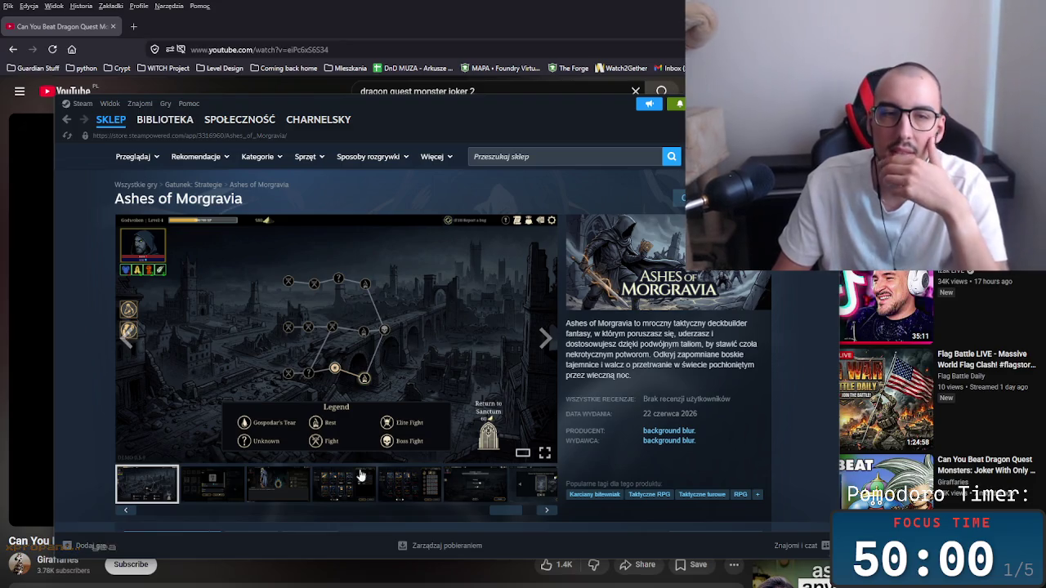
left_click(282, 491)
left_click(211, 493)
left_click(352, 493)
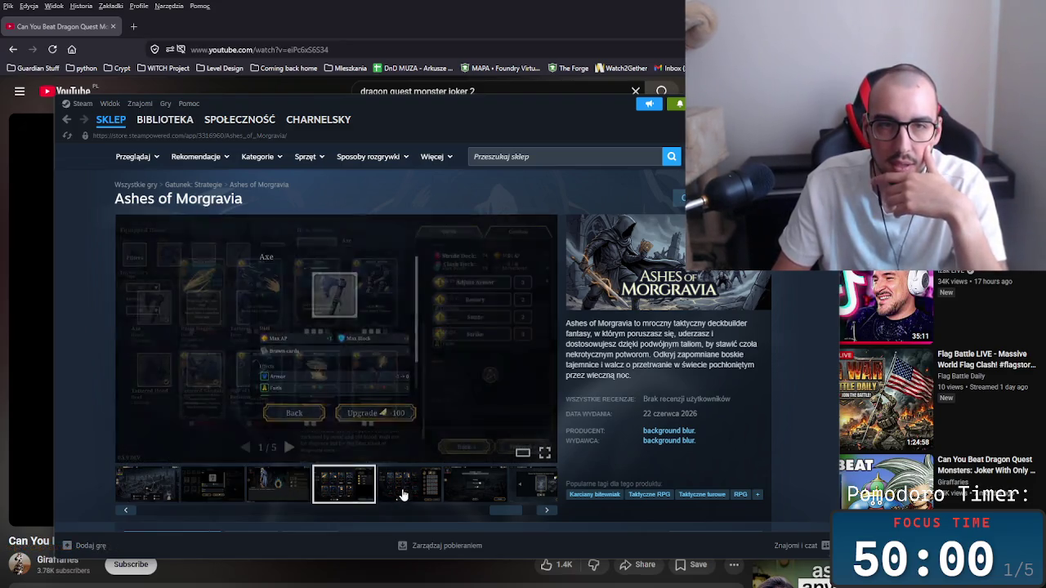
left_click(423, 495)
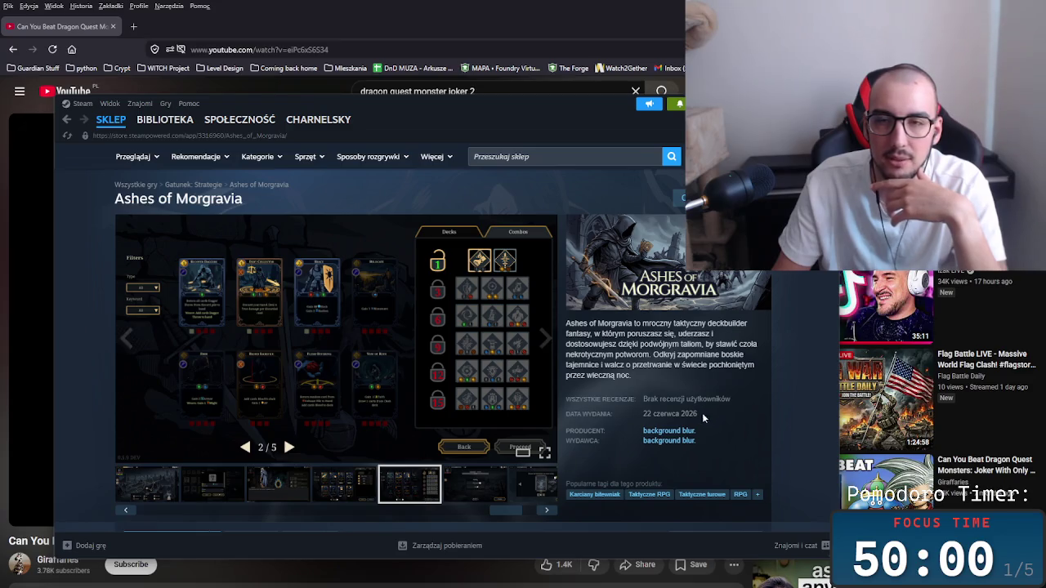
scroll(783, 357, "down", 10)
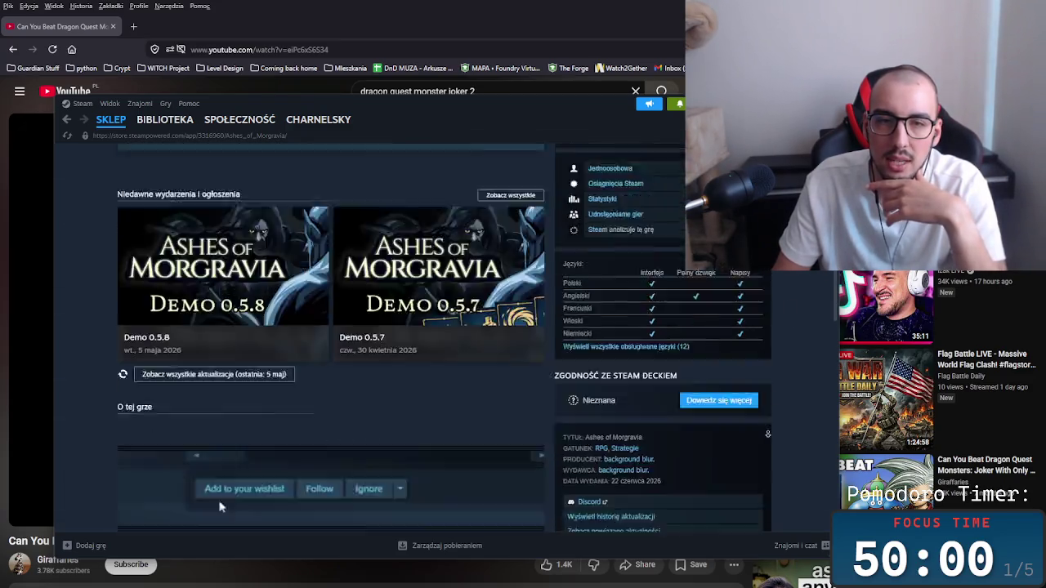
scroll(310, 404, "down", 6)
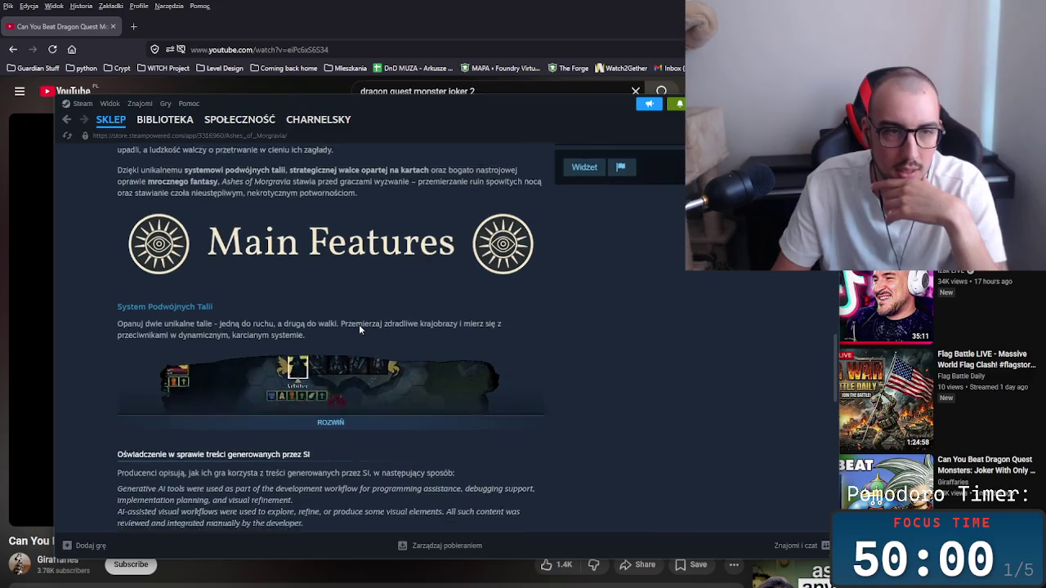
mouse_move(375, 301)
left_mouse_down()
mouse_move(368, 268)
mouse_move(107, 178)
mouse_move(343, 219)
mouse_move(344, 267)
left_mouse_up()
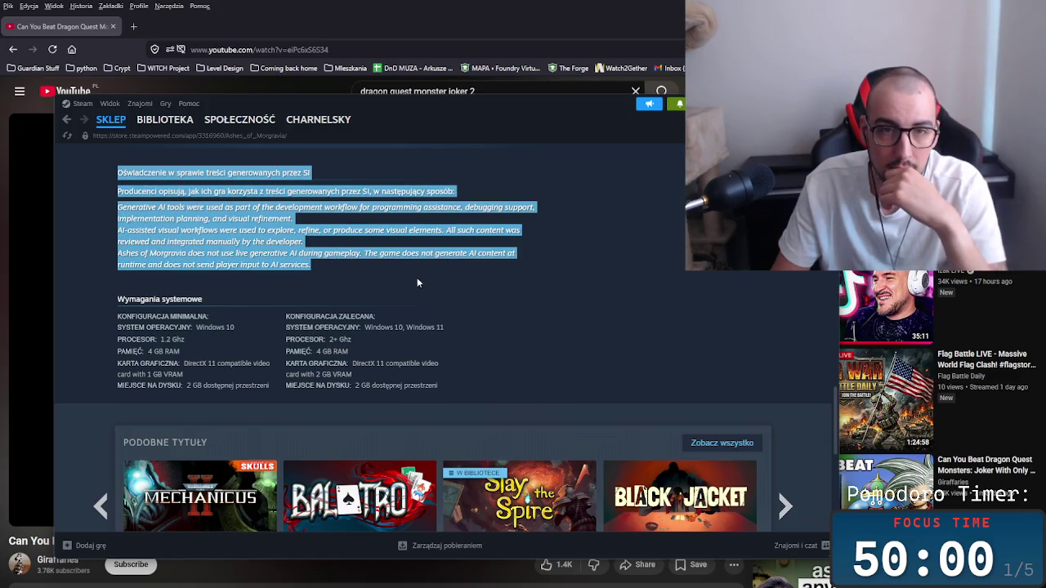
left_click(418, 278)
scroll(482, 292, "up", 1)
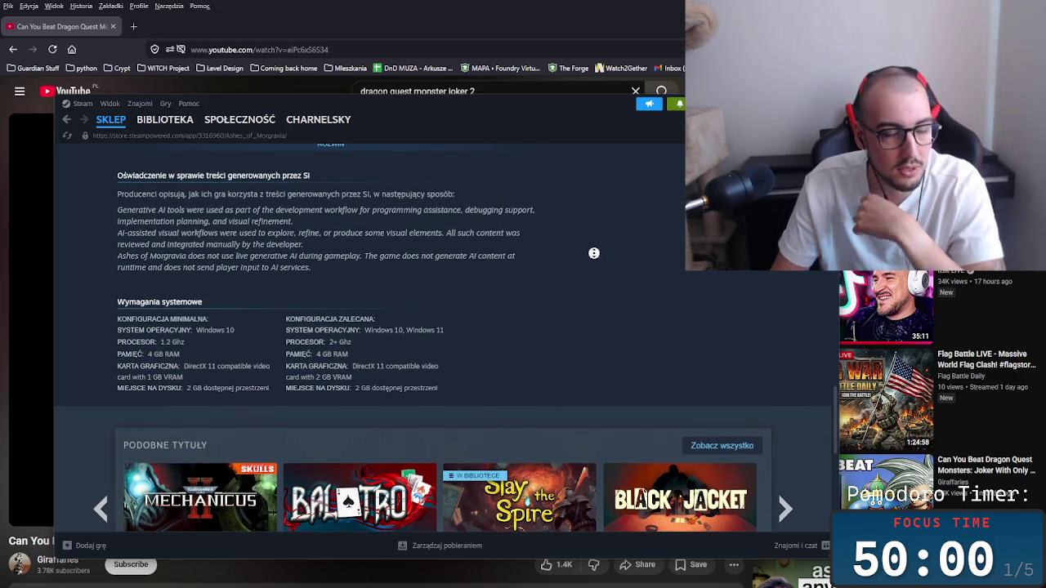
scroll(582, 291, "up", 1)
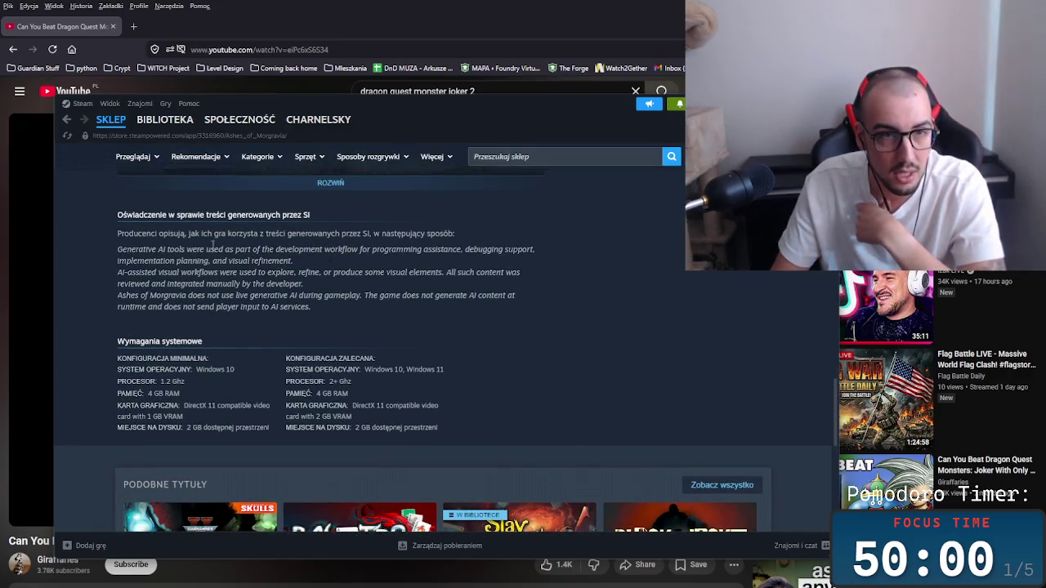
left_click_drag(128, 234, 299, 276)
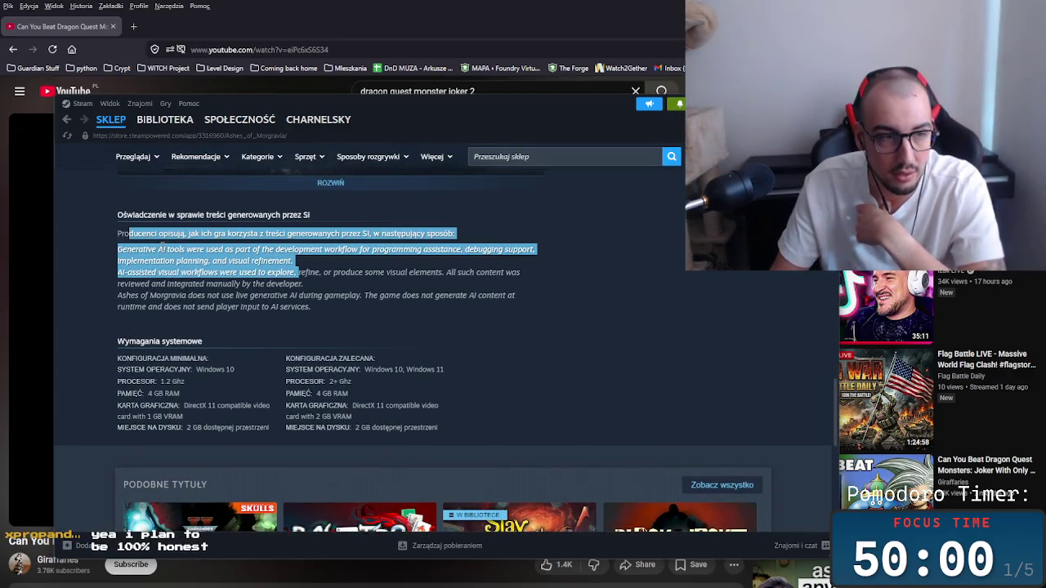
left_click(241, 261)
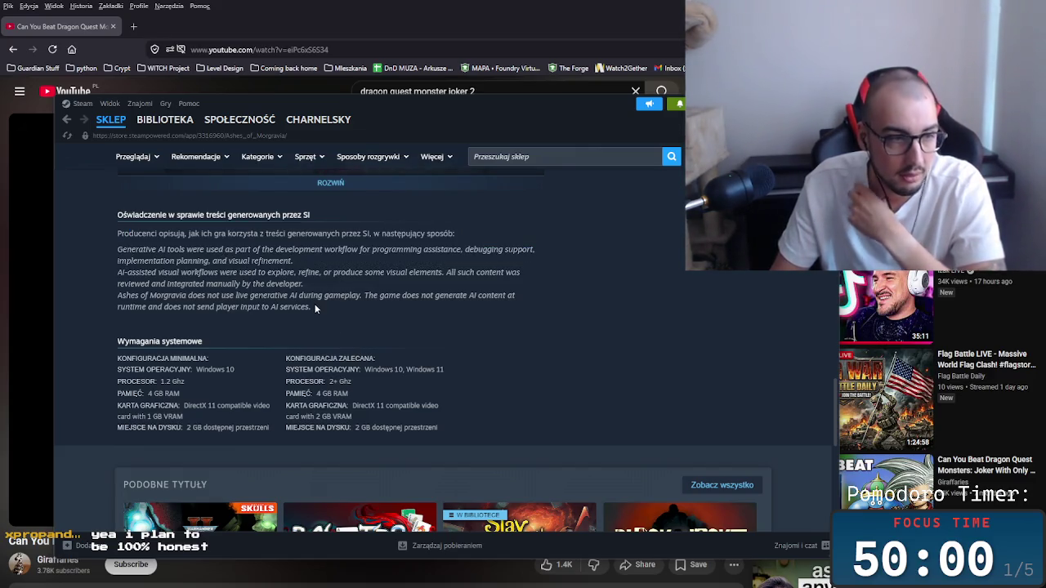
left_click_drag(316, 307, 243, 273)
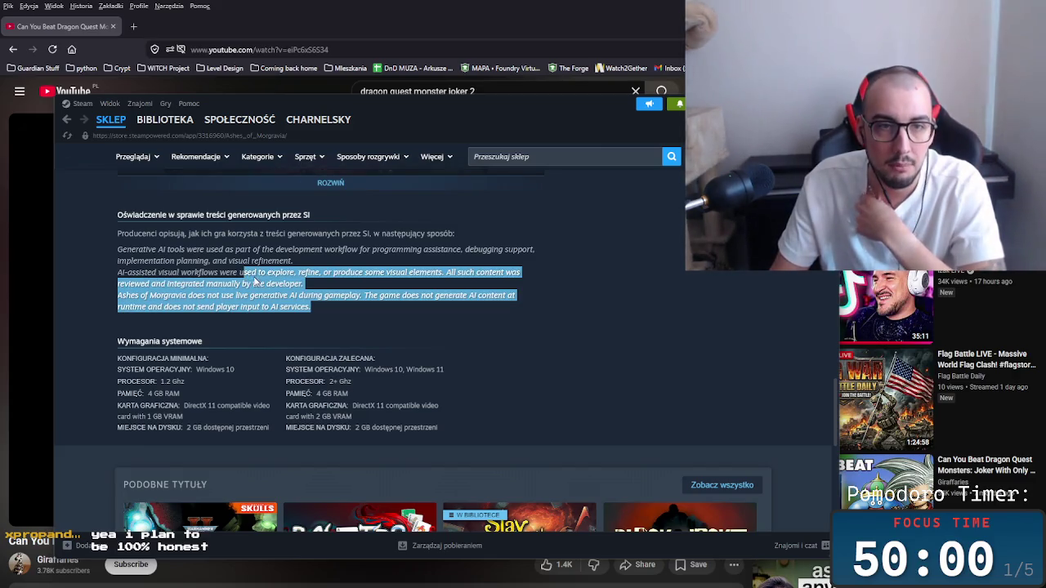
left_click(349, 286)
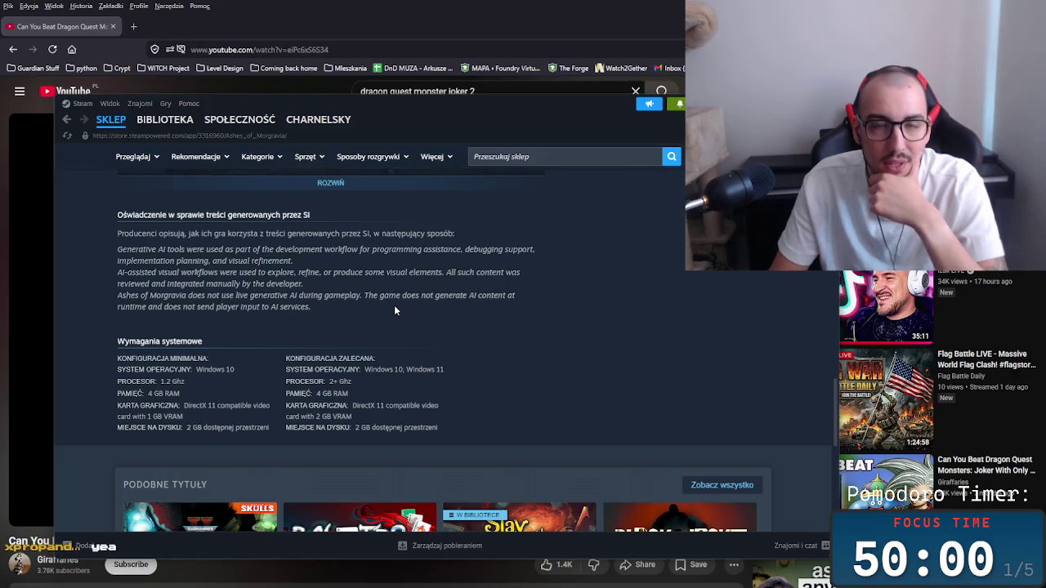
scroll(617, 247, "down", 3)
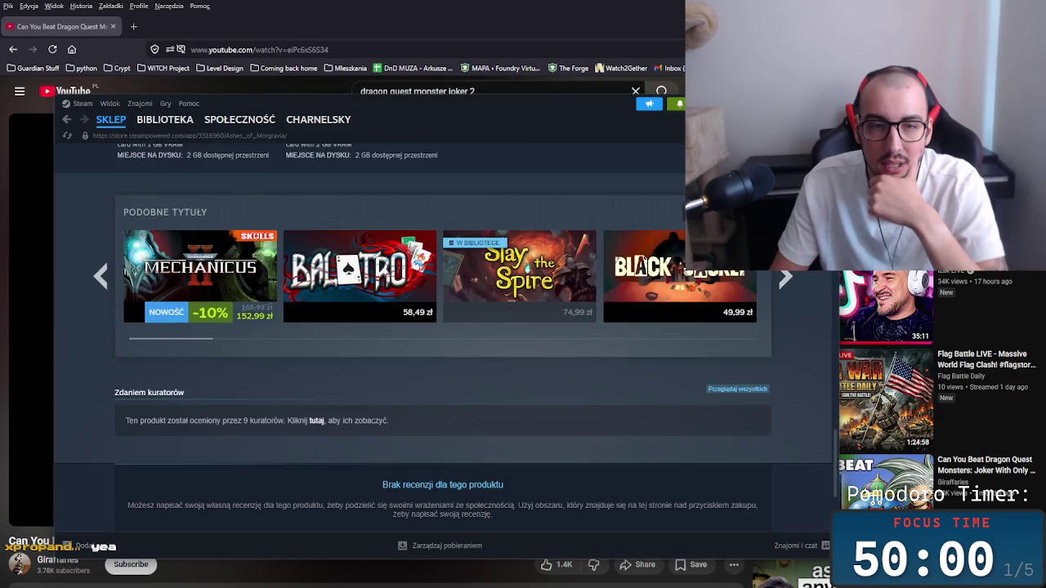
scroll(787, 376, "up", 10)
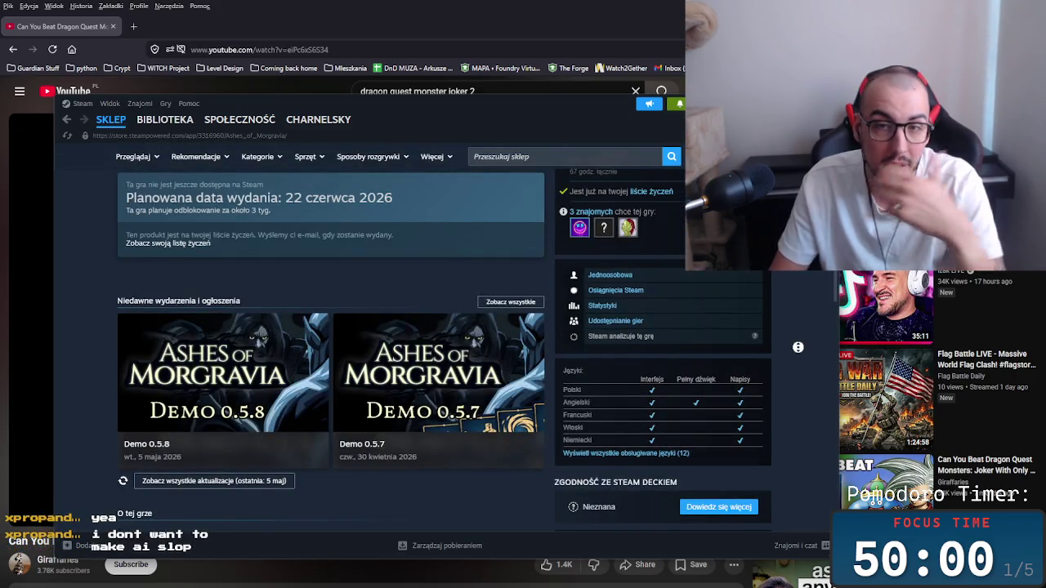
scroll(786, 368, "up", 4)
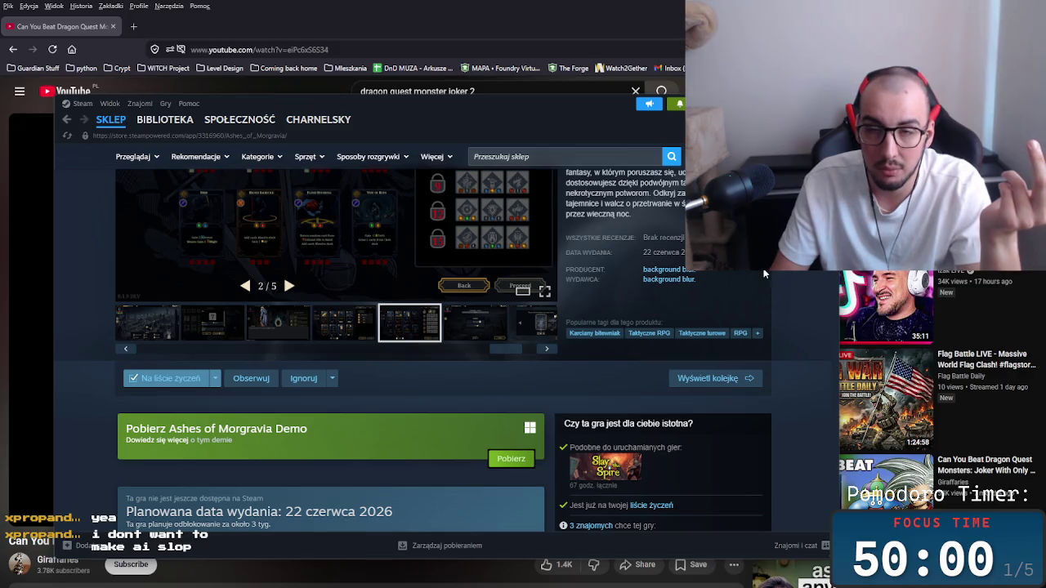
scroll(790, 301, "up", 2)
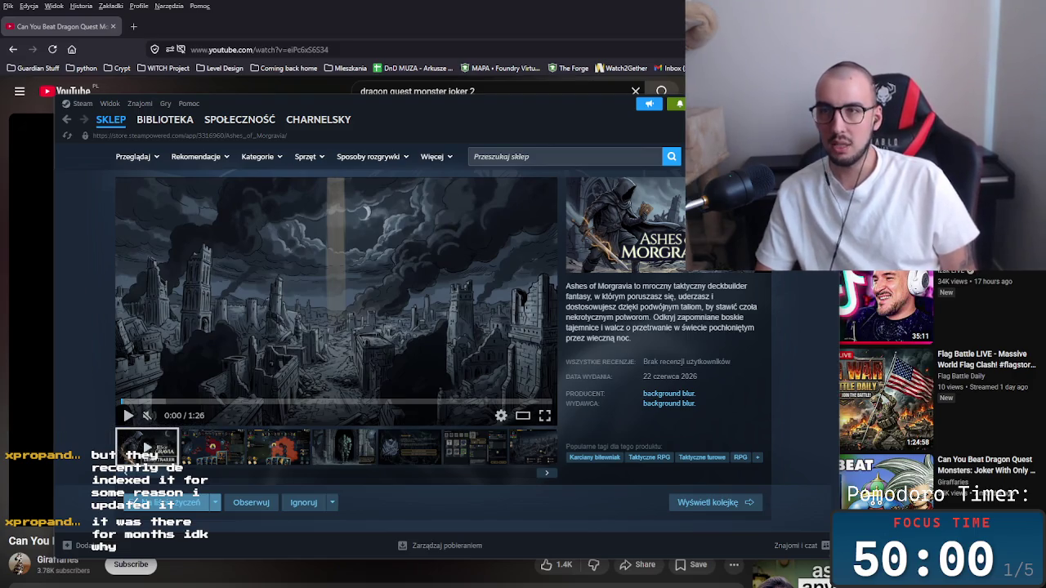
left_click_drag(389, 101, 594, 100)
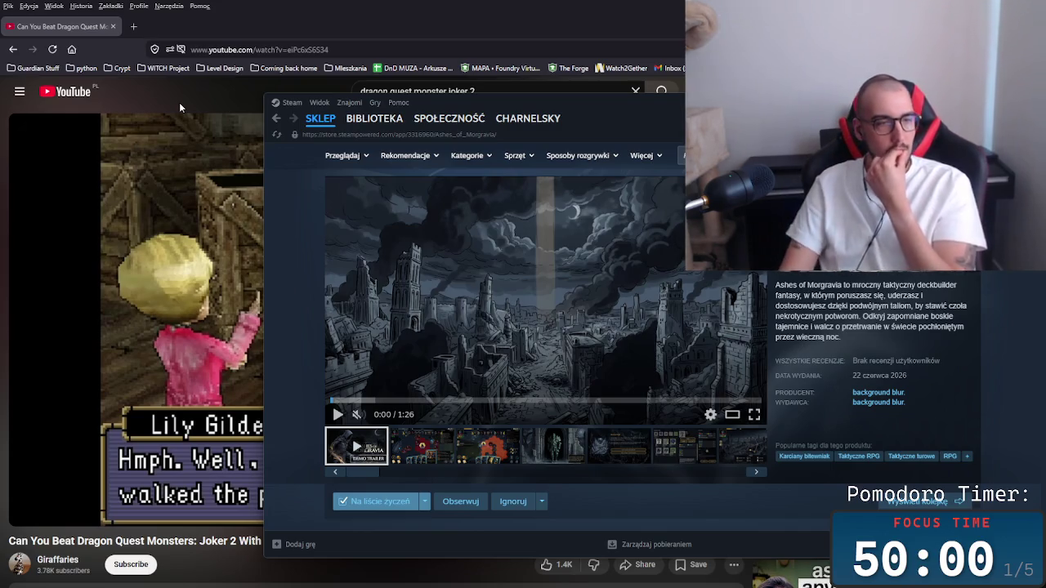
Put the YouTube video back in front of Steam, then switch to the Rider code editor.
left_click(165, 93)
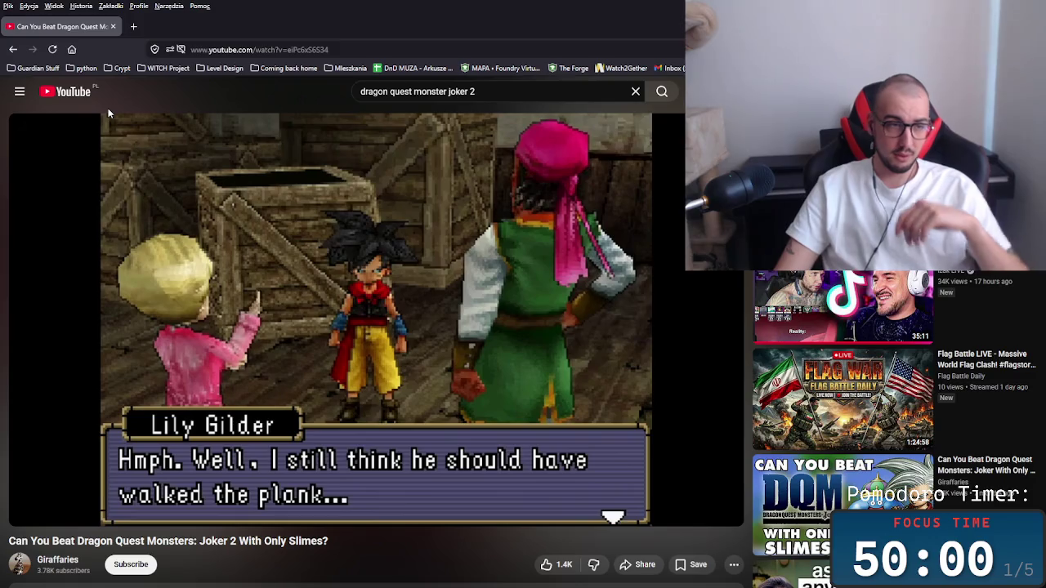
mouse_move(90, 117)
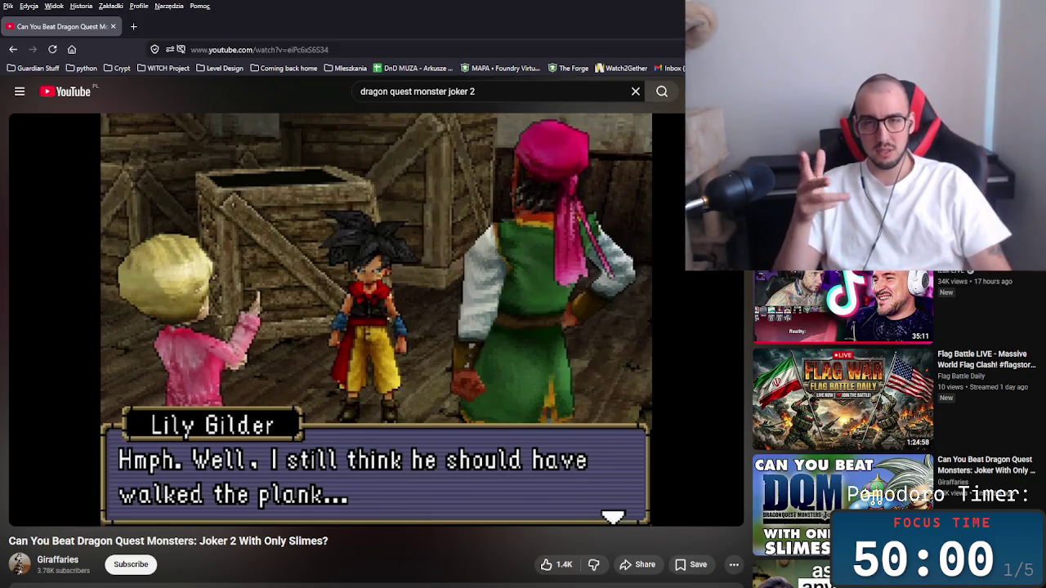
key("alt+Tab")
key("alt+Tab")
key("alt+Tab")
key("alt+Tab")
key("alt+Tab")
key("alt+Tab")
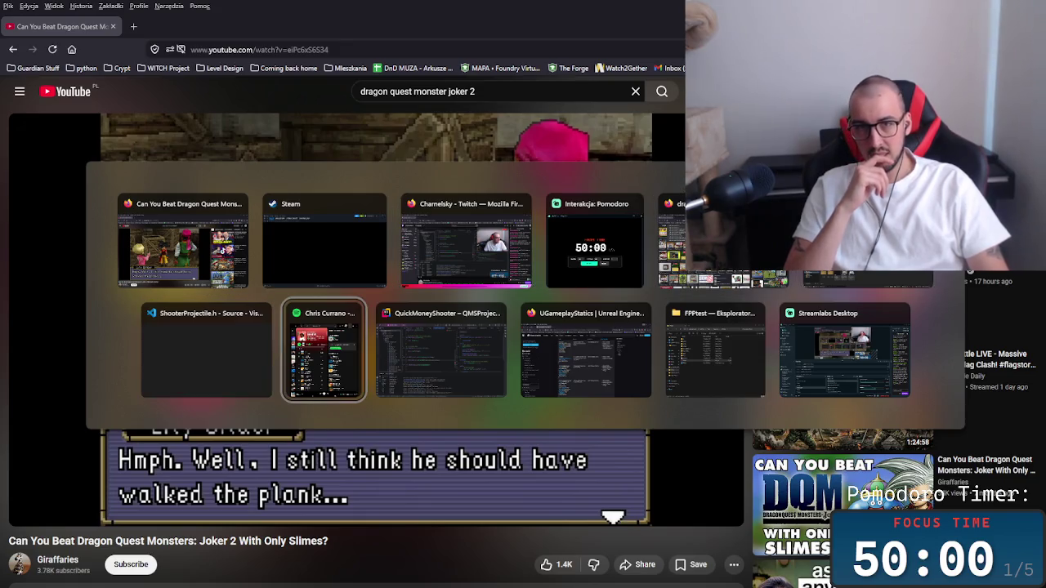